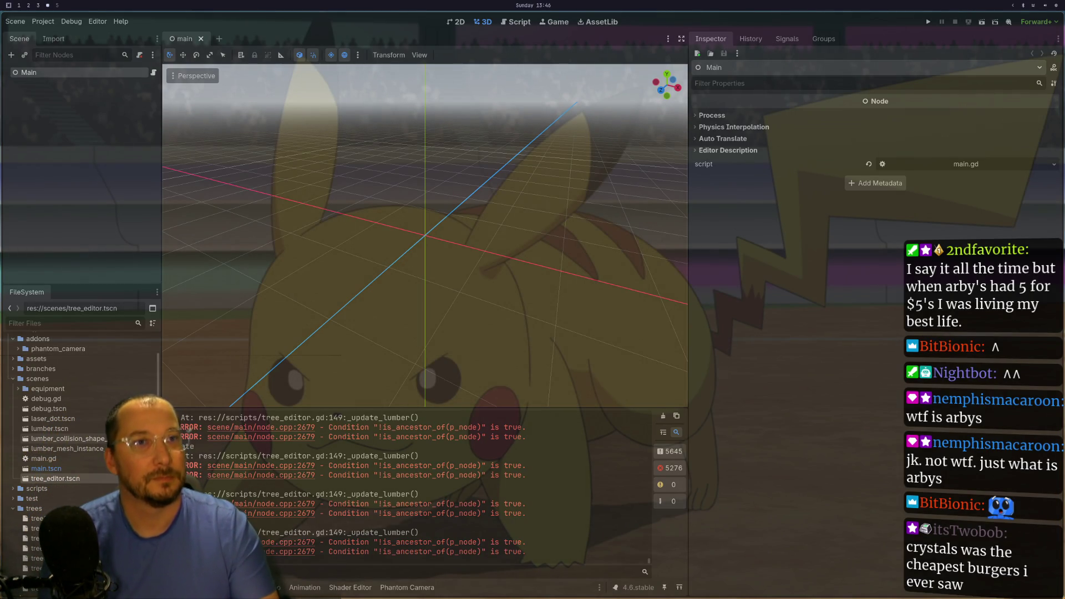
# Step: Open tree_editor.tscn, add a base trunk to TreeEditor and set its Branch extension_size to 1
pyautogui.doubleClick(55, 478)
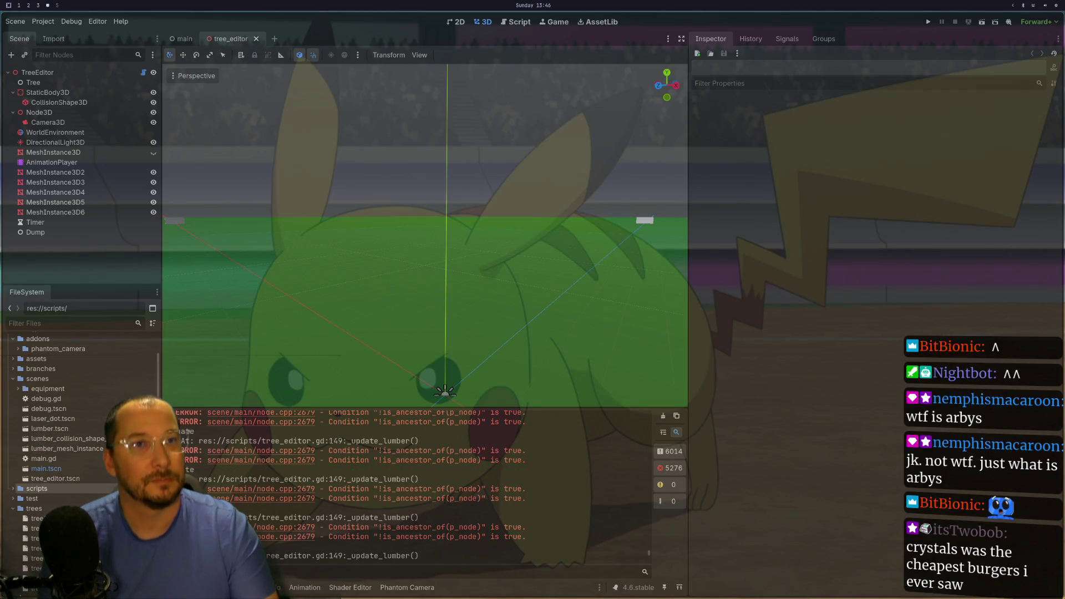
pyautogui.click(85, 487)
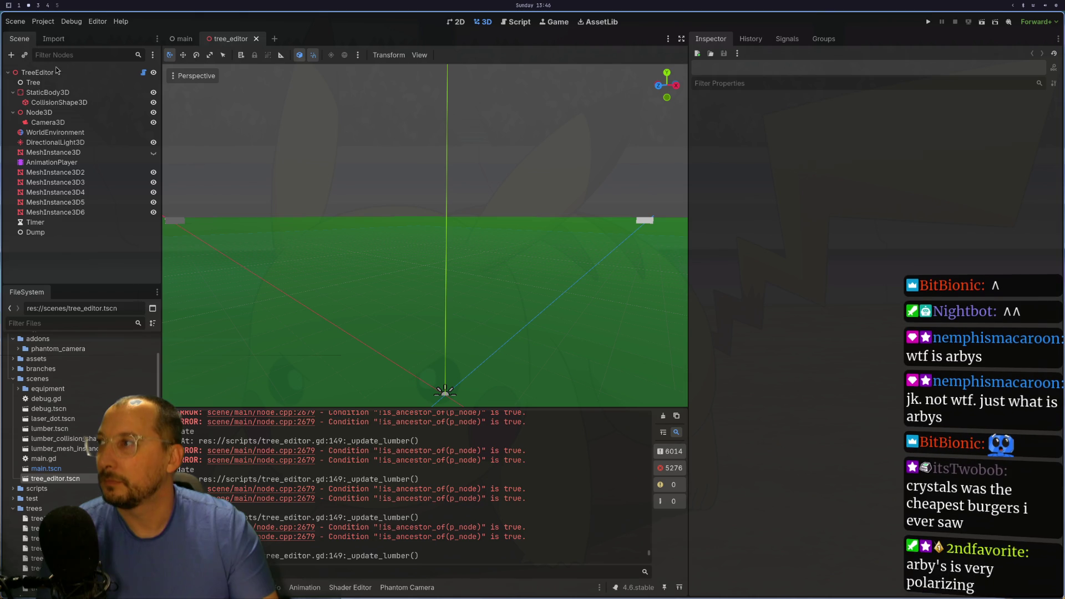
pyautogui.click(37, 72)
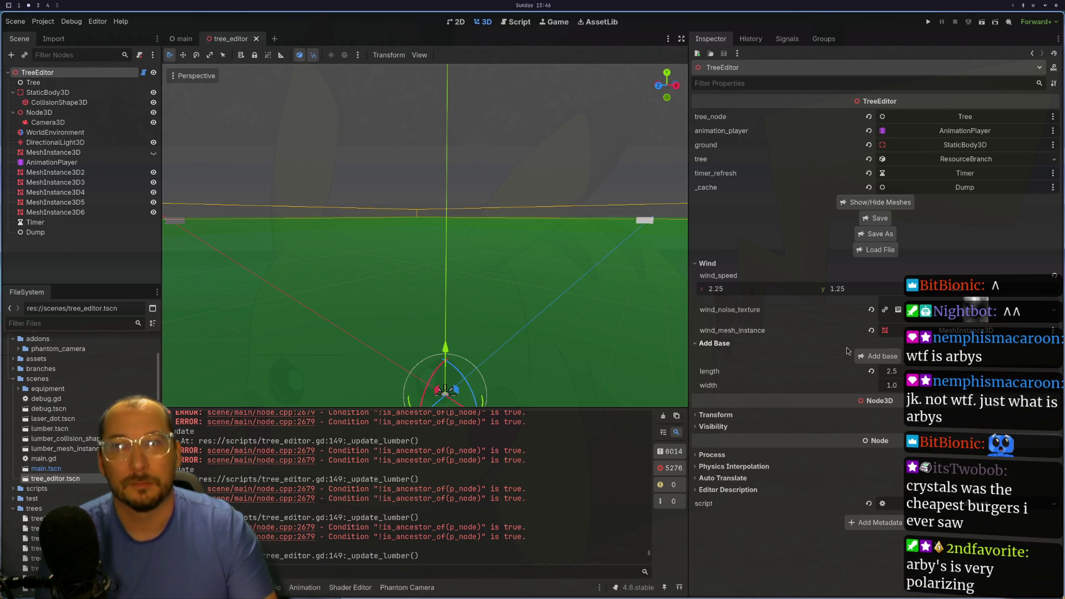
pyautogui.click(886, 358)
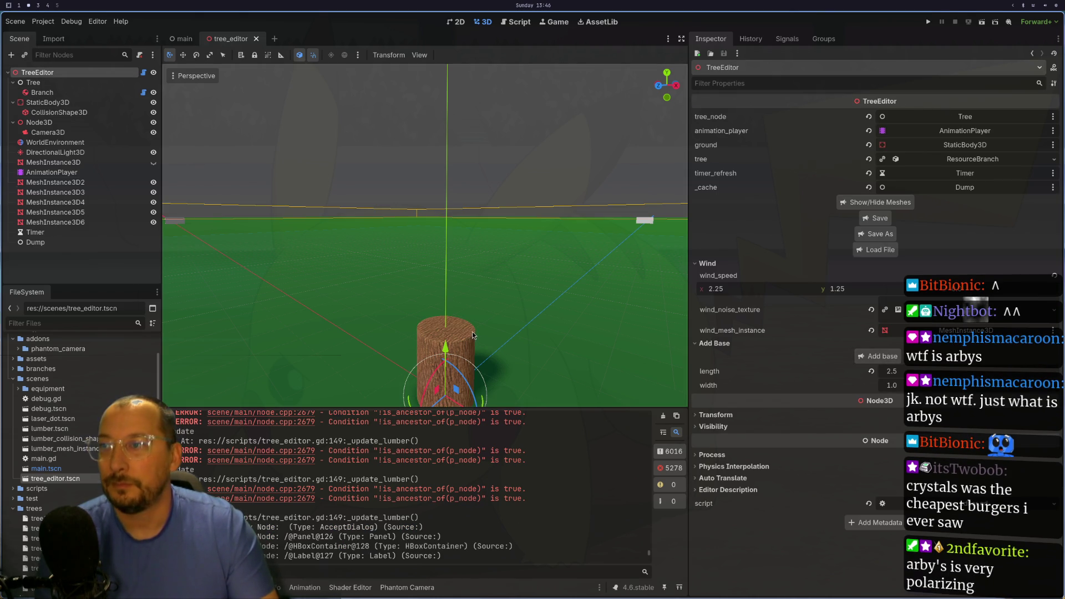
pyautogui.click(470, 318)
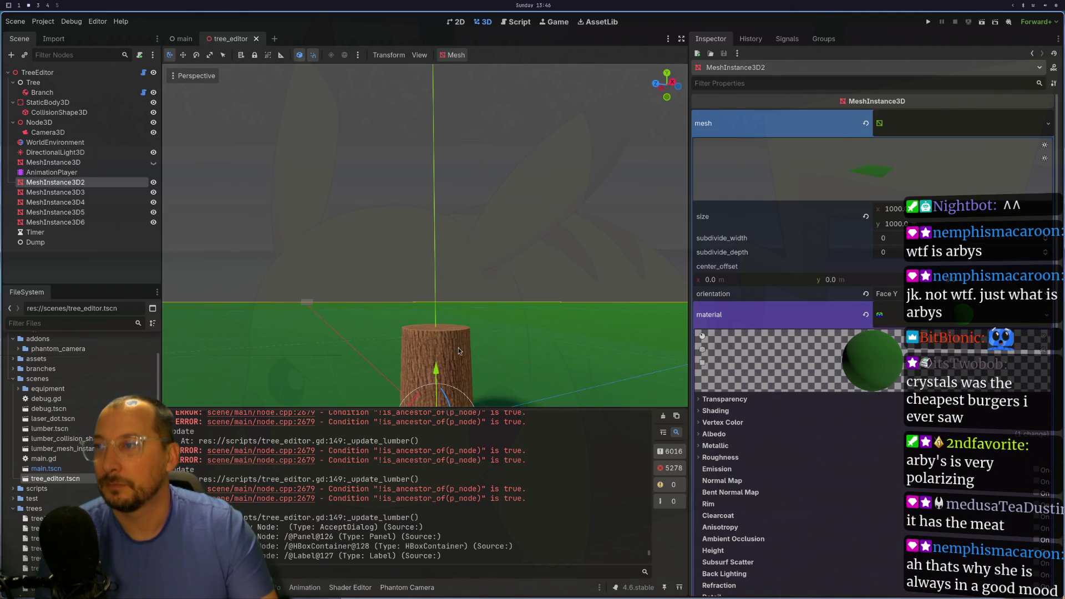
pyautogui.click(410, 336)
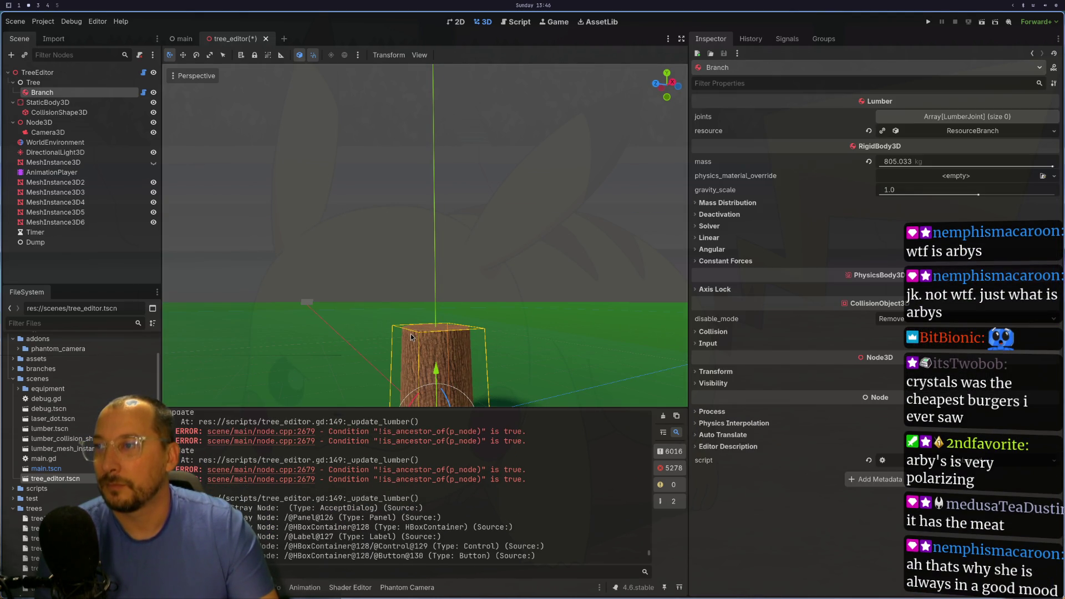
pyautogui.click(982, 131)
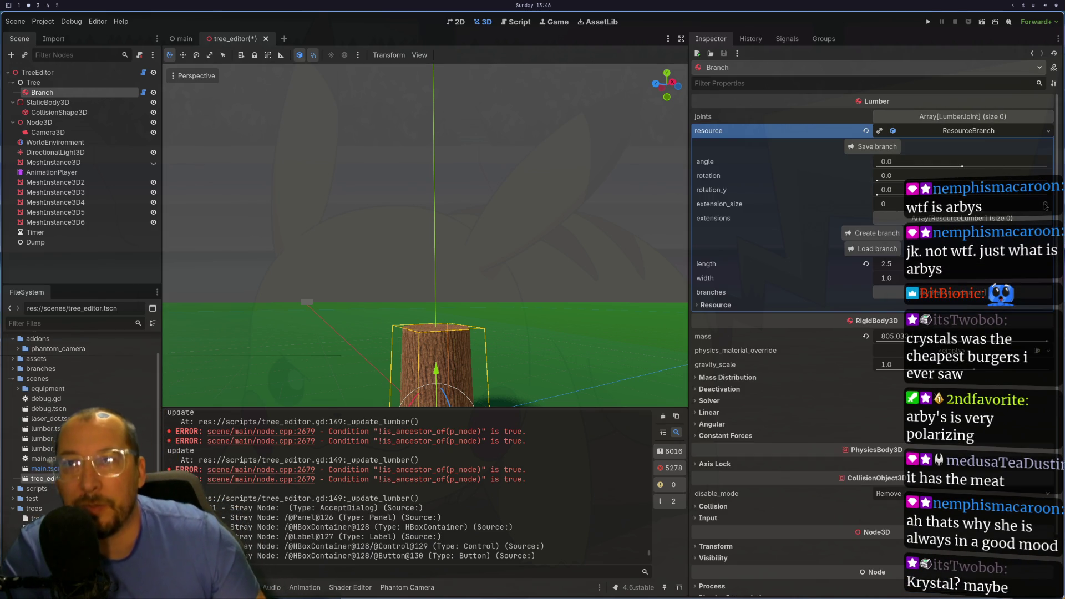
pyautogui.click(1046, 201)
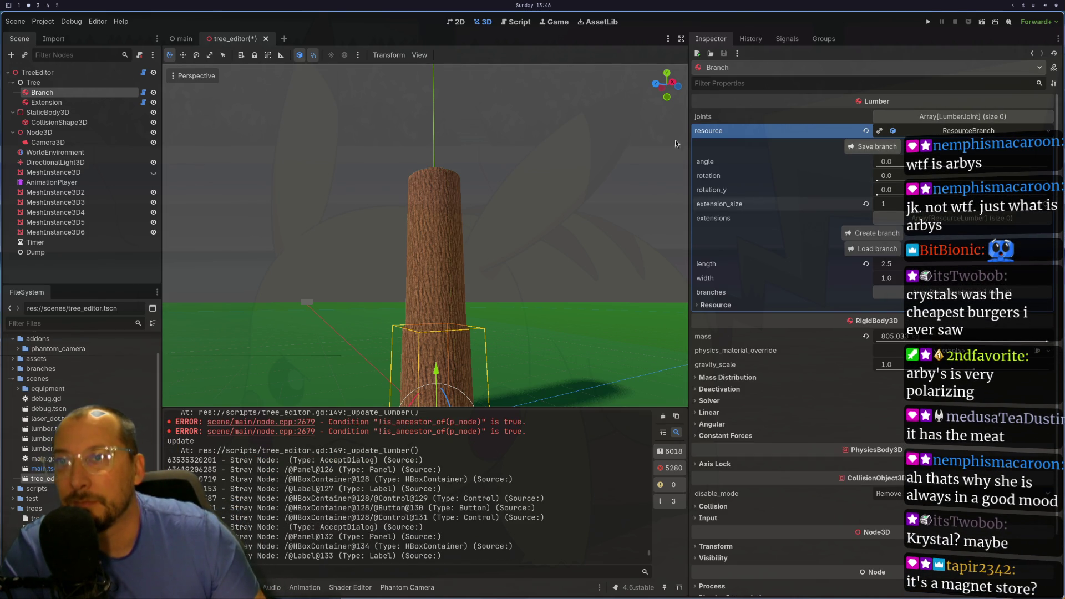
# Step: Save the tree as tree8.res, confirming the overwrite of the existing file
pyautogui.click(885, 250)
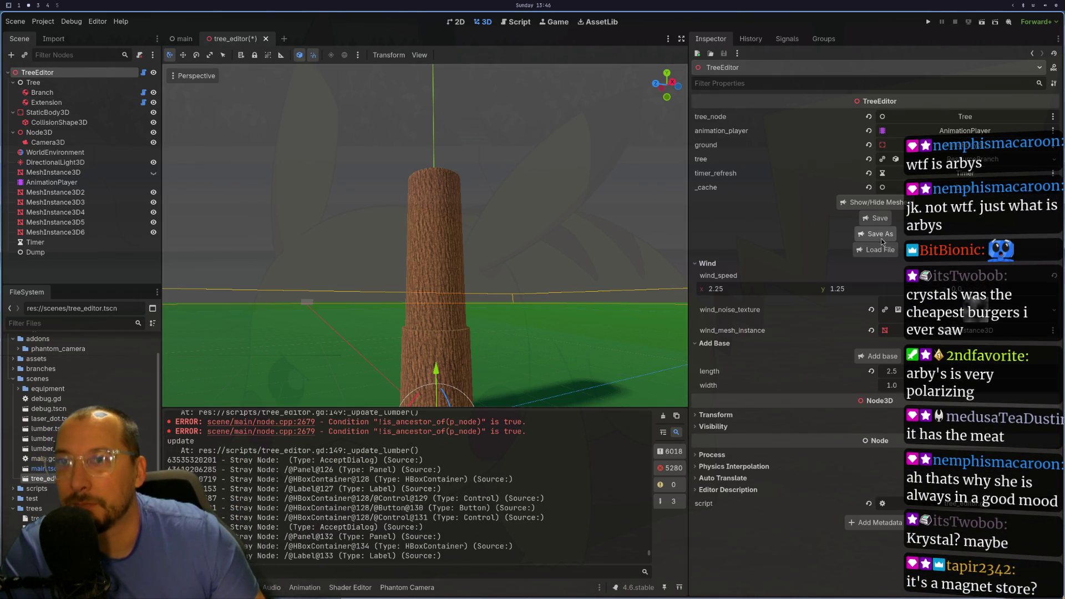
pyautogui.click(882, 239)
pyautogui.click(177, 109)
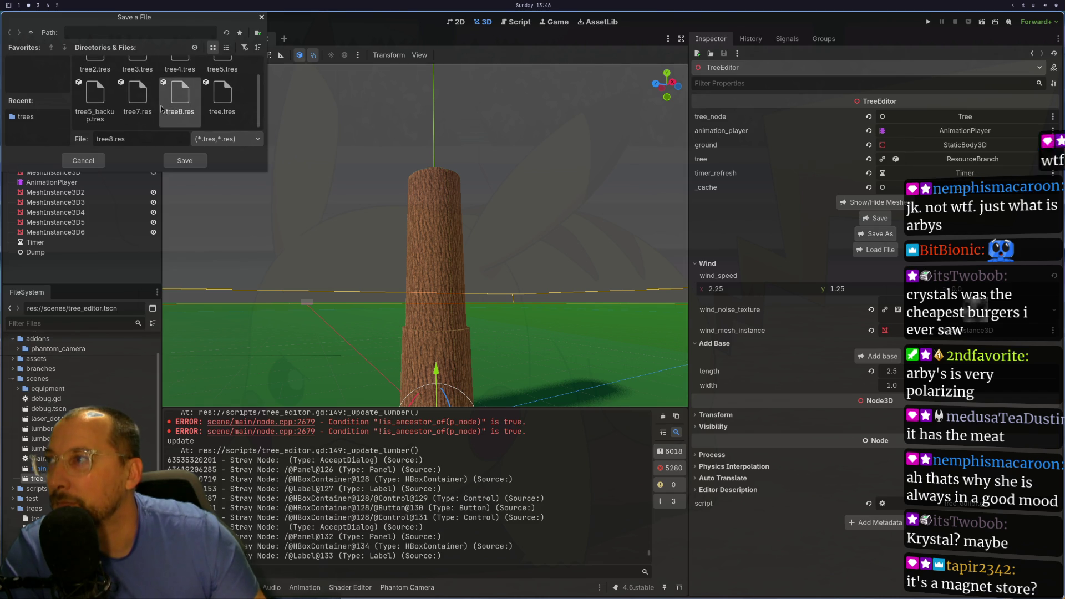
pyautogui.click(185, 160)
pyautogui.click(564, 319)
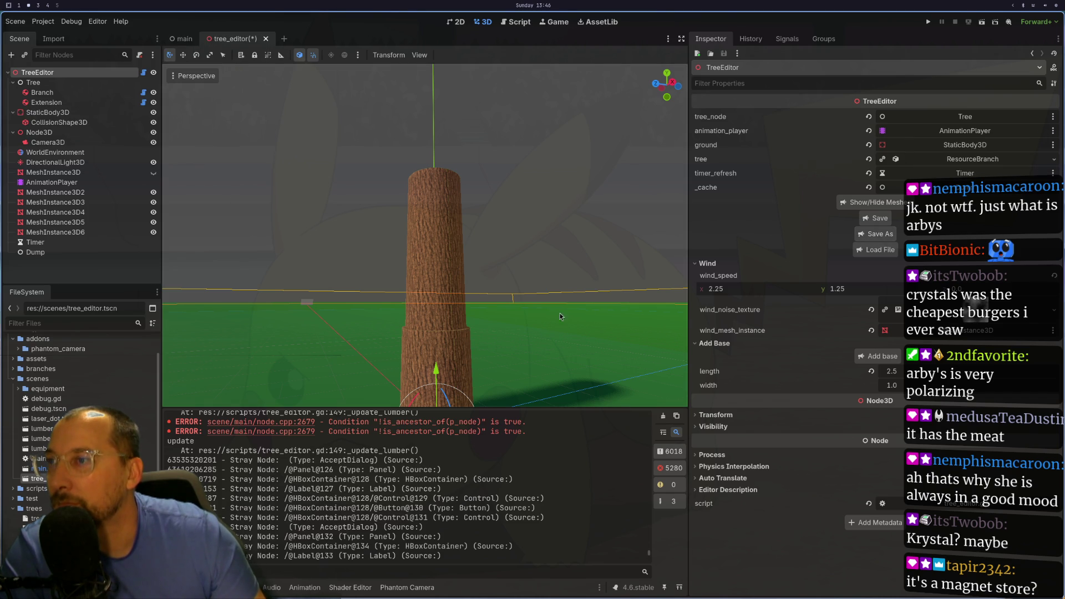
# Step: Close tree_editor without saving, reopen it with Ctrl+Shift+T, clear Output and select TreeEditor
pyautogui.click(267, 40)
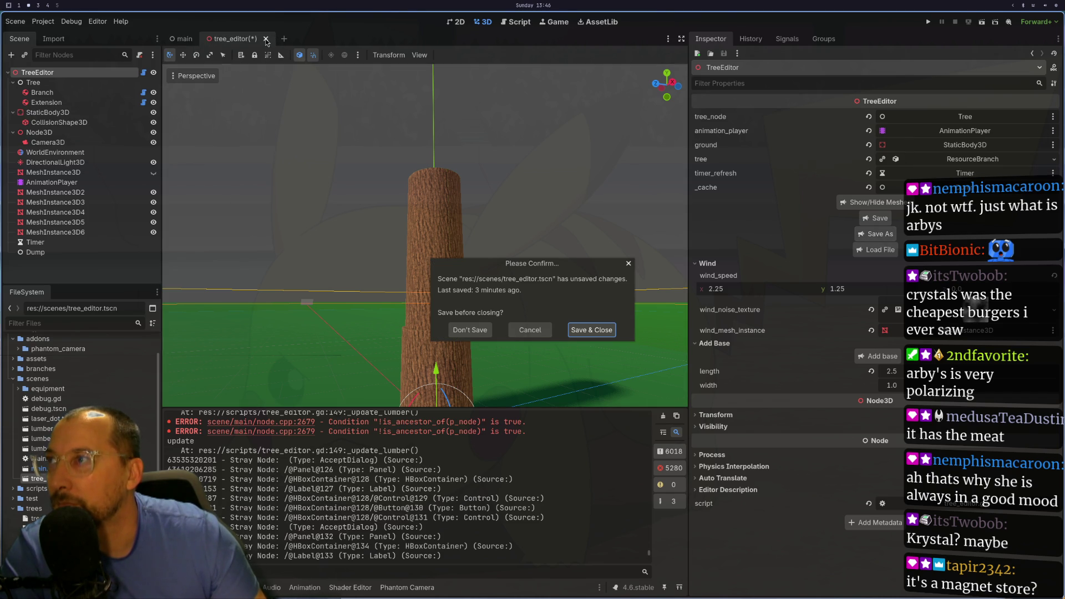
pyautogui.click(472, 329)
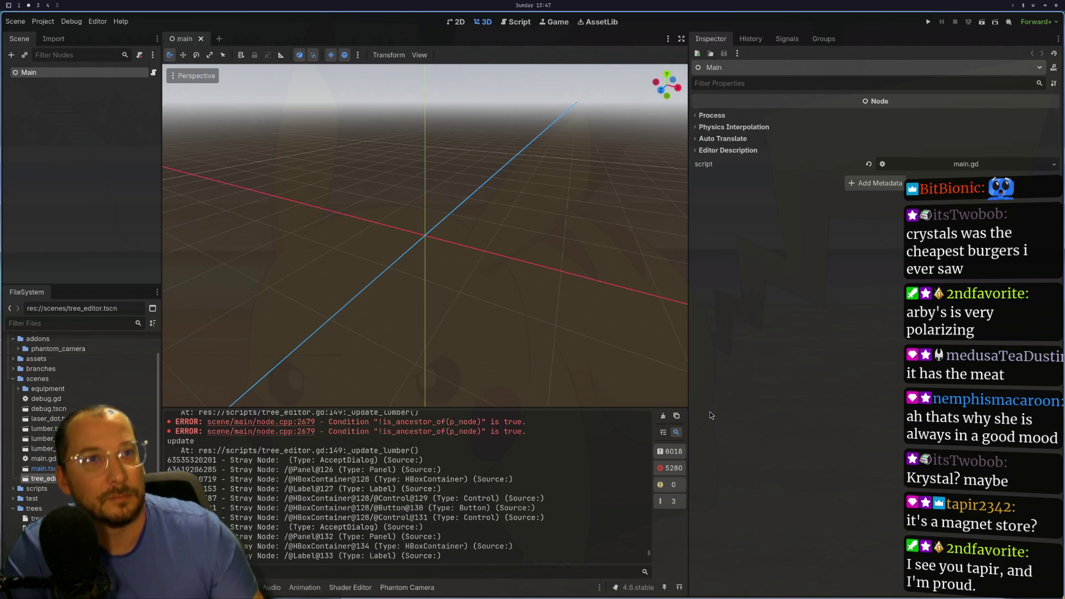
pyautogui.hotkey('ctrl', 'shift', 't')
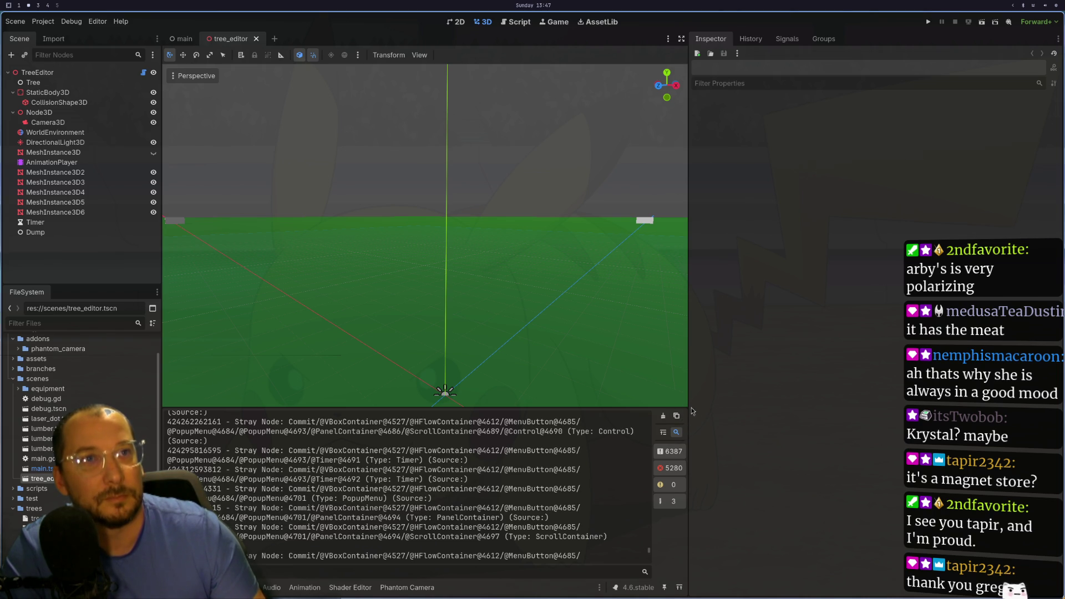
pyautogui.click(663, 415)
pyautogui.click(627, 221)
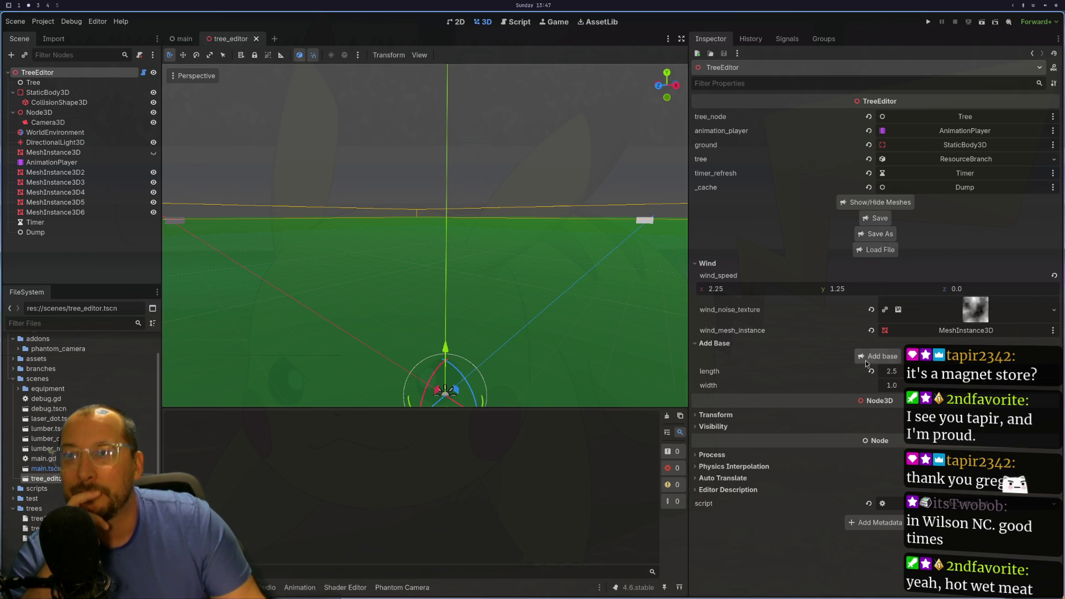
# Step: Open the TreeEditor's Load File dialog listing the saved tree resources
pyautogui.click(874, 250)
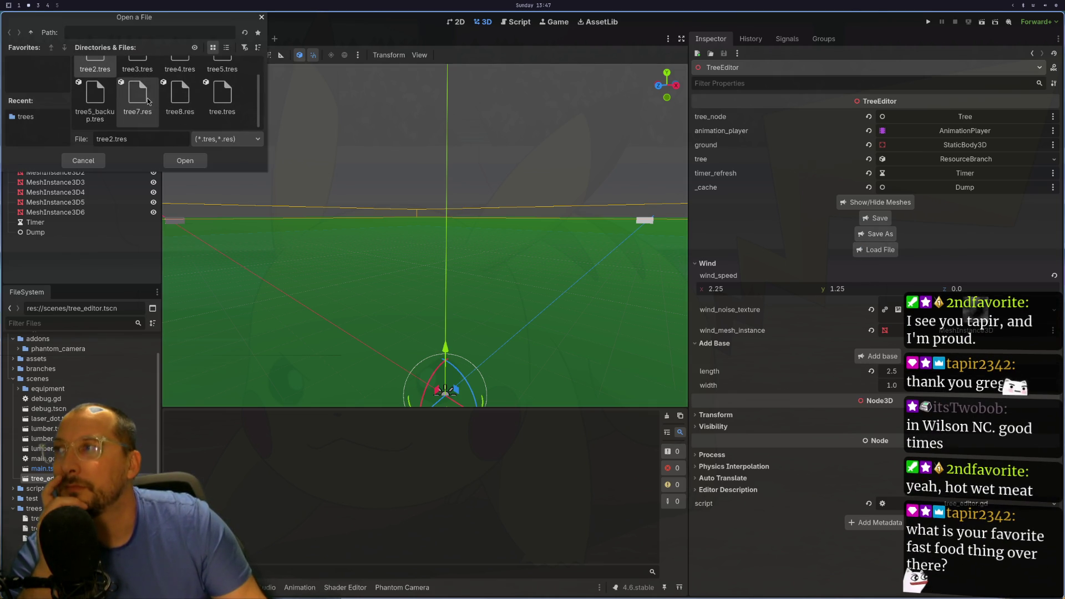
# Step: Load tree8.res into the TreeEditor to show the full branched bark tree
pyautogui.click(180, 97)
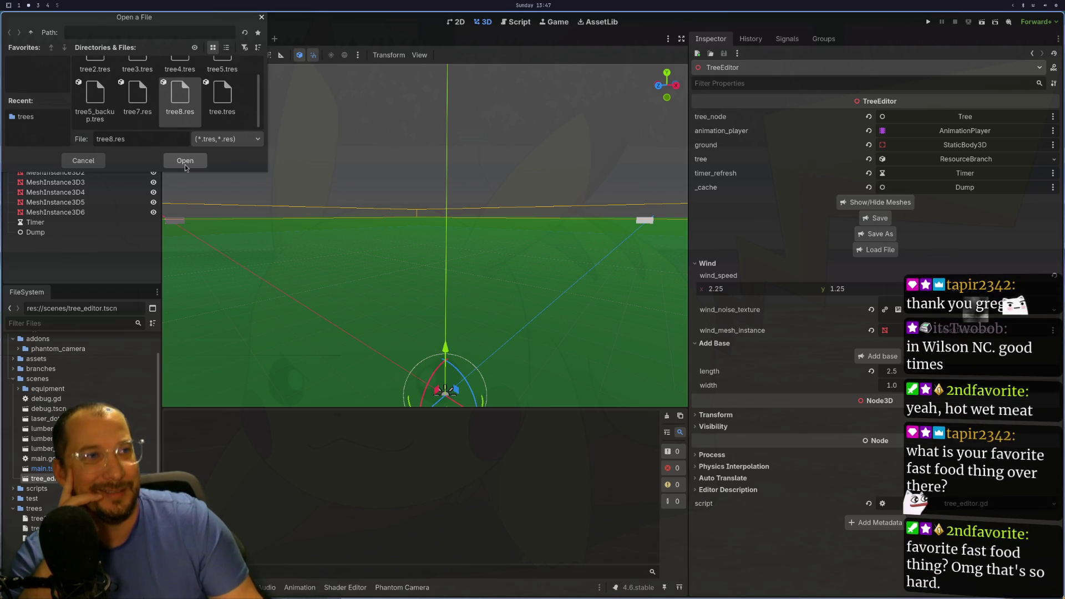
pyautogui.click(185, 165)
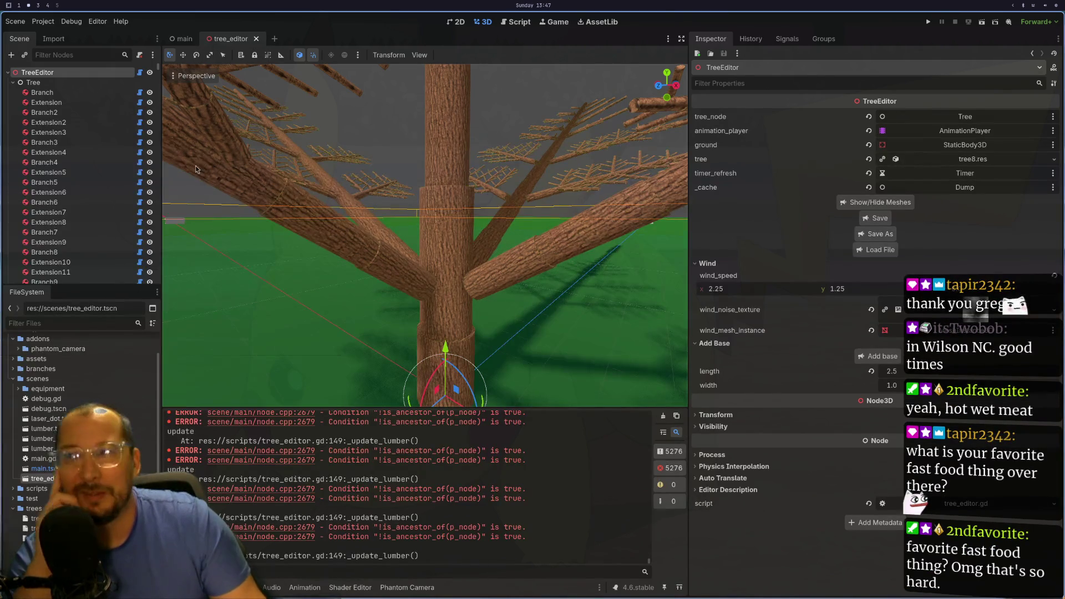
pyautogui.scroll(-4, 409, 132)
# Step: Delete trees/tree8.res from the project, then close and reopen the tree_editor scene
pyautogui.scroll(-10, 455, 159)
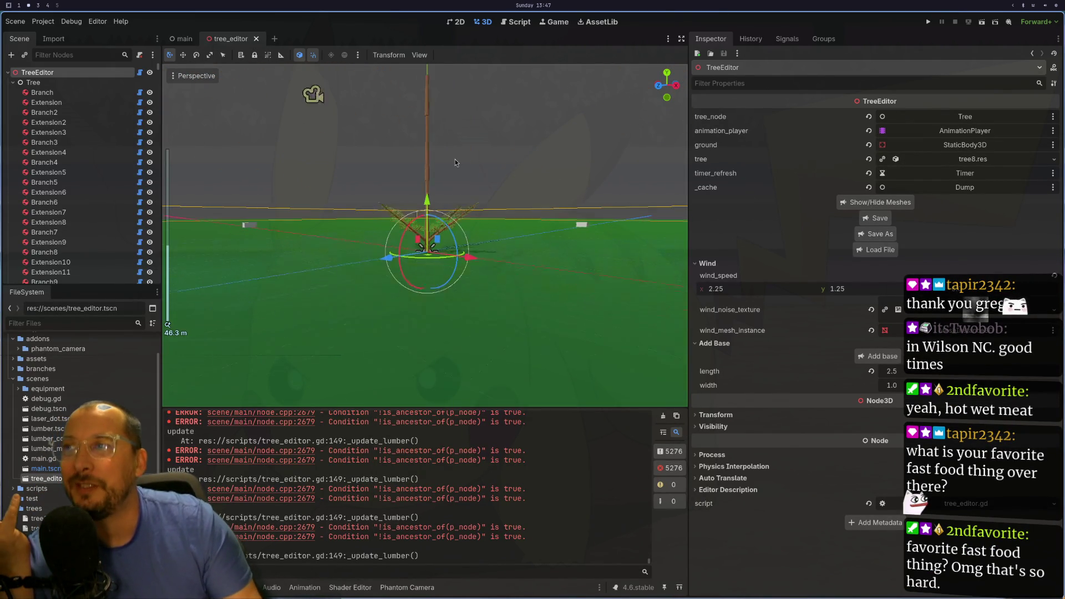
pyautogui.moveTo(409, 140); pyautogui.dragTo(475, 186)
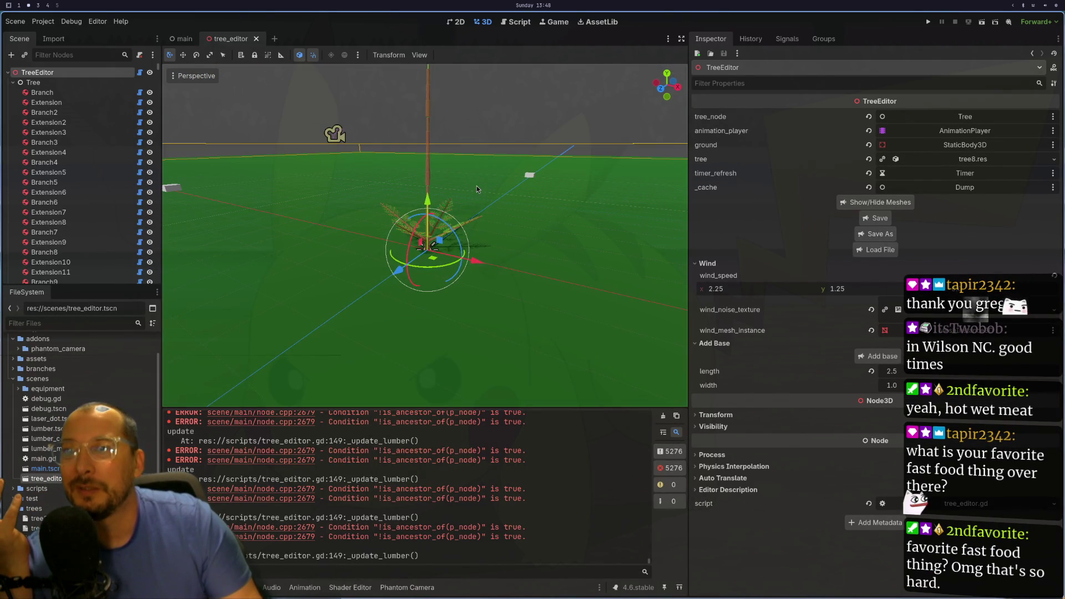
pyautogui.scroll(-5, 84, 499)
pyautogui.click(38, 477)
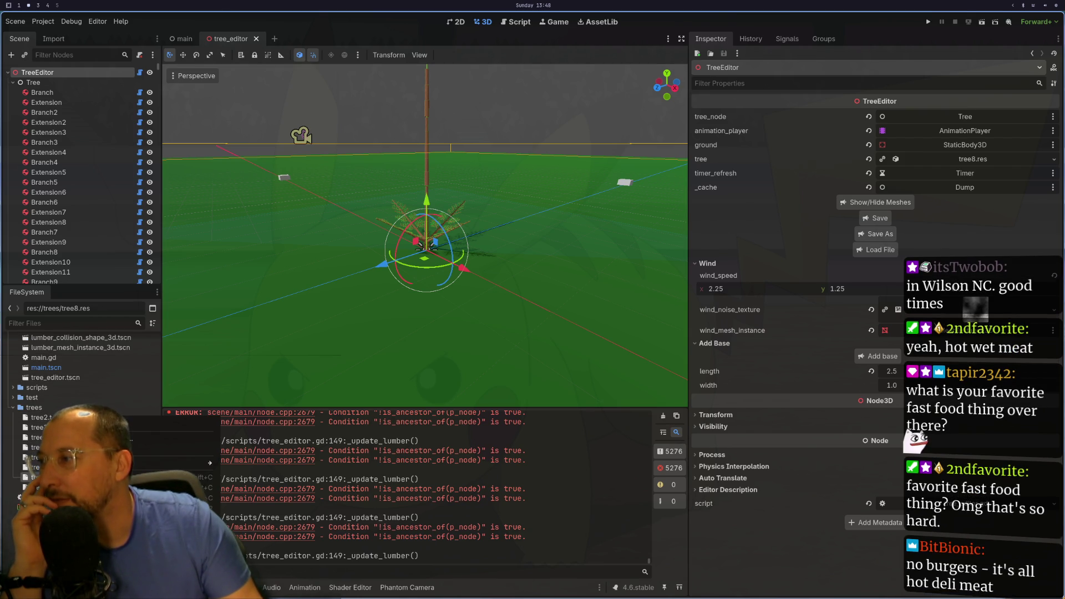
pyautogui.press('Delete')
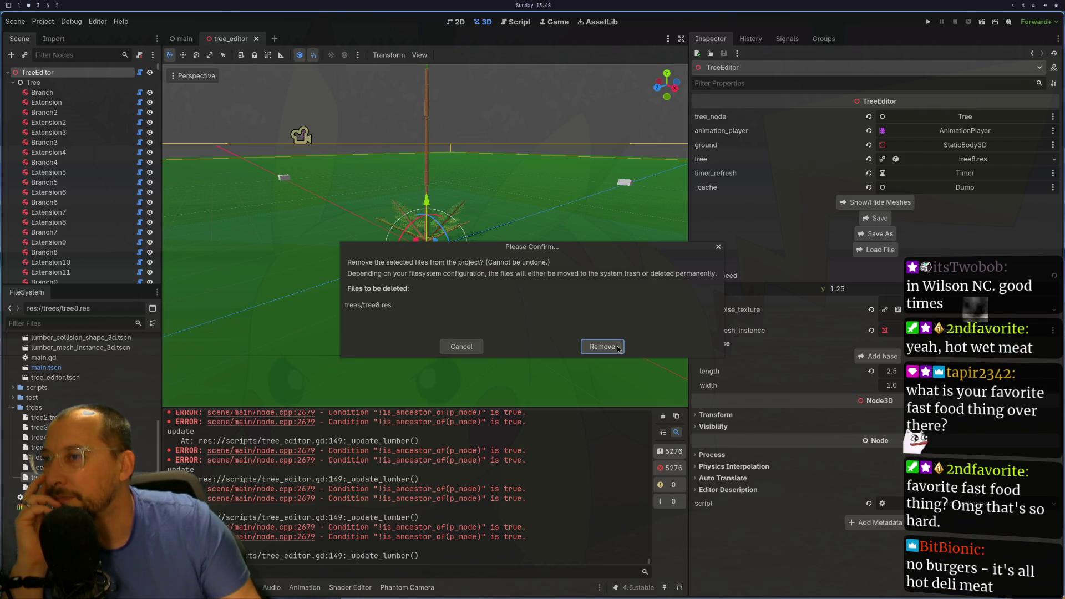
pyautogui.press('Return')
pyautogui.click(256, 39)
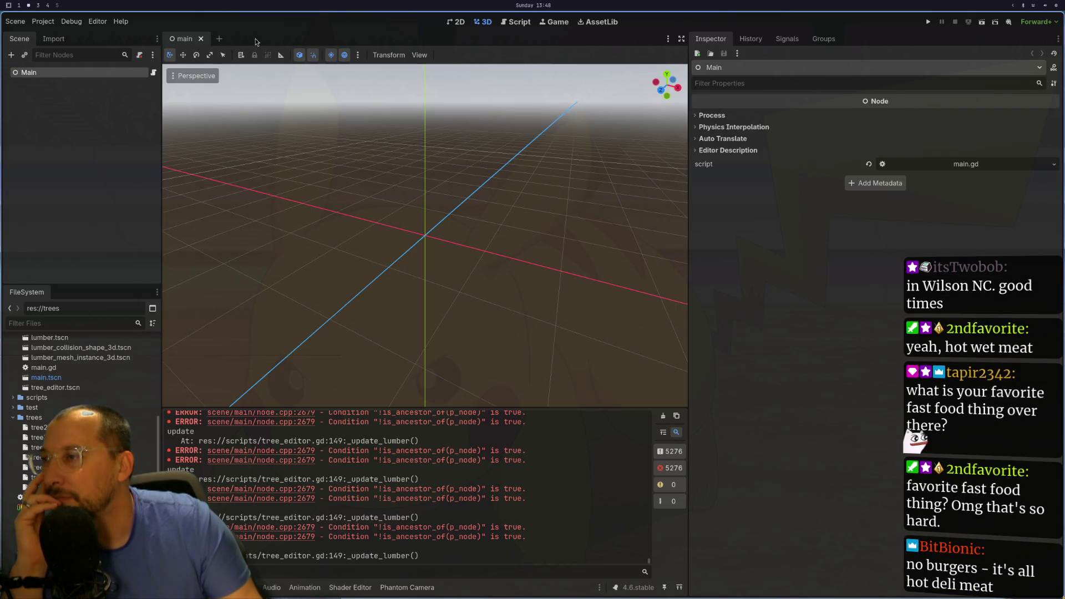
pyautogui.click(71, 388)
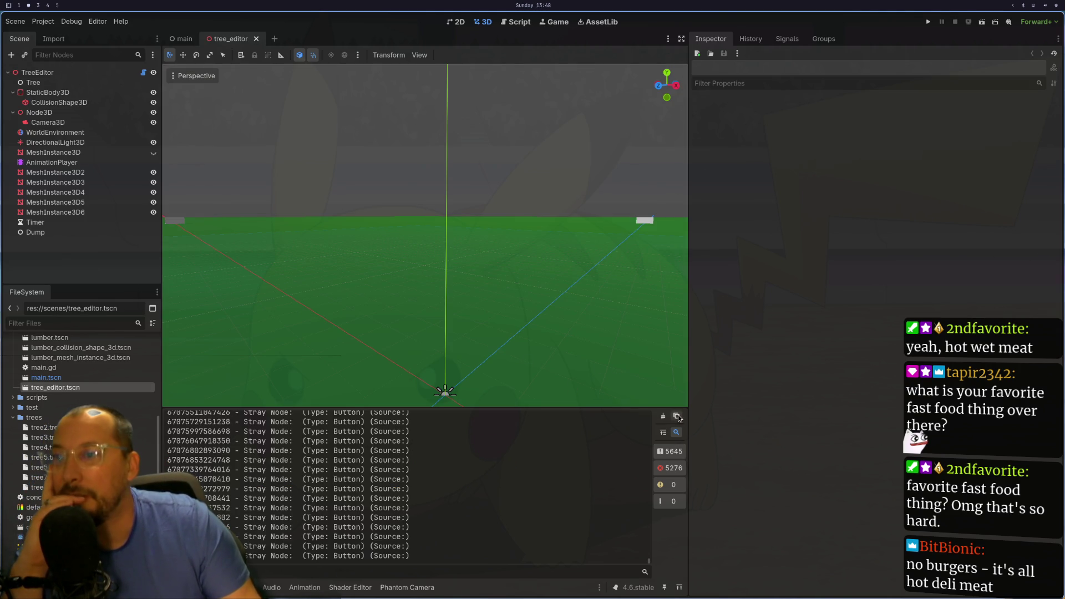
# Step: Clear Output, add a base trunk with extension_size 1, and reselect the TreeEditor root
pyautogui.click(678, 417)
pyautogui.click(37, 72)
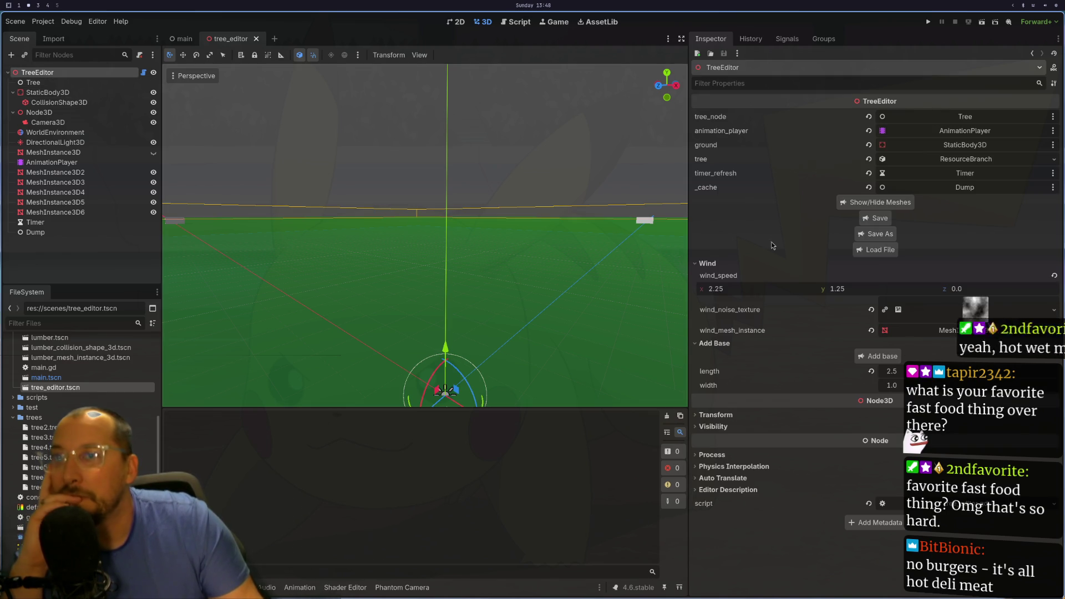
pyautogui.click(868, 356)
pyautogui.scroll(3, 505, 277)
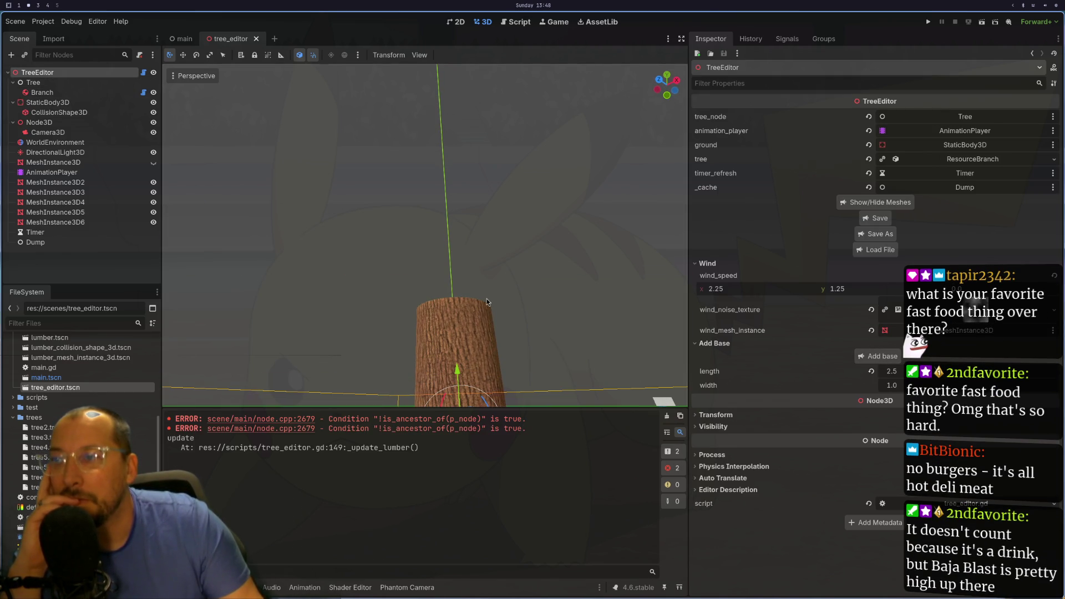
pyautogui.click(477, 325)
pyautogui.click(944, 133)
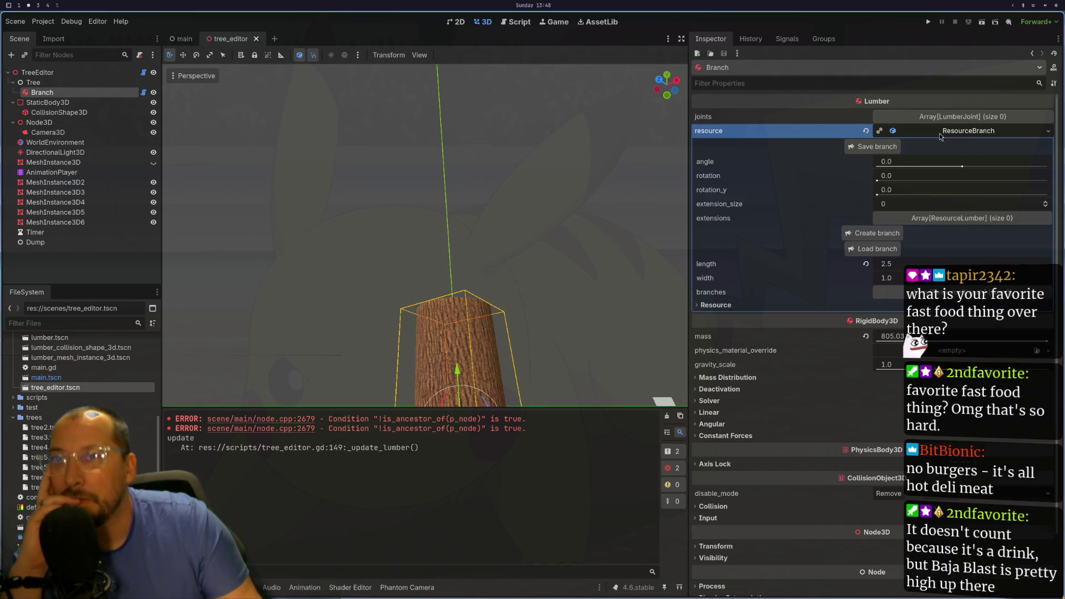
pyautogui.click(1045, 204)
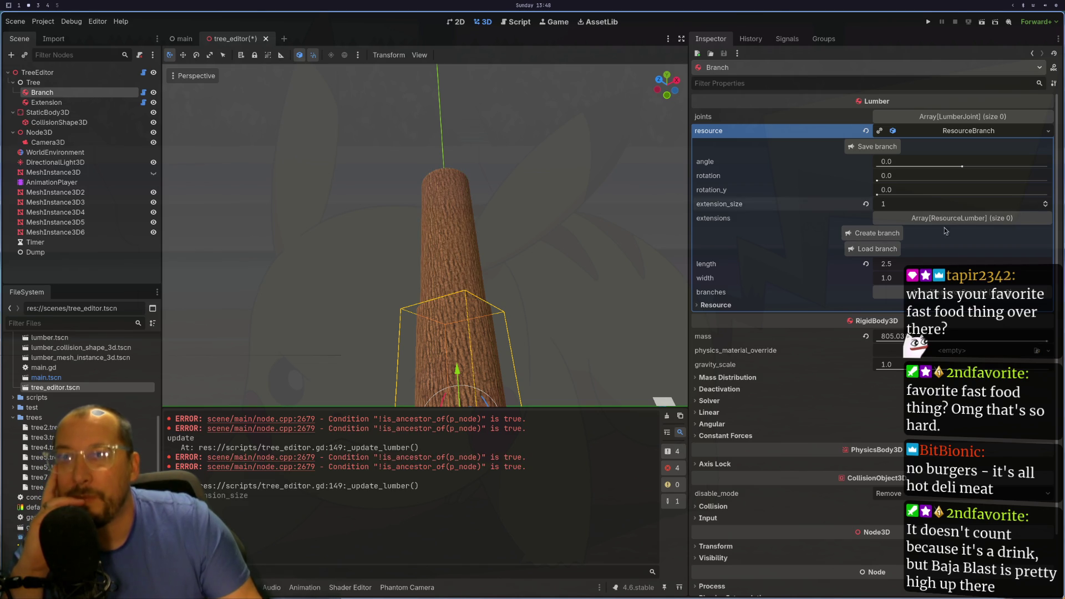
pyautogui.scroll(-3, 444, 222)
pyautogui.click(37, 72)
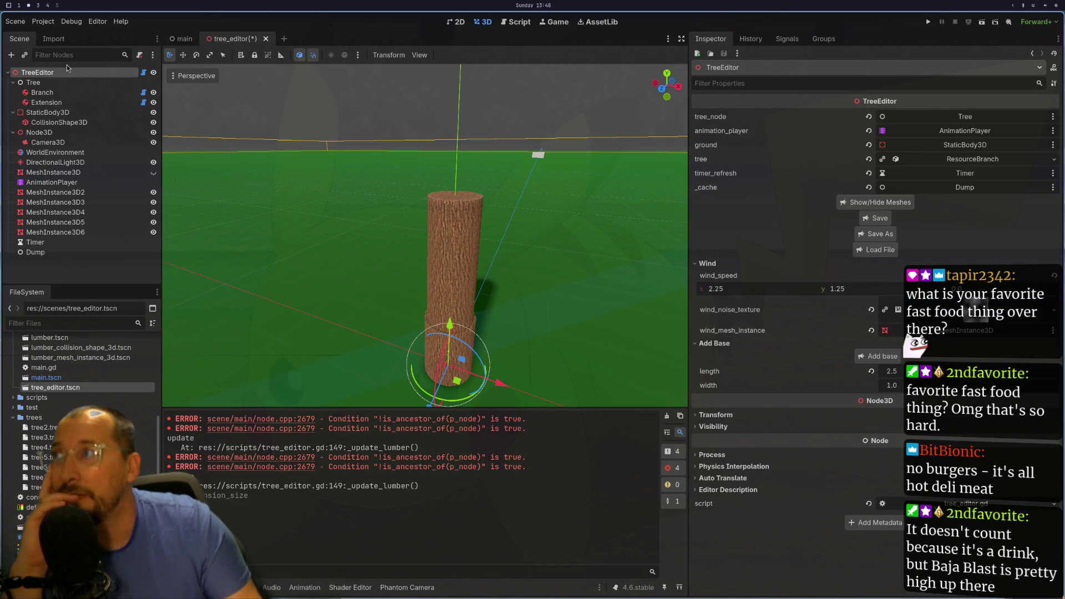
# Step: Cancel a Save As started from tree7.res, then open the Load File dialog instead
pyautogui.click(876, 234)
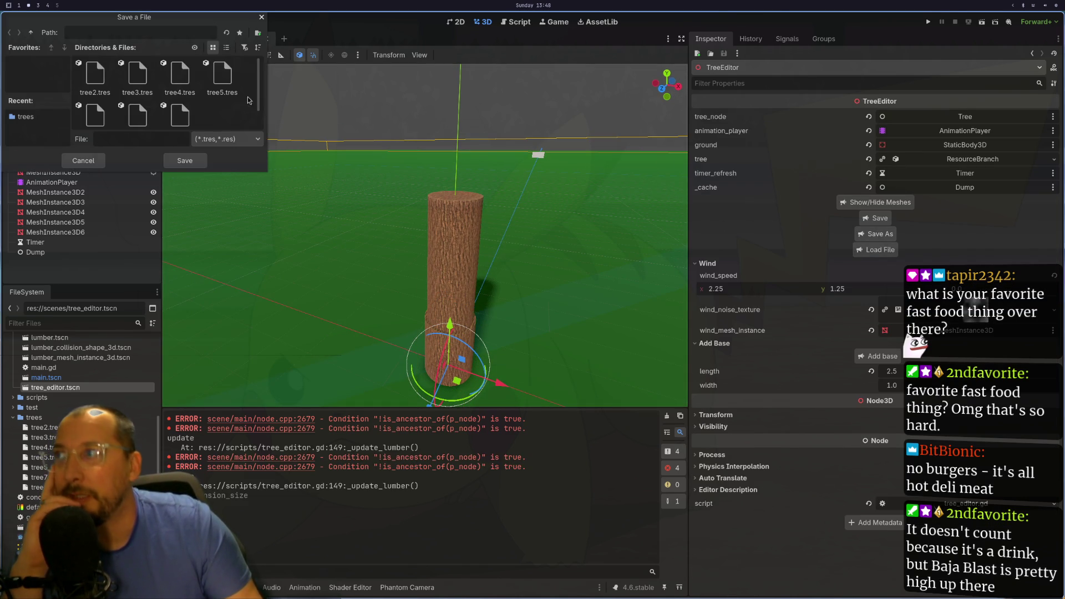
pyautogui.click(138, 97)
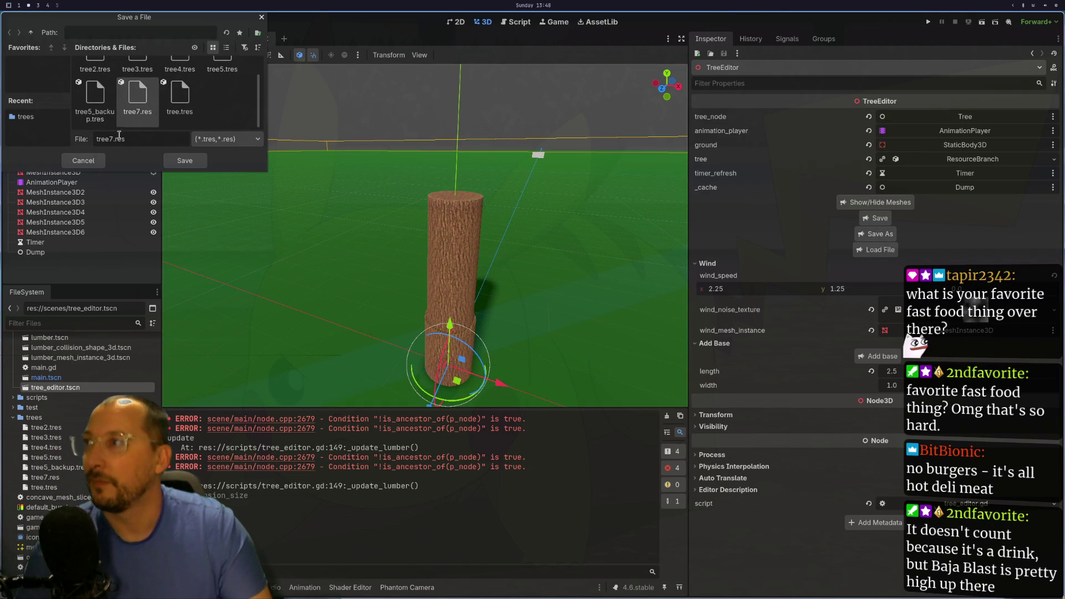
pyautogui.press('BackSpace')
pyautogui.press('BackSpace')
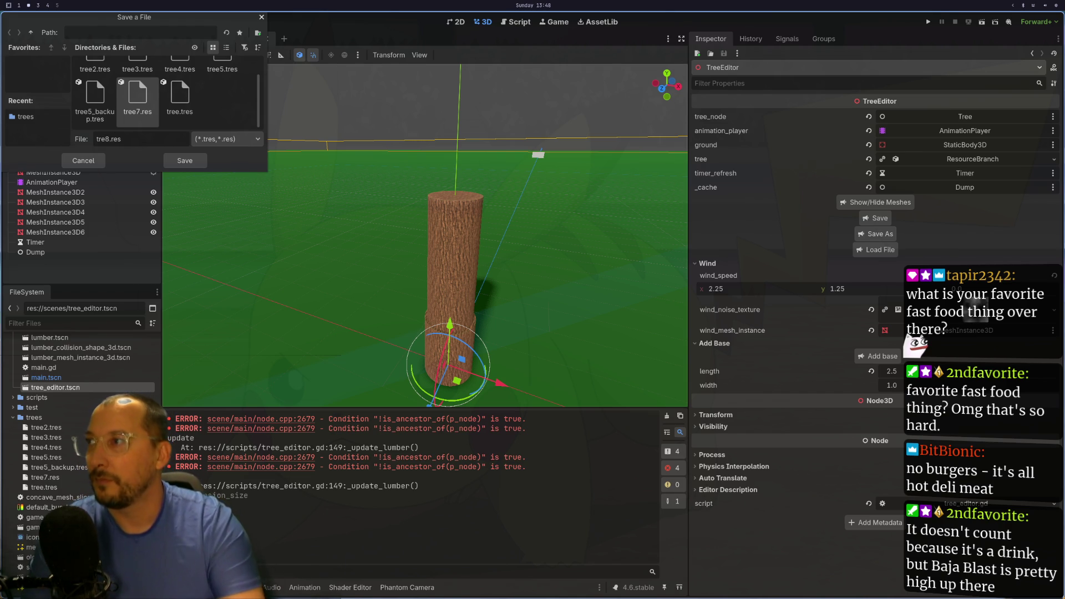
pyautogui.press('Return')
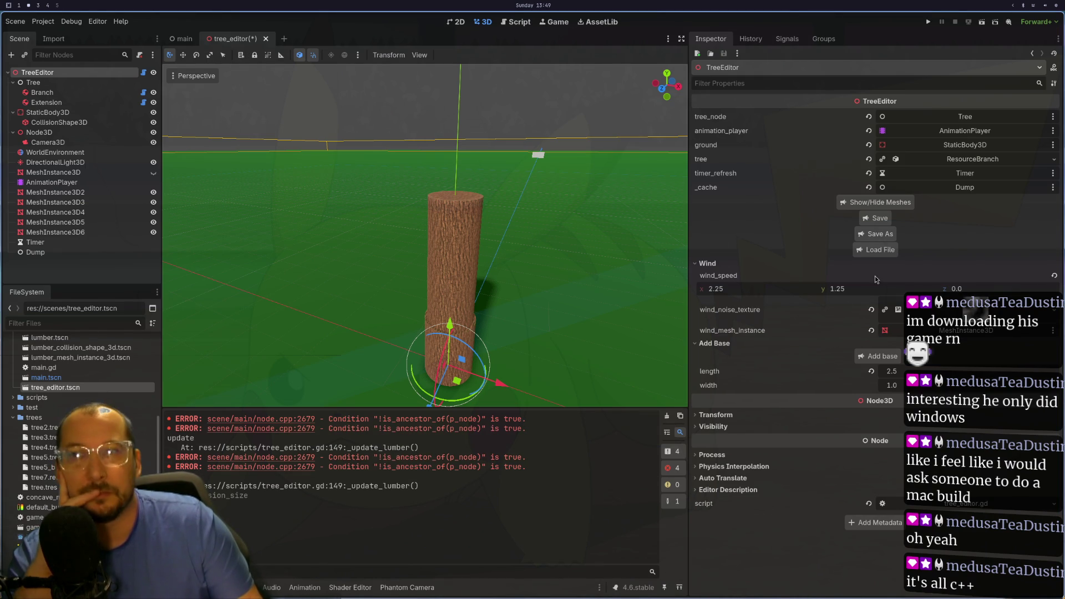
pyautogui.click(883, 251)
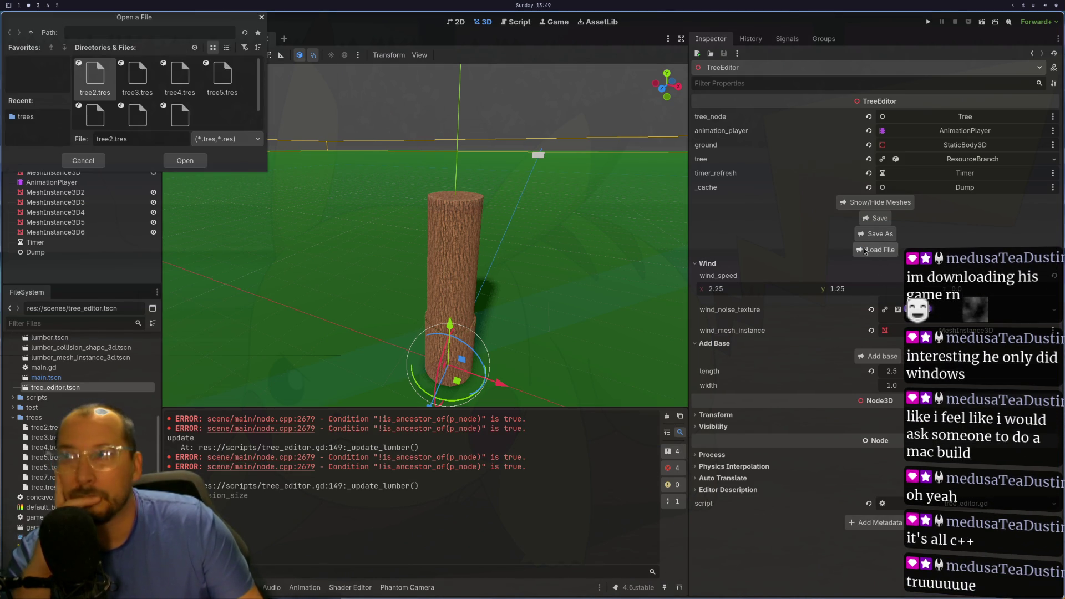
# Step: Cancel the Open dialog and select the trees folder in FileSystem
pyautogui.scroll(-1, 153, 99)
pyautogui.scroll(1, 153, 100)
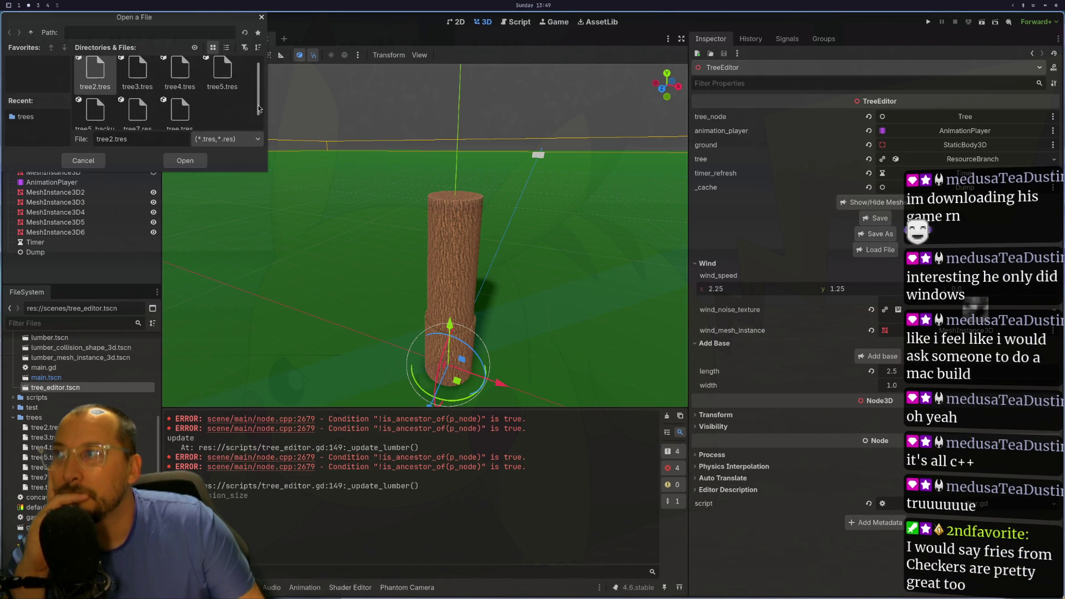
pyautogui.click(85, 164)
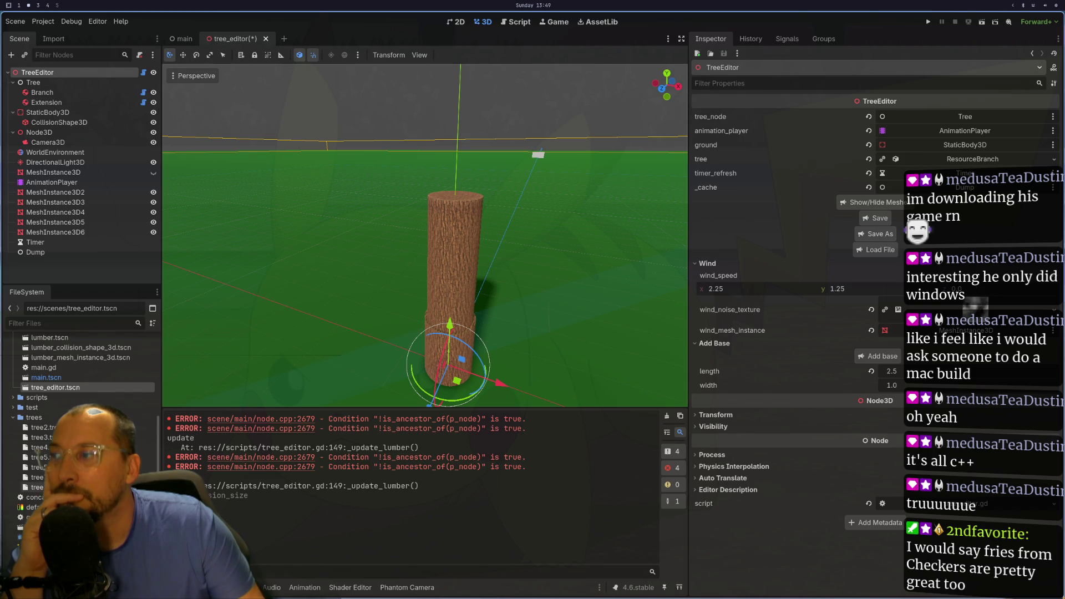
pyautogui.click(37, 487)
pyautogui.click(34, 417)
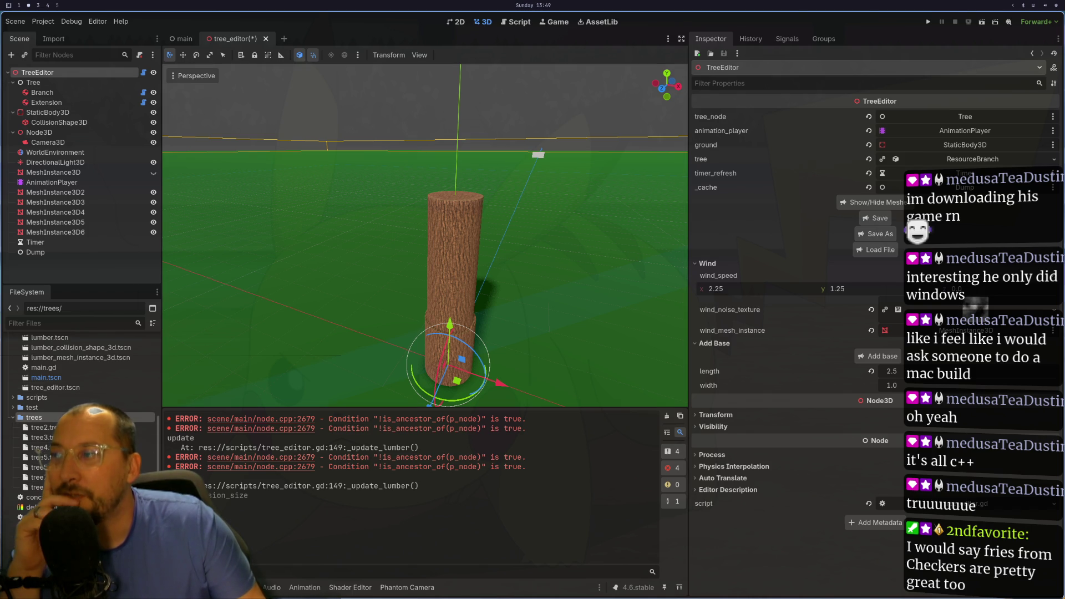
# Step: Save the tree as tree8.res in the trees folder, then close the tree_editor tab
pyautogui.click(876, 234)
pyautogui.click(127, 116)
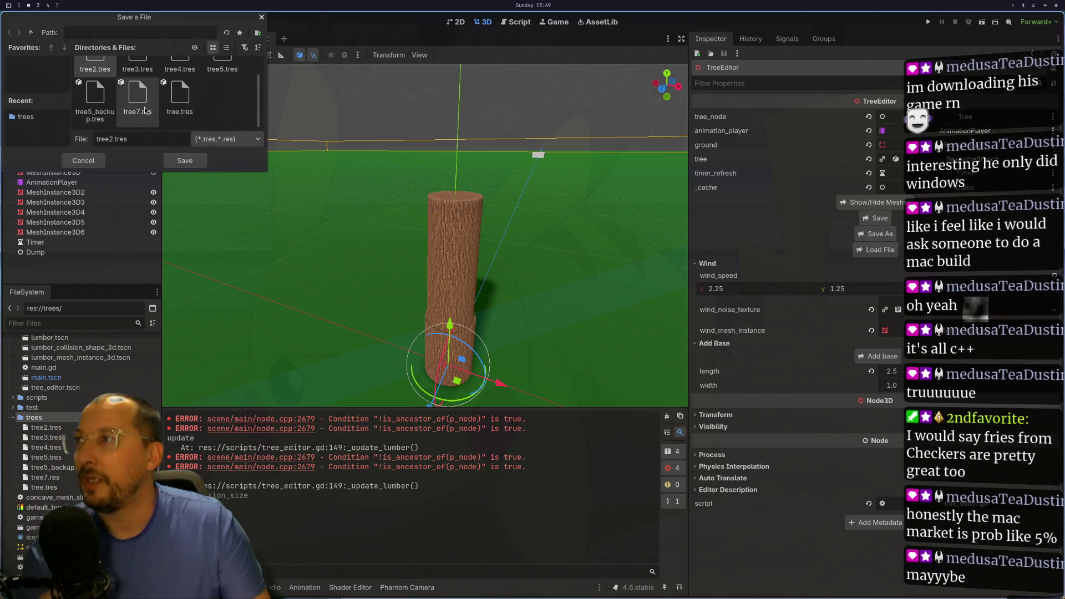
pyautogui.write('tree8')
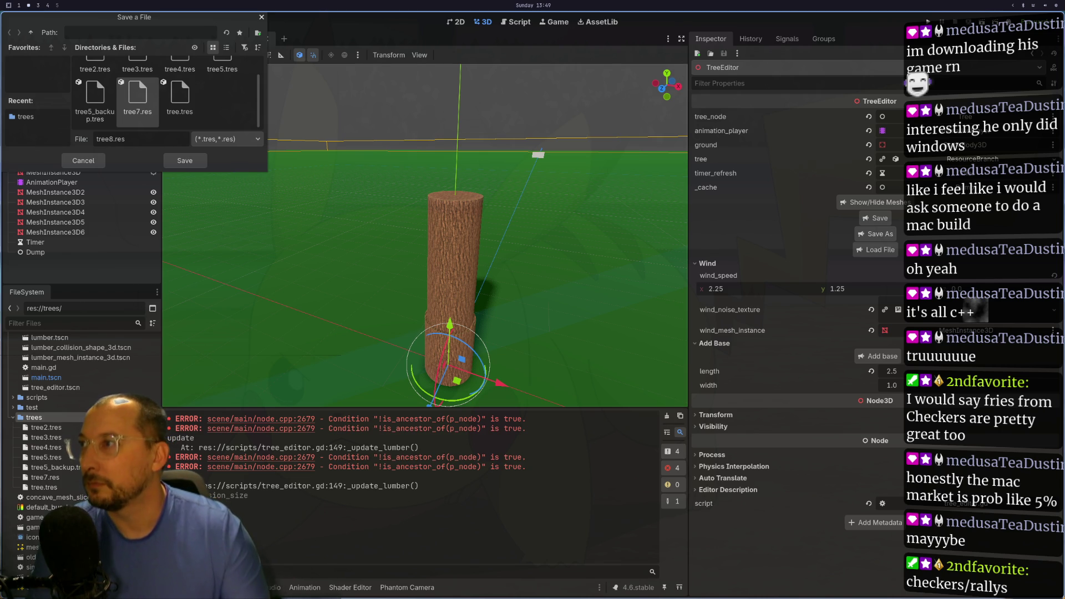
pyautogui.click(187, 161)
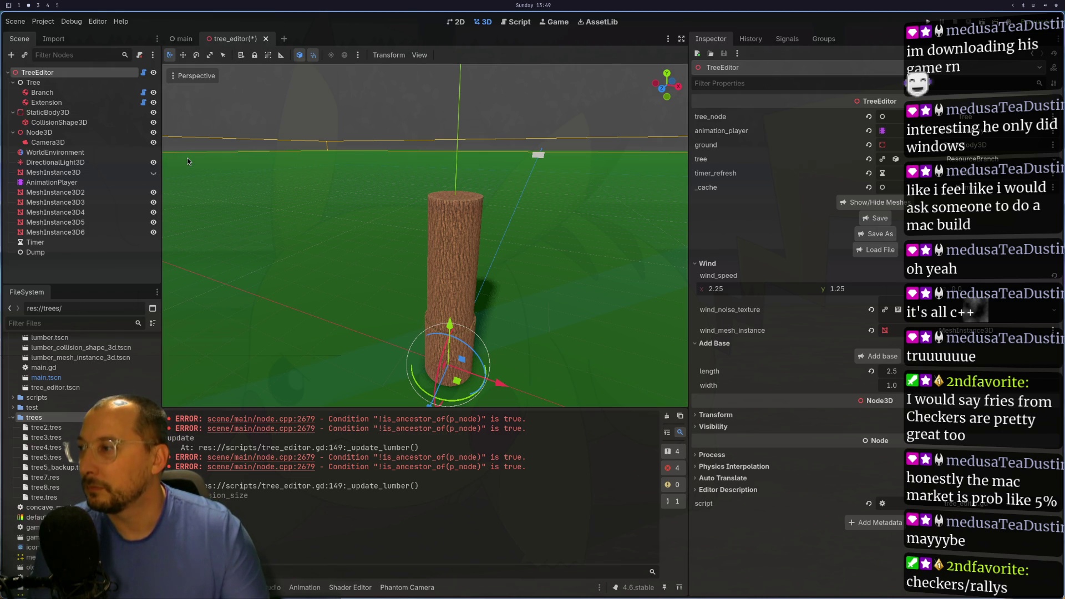
pyautogui.click(270, 38)
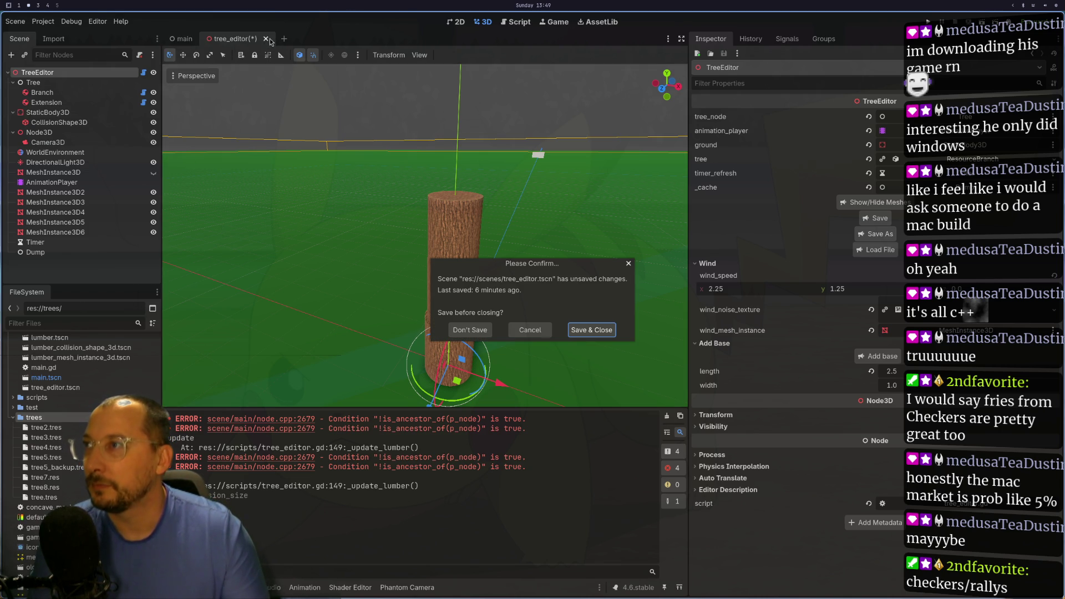
# Step: Discard unsaved changes, reopen tree_editor.tscn, select TreeEditor and load tree8.res
pyautogui.click(485, 329)
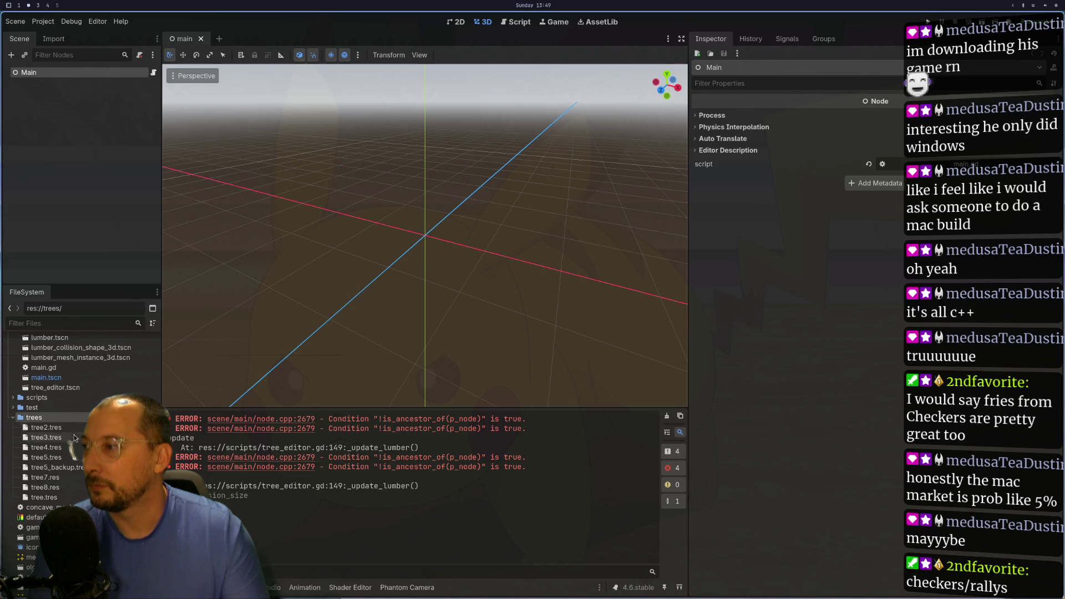
pyautogui.doubleClick(56, 388)
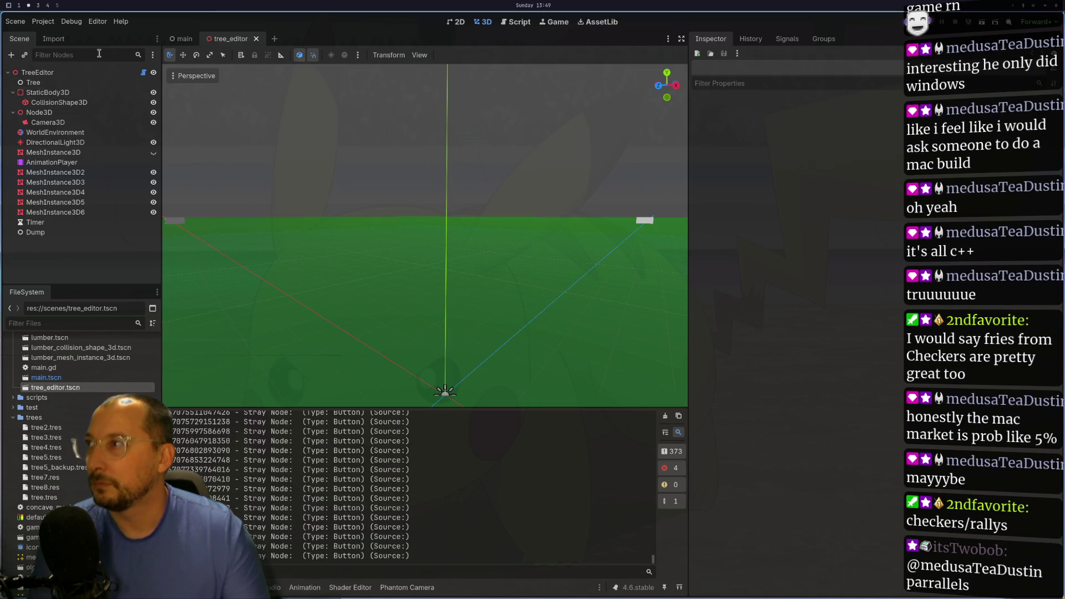
pyautogui.click(99, 75)
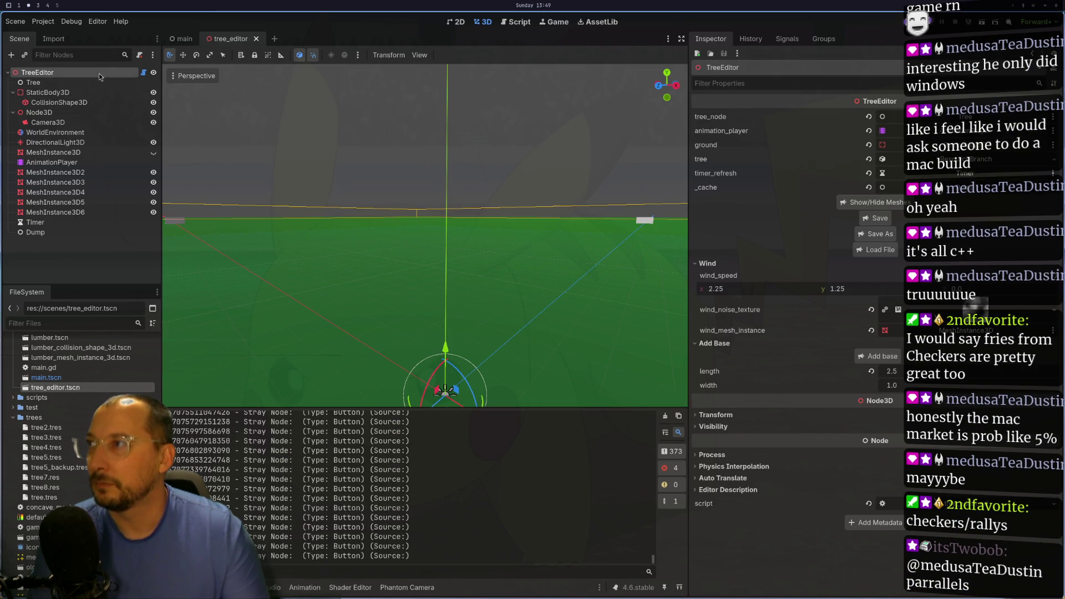
pyautogui.click(877, 250)
pyautogui.click(180, 99)
pyautogui.doubleClick(180, 99)
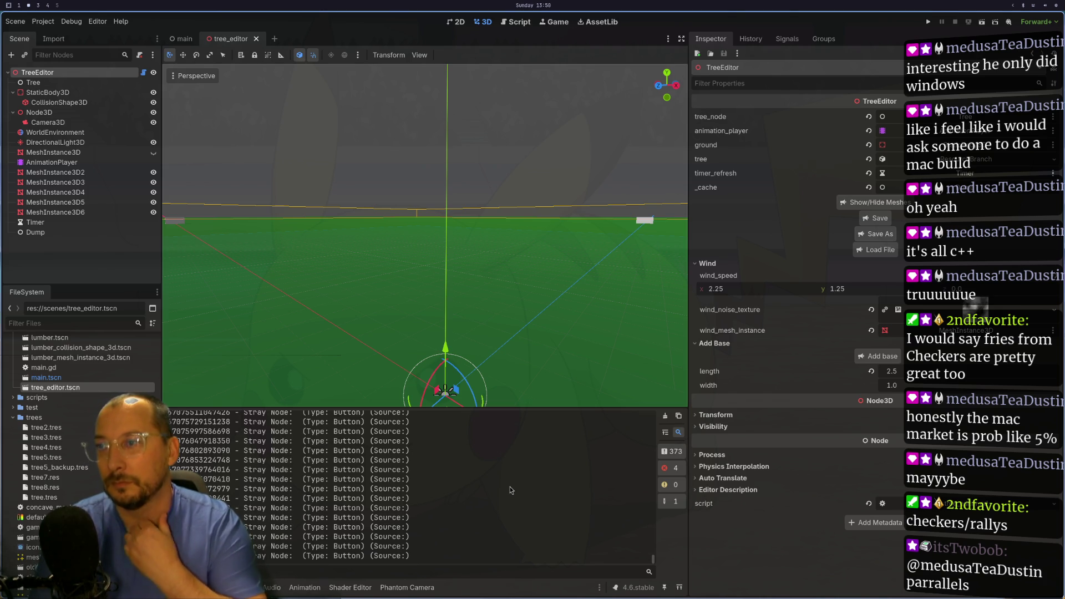
pyautogui.scroll(-3, 410, 185)
# Step: Load tree8.res into the TreeEditor through the Load File dialog
pyautogui.scroll(4, 411, 184)
pyautogui.scroll(10, 432, 251)
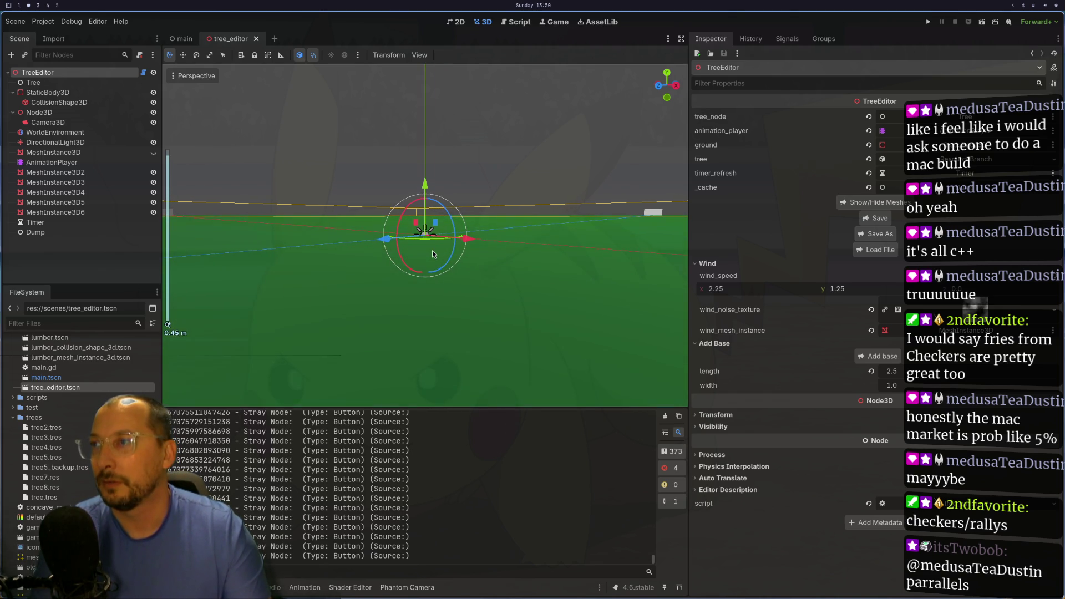
pyautogui.moveTo(432, 251); pyautogui.dragTo(432, 266)
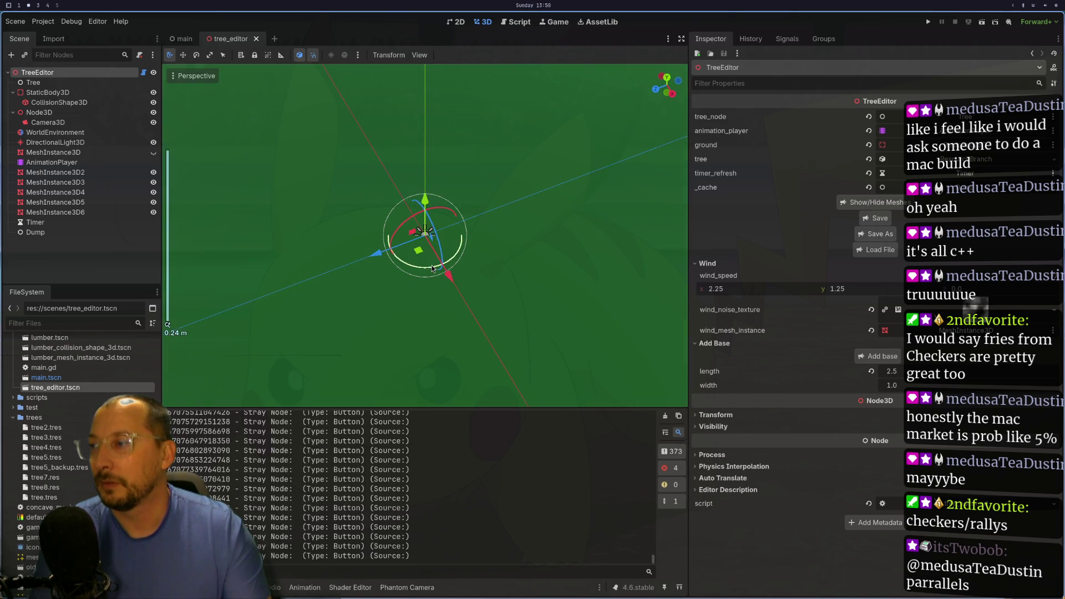
pyautogui.click(870, 251)
pyautogui.click(187, 91)
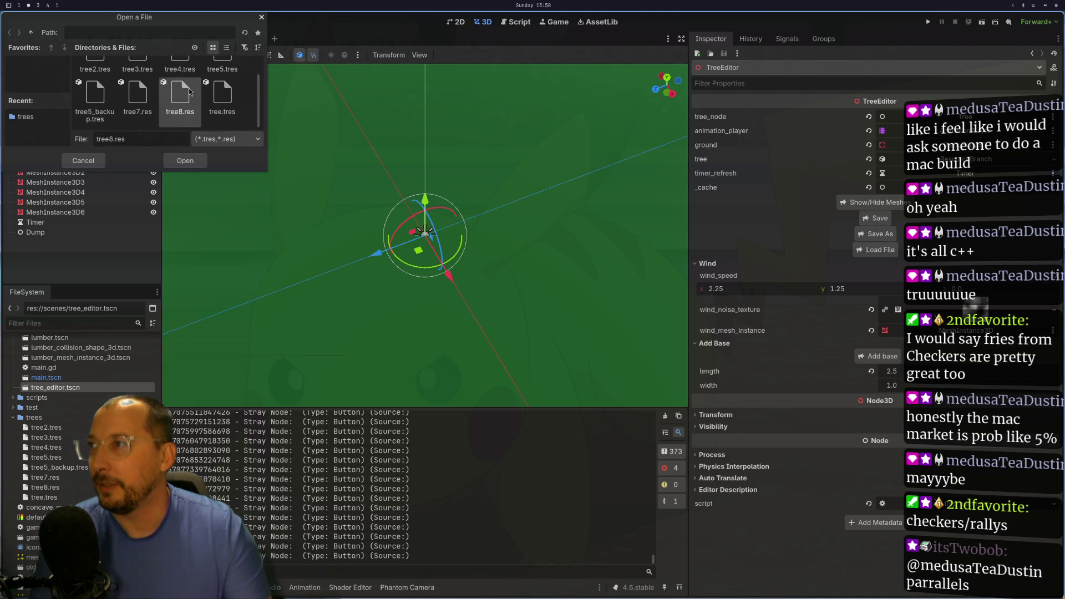
pyautogui.click(193, 162)
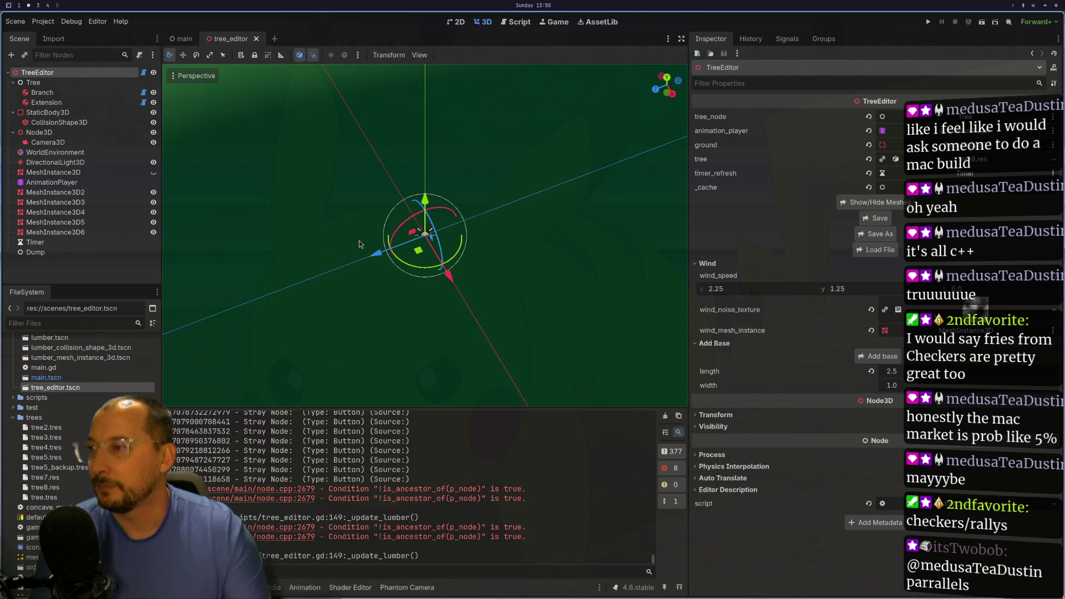
# Step: Orbit and zoom to view the bark trunk, then select its upper Extension segment
pyautogui.scroll(5, 376, 270)
pyautogui.moveTo(443, 235)
pyautogui.mouseDown()
pyautogui.moveTo(499, 132)
pyautogui.moveTo(461, 181)
pyautogui.mouseUp()
pyautogui.scroll(-5, 461, 181)
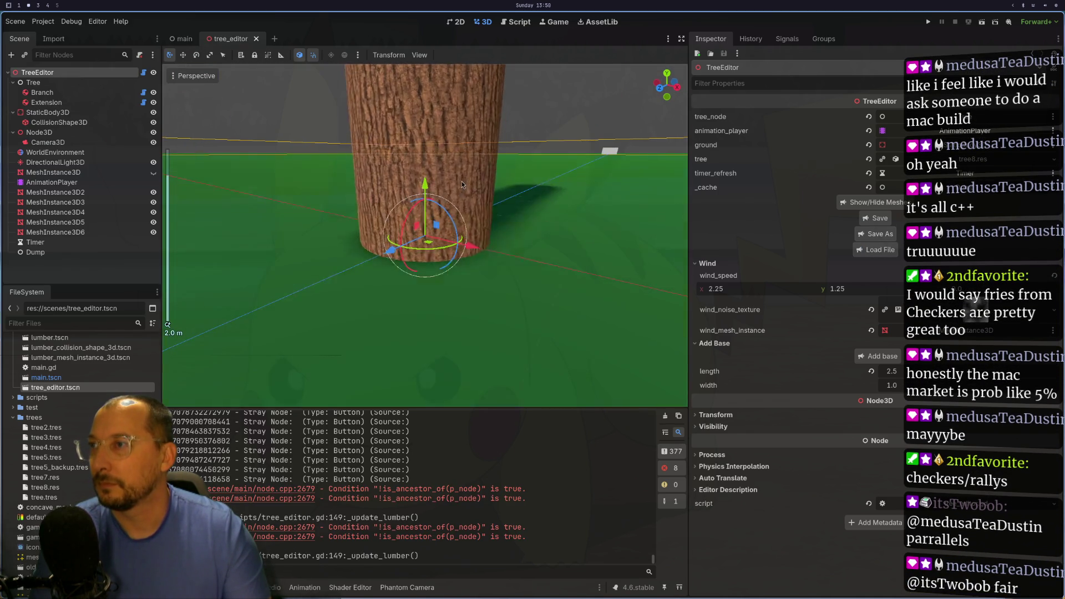
pyautogui.scroll(-5, 462, 181)
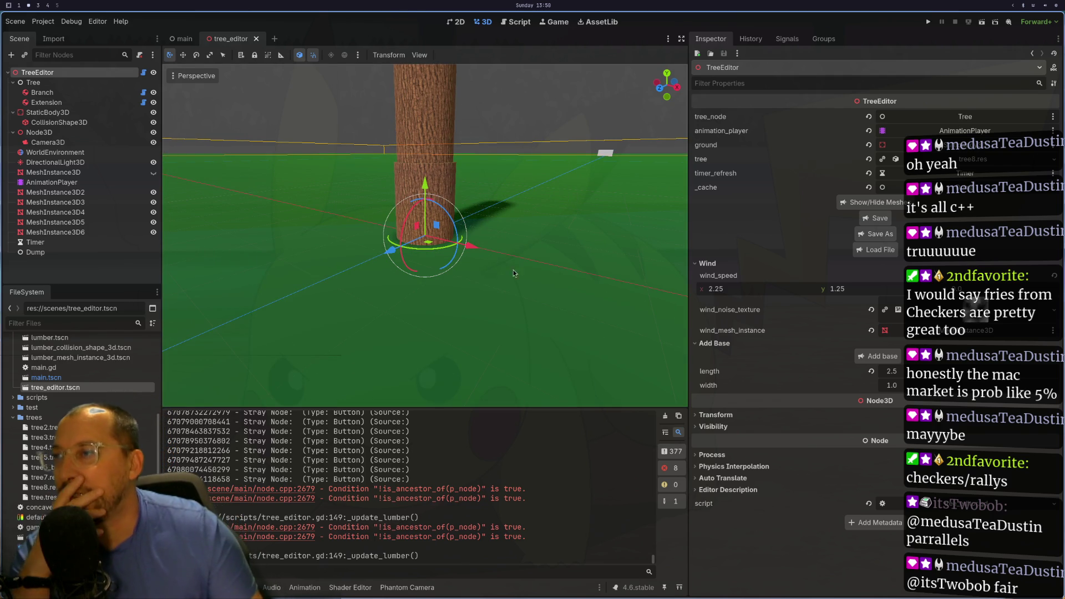
pyautogui.click(418, 109)
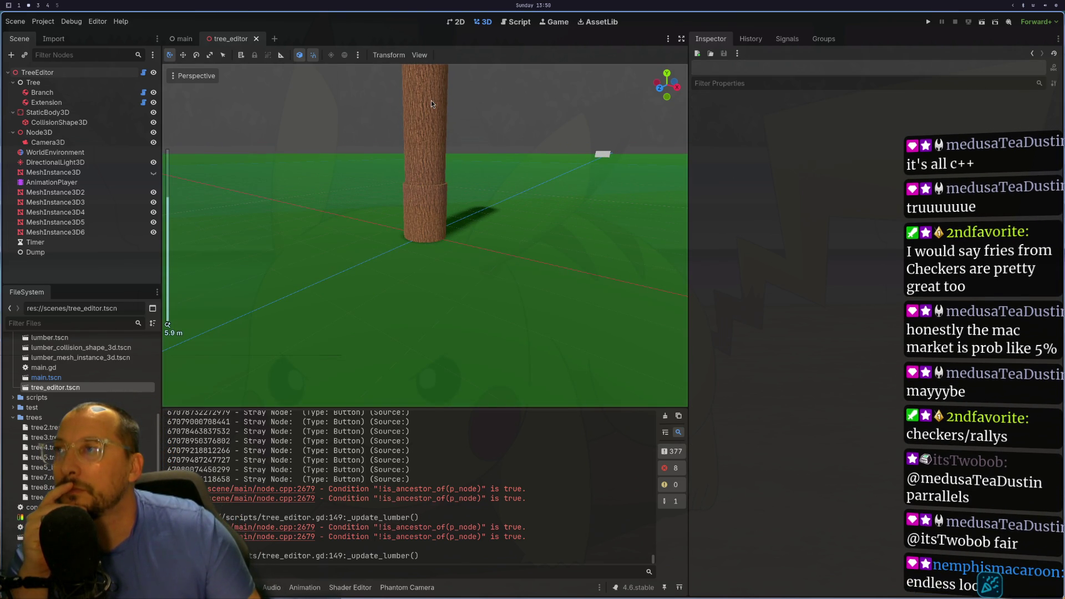
pyautogui.scroll(-5, 428, 88)
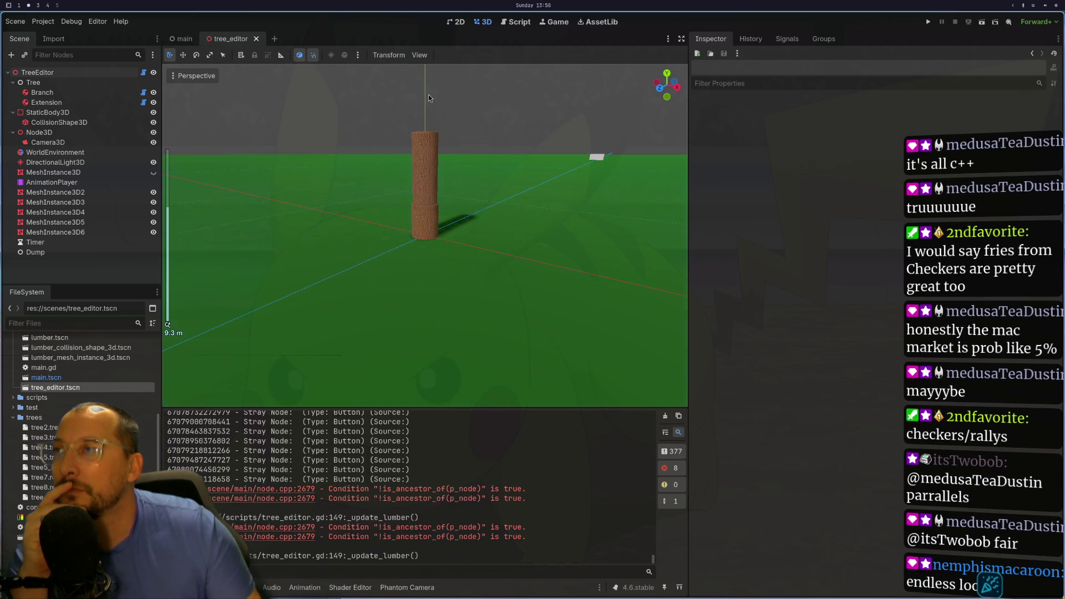
pyautogui.click(426, 134)
pyautogui.scroll(2, 426, 134)
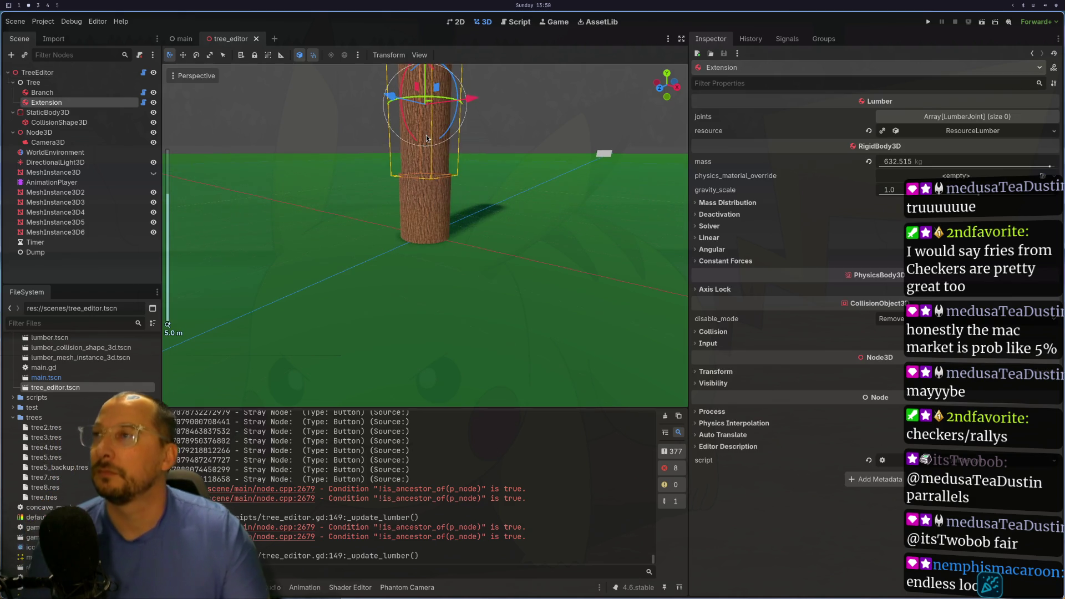
# Step: Expand the Extension's ResourceLumber and load branch_with_no_insides.tres from the Load branch file list
pyautogui.click(955, 135)
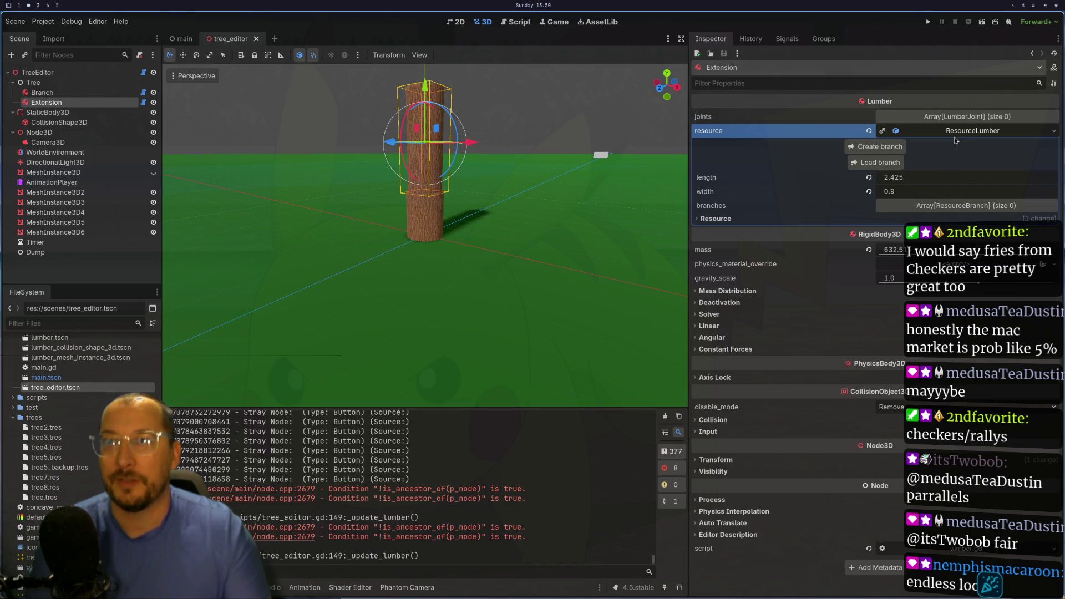
pyautogui.click(867, 162)
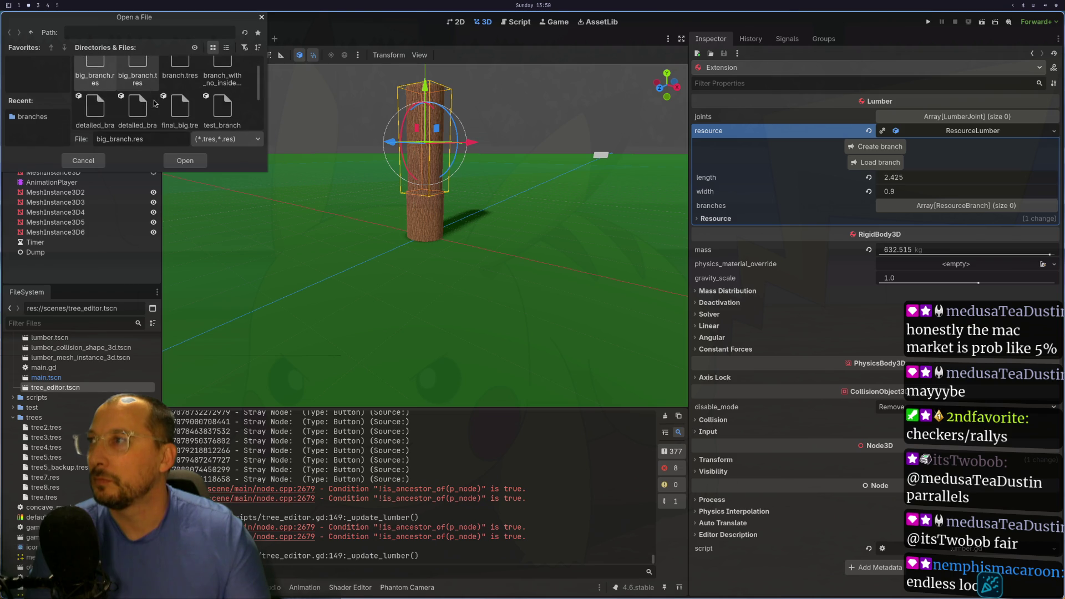
pyautogui.scroll(1, 178, 94)
pyautogui.click(225, 74)
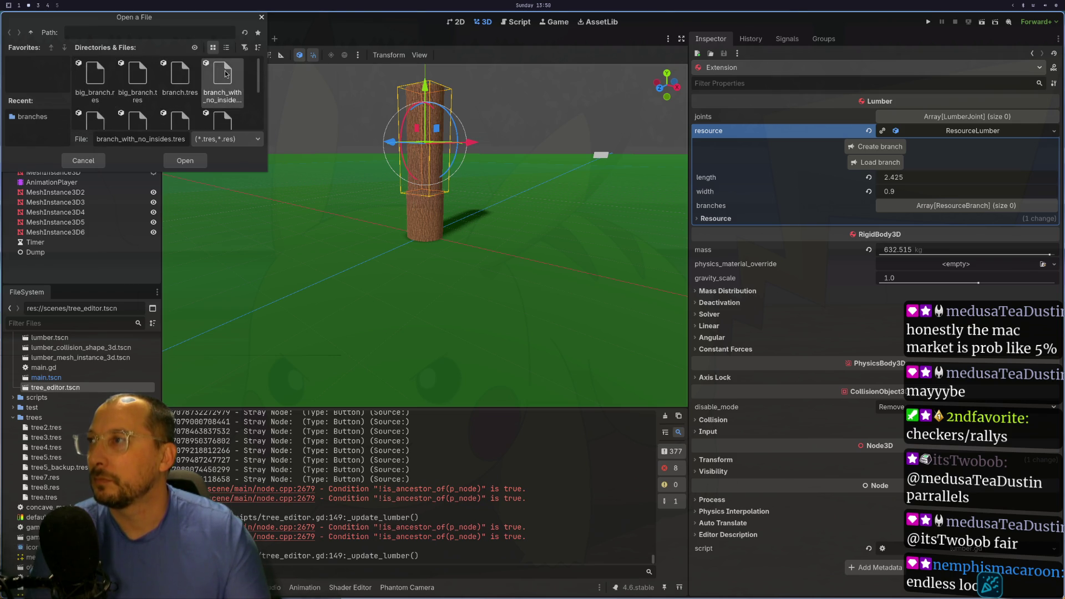
pyautogui.doubleClick(225, 73)
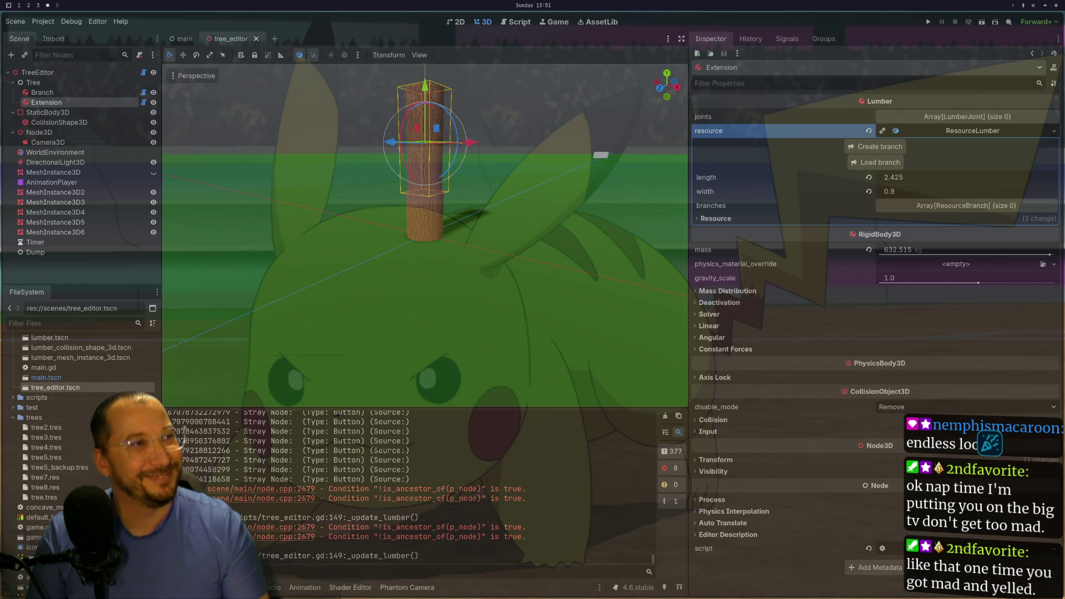
# Step: Load branch_with_no_insides.tres onto the Extension a second time, confirming with Enter
pyautogui.scroll(-2, 437, 251)
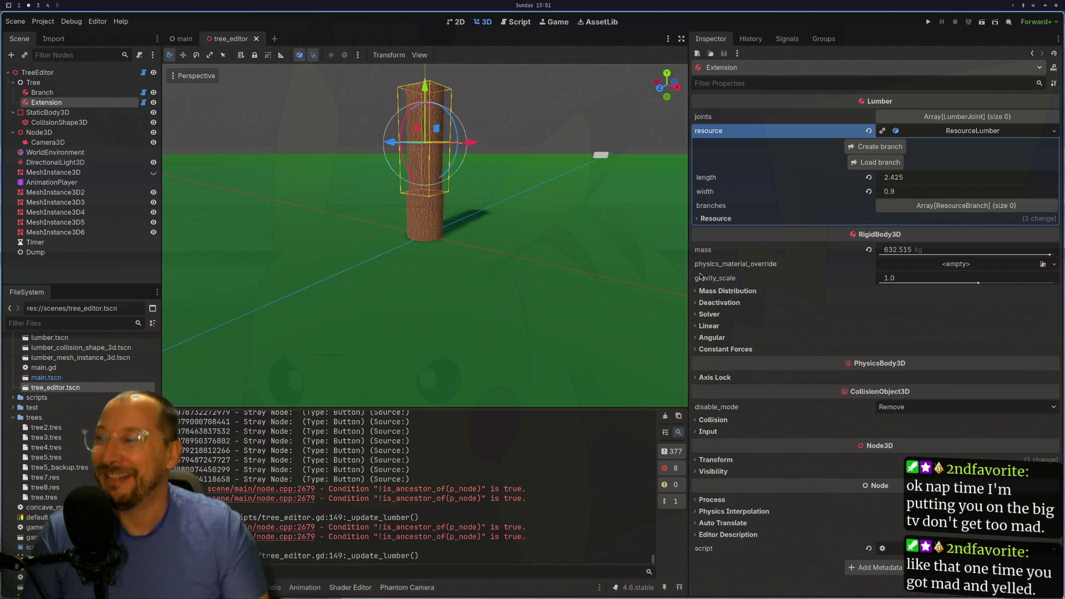
pyautogui.scroll(2, 491, 219)
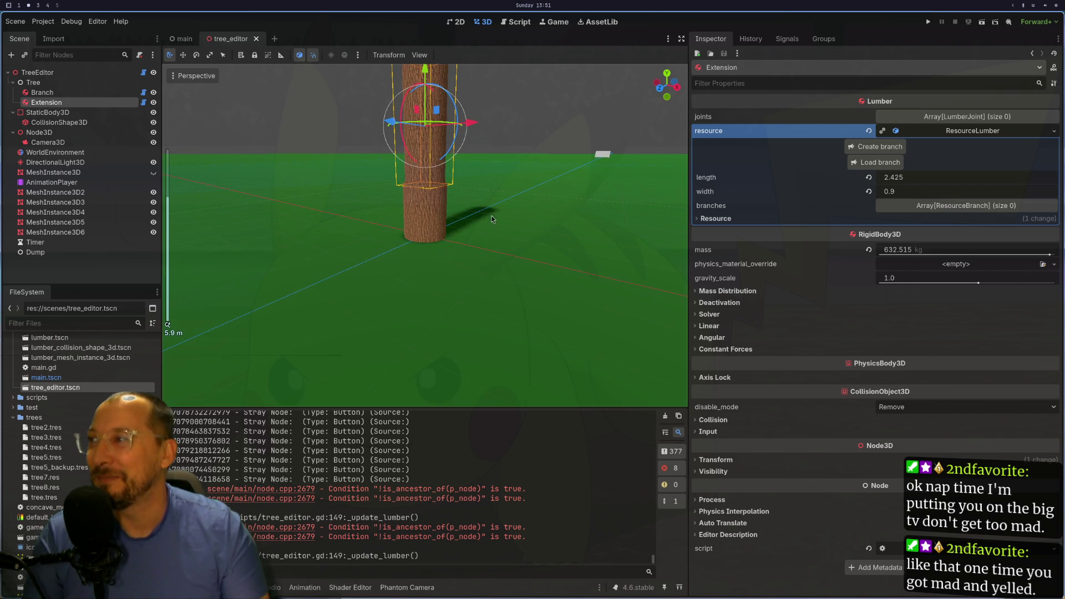
pyautogui.click(877, 162)
pyautogui.click(180, 73)
pyautogui.click(222, 75)
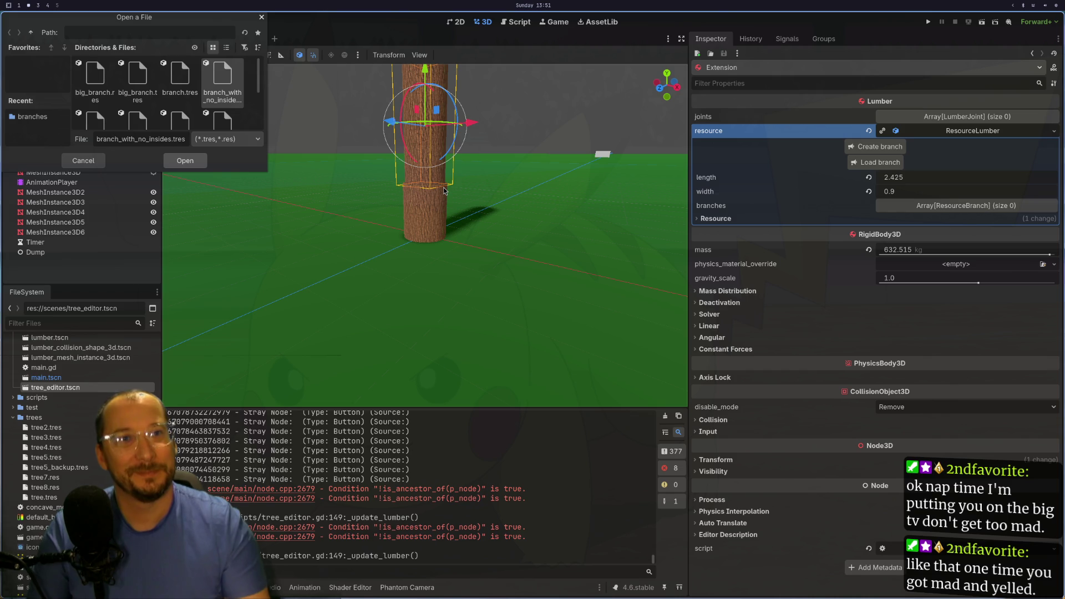
pyautogui.press('Return')
# Step: Filter the Output log with 'update' so only the update_lumber lines remain
pyautogui.scroll(-6, 511, 195)
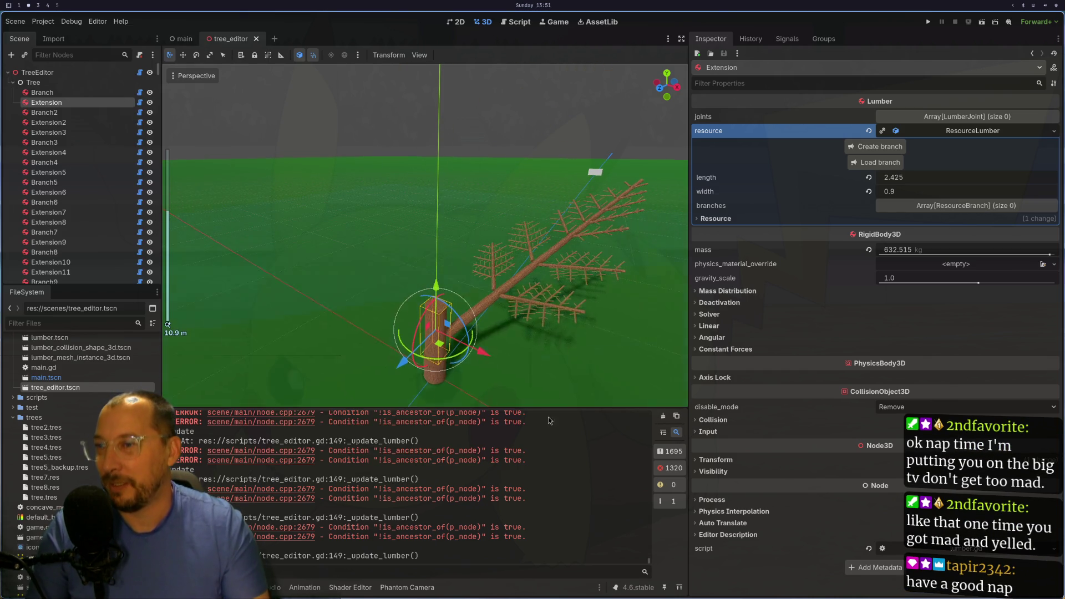
pyautogui.scroll(-1, 556, 482)
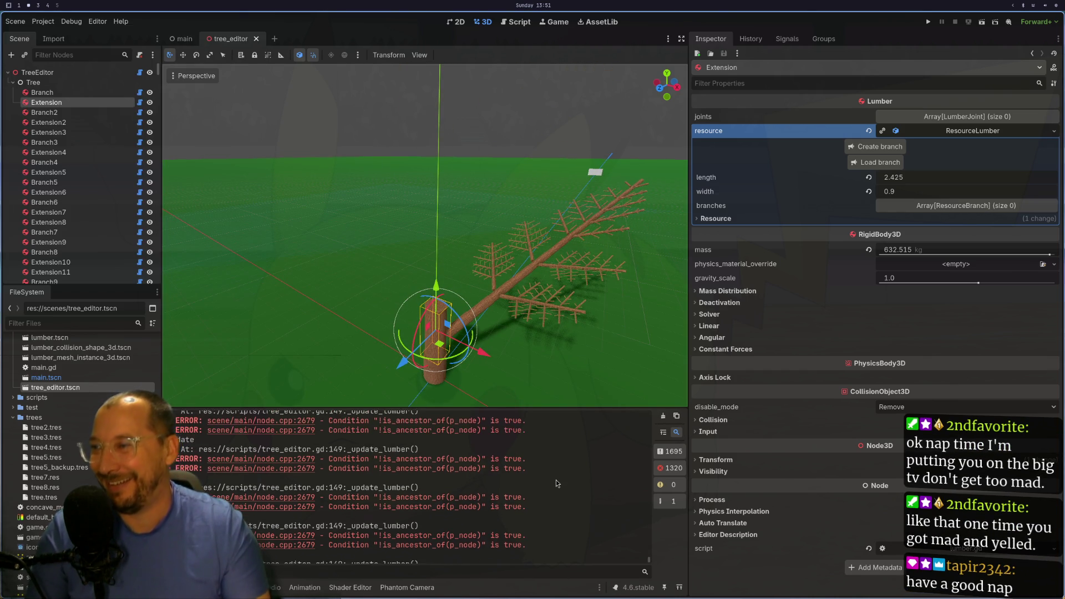
pyautogui.scroll(1, 555, 481)
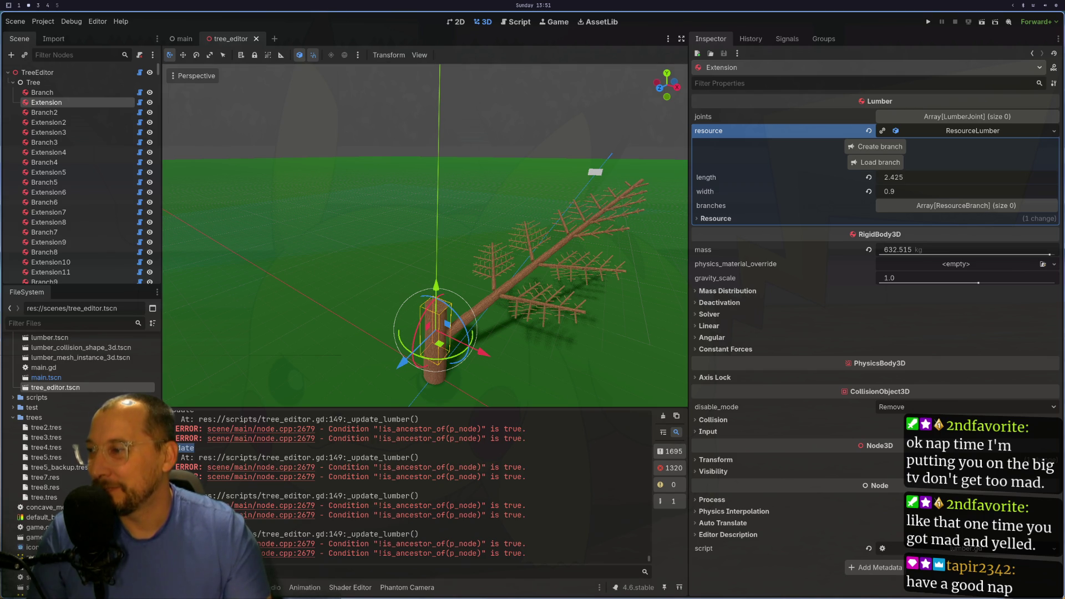
pyautogui.write('update')
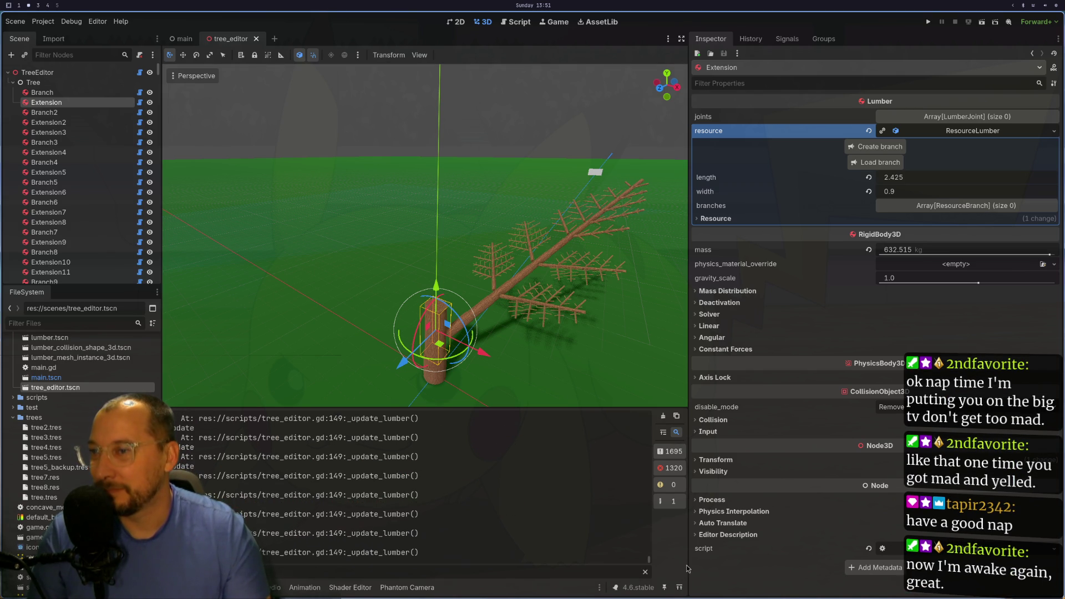
pyautogui.moveTo(649, 569)
pyautogui.mouseDown()
pyautogui.moveTo(653, 511)
pyautogui.moveTo(650, 561)
pyautogui.mouseUp()
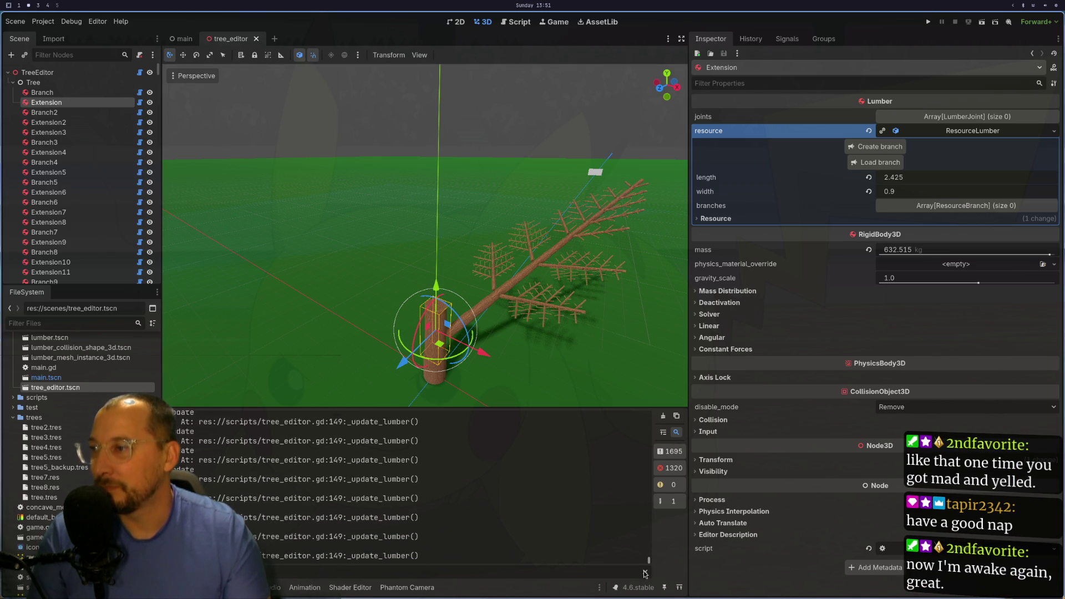
pyautogui.press('super+1')
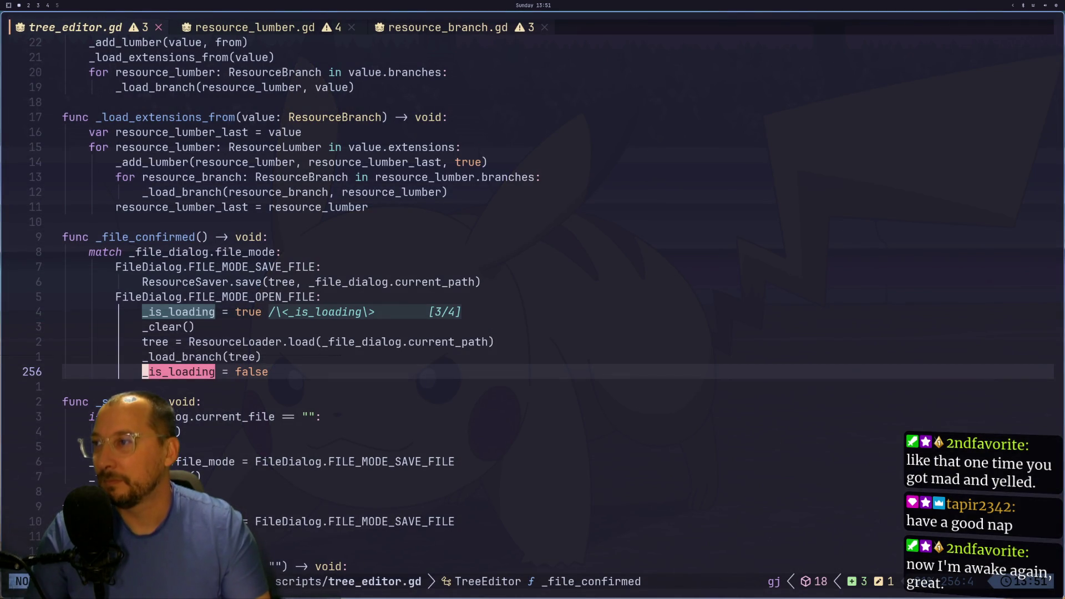
pyautogui.press('super+2')
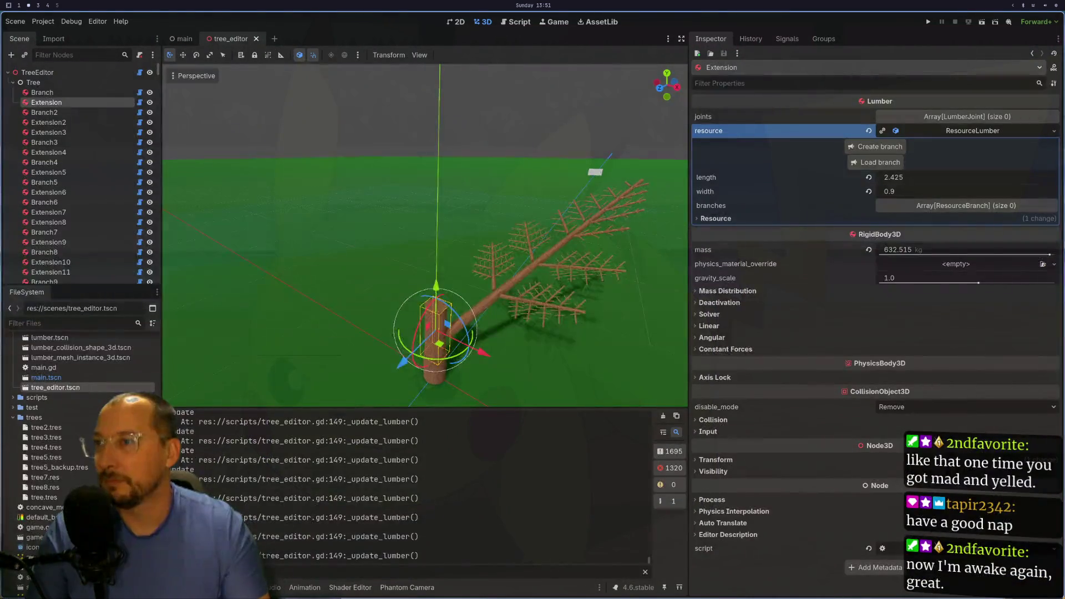
# Step: Zoom and orbit the 3D viewport close to the bark trunk, looking down on it
pyautogui.scroll(3, 584, 369)
pyautogui.scroll(3, 580, 347)
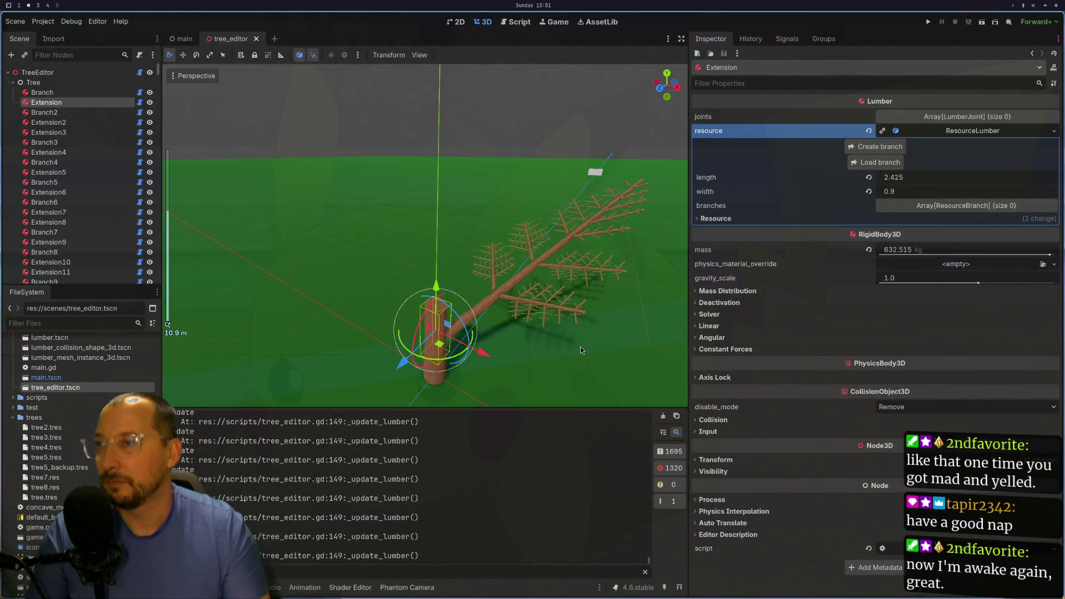
pyautogui.moveTo(545, 231)
pyautogui.mouseDown()
pyautogui.moveTo(480, 225)
pyautogui.moveTo(528, 295)
pyautogui.mouseUp()
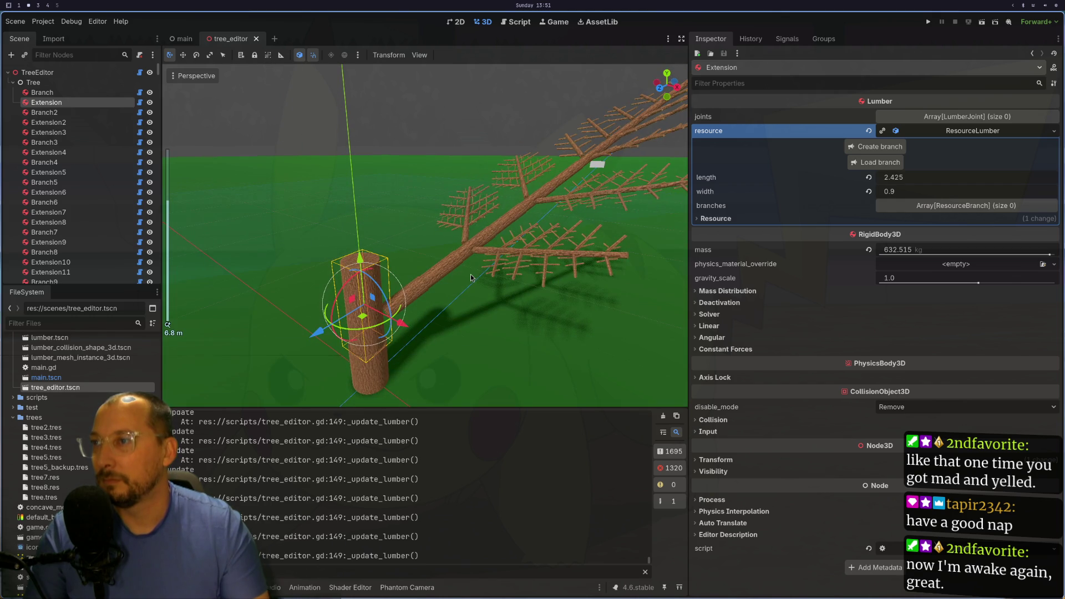
pyautogui.scroll(3, 470, 274)
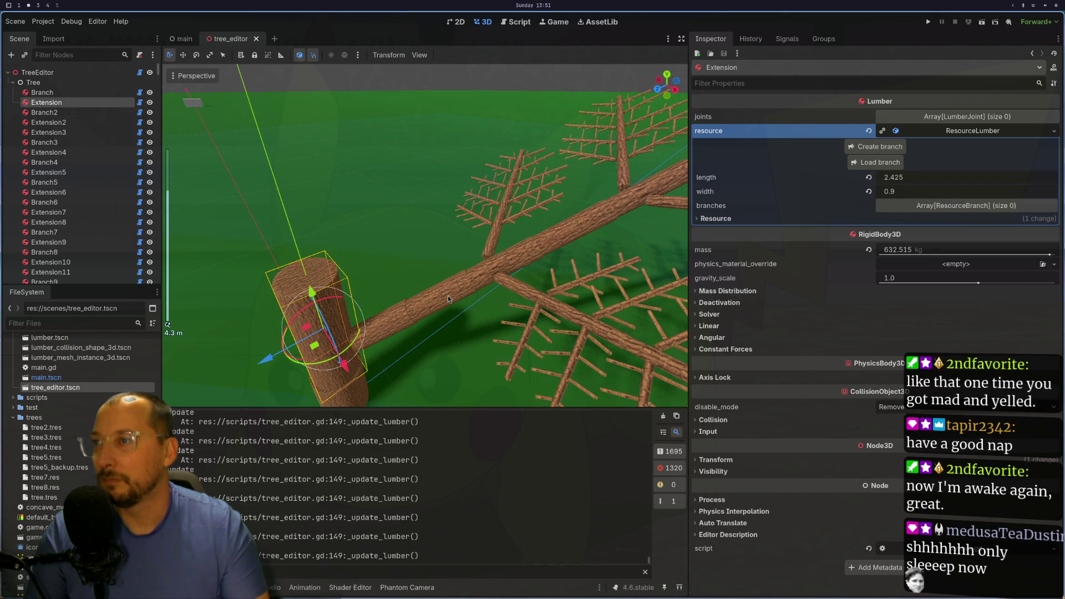
pyautogui.moveTo(448, 295); pyautogui.dragTo(594, 251)
pyautogui.scroll(2, 577, 195)
pyautogui.moveTo(577, 194); pyautogui.dragTo(619, 258)
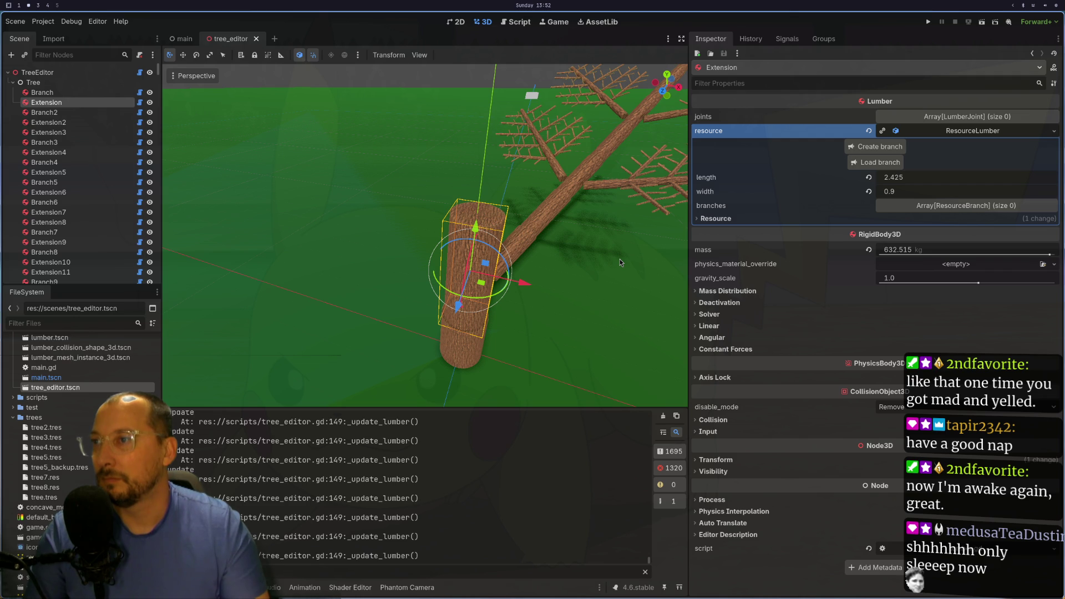
# Step: Start saving the Tree branch as a scene named 'trunk', then abandon it
pyautogui.rightClick(76, 81)
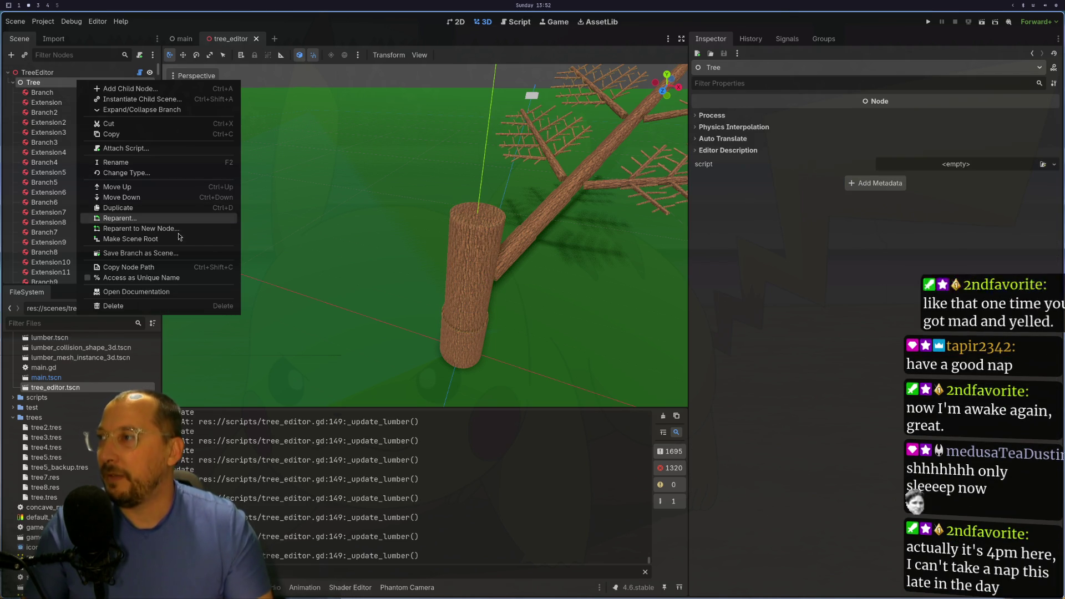
pyautogui.click(176, 254)
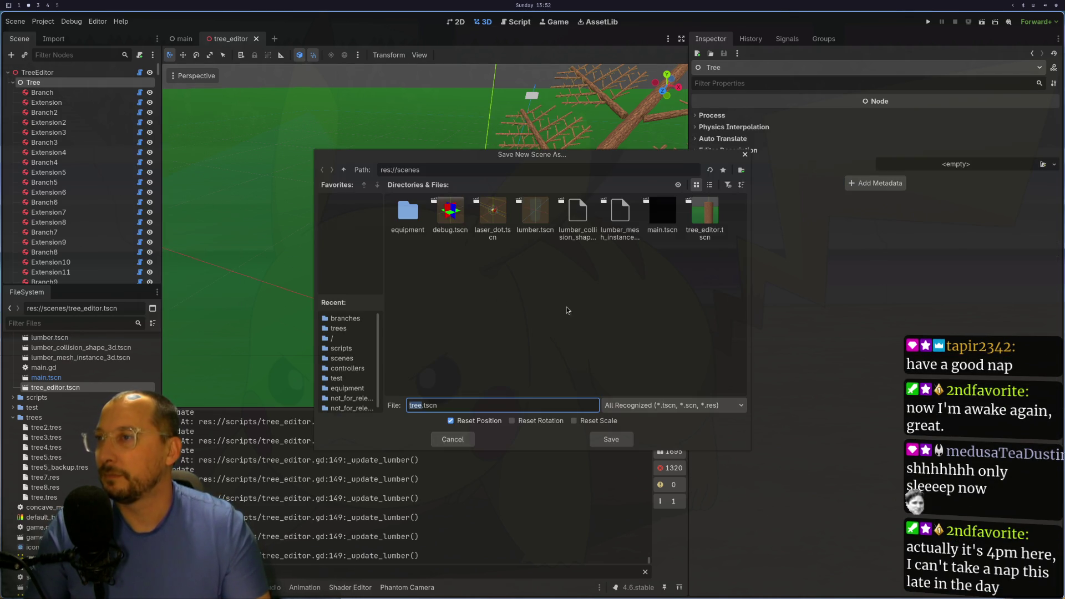
pyautogui.write('trunk')
pyautogui.press('Return')
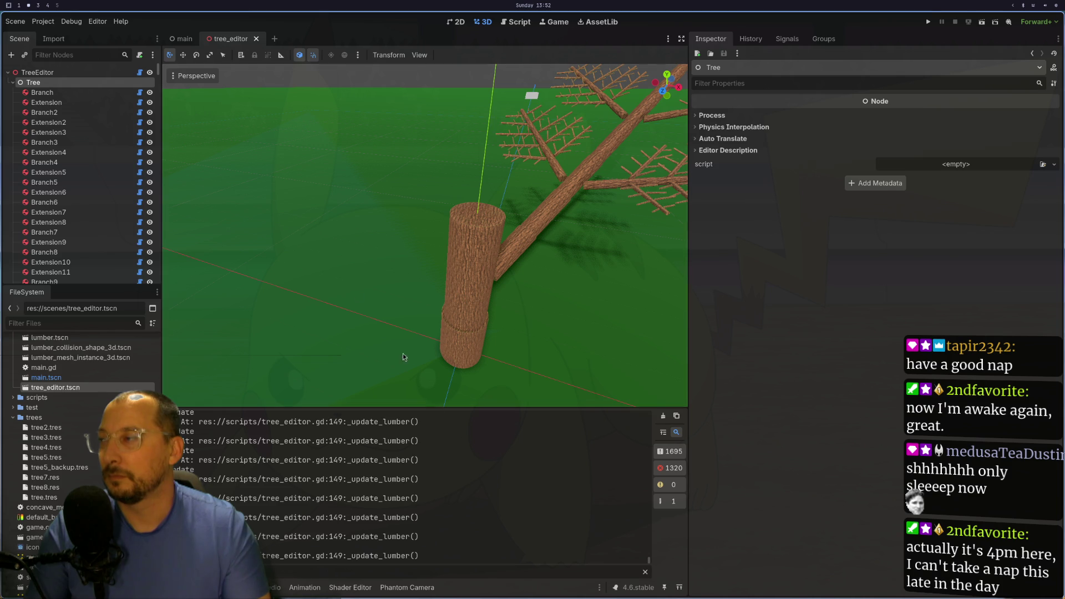
# Step: Save the Tree branch as test.tscn and filter the FileSystem list to 'test'
pyautogui.rightClick(106, 82)
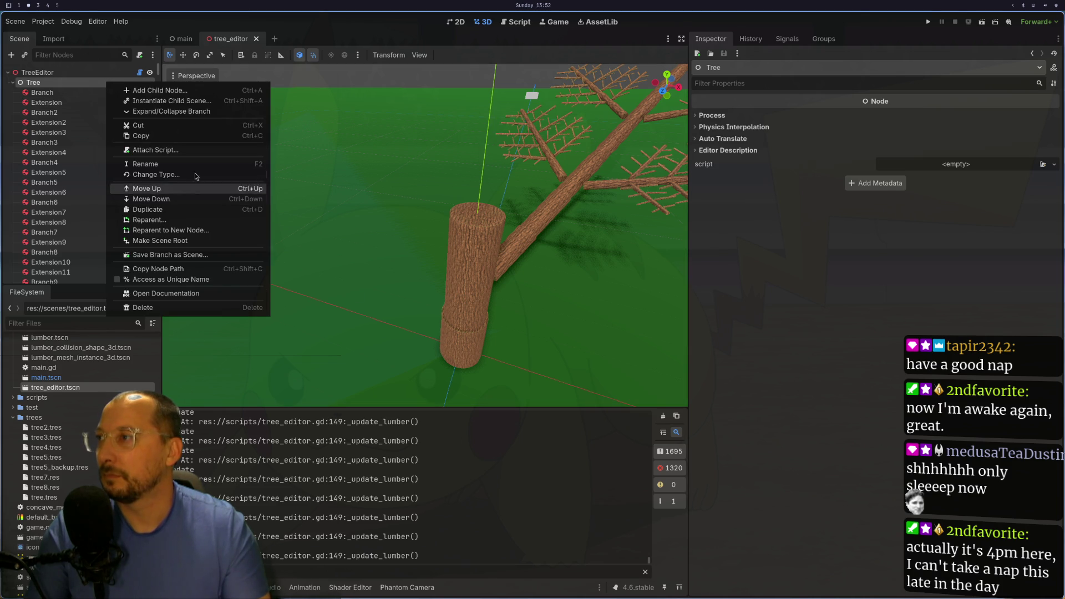
pyautogui.click(222, 253)
pyautogui.write('test')
pyautogui.click(610, 439)
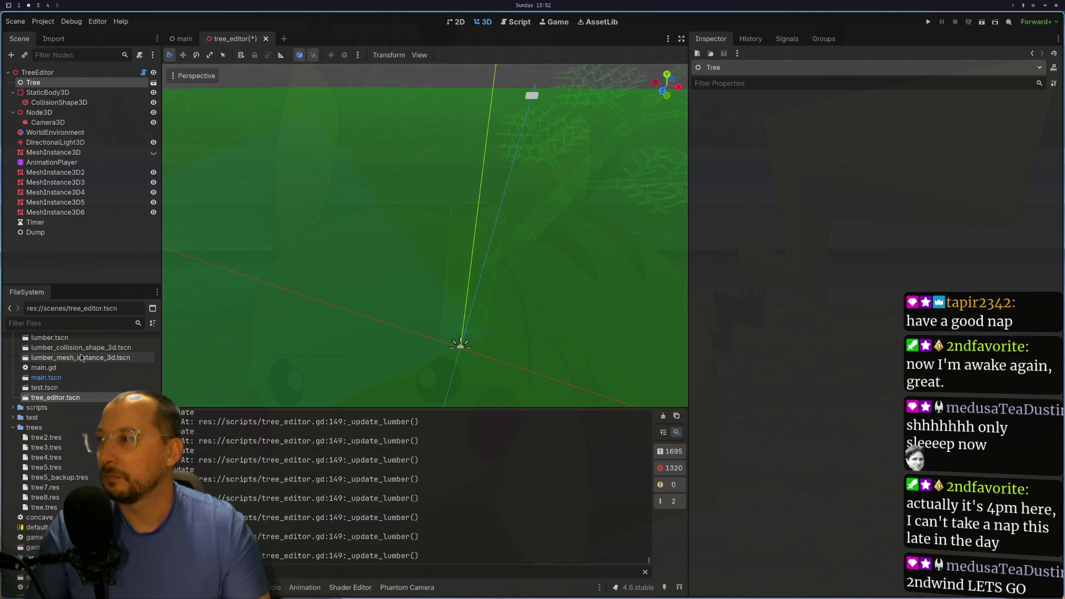
pyautogui.write('test')
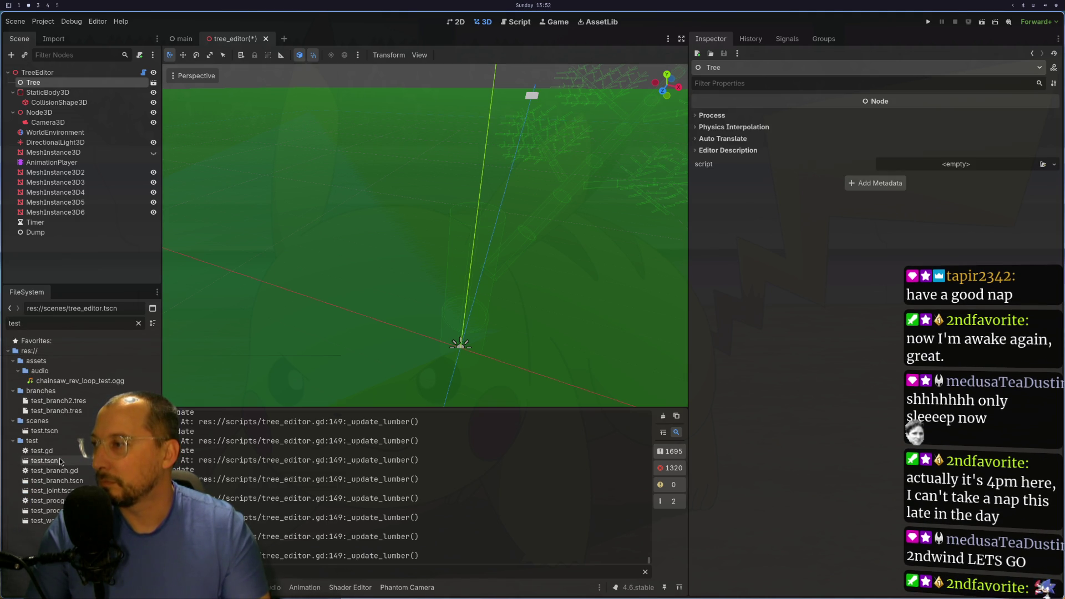
# Step: Open scenes/test.tscn and orbit the view around the saved tree
pyautogui.doubleClick(60, 461)
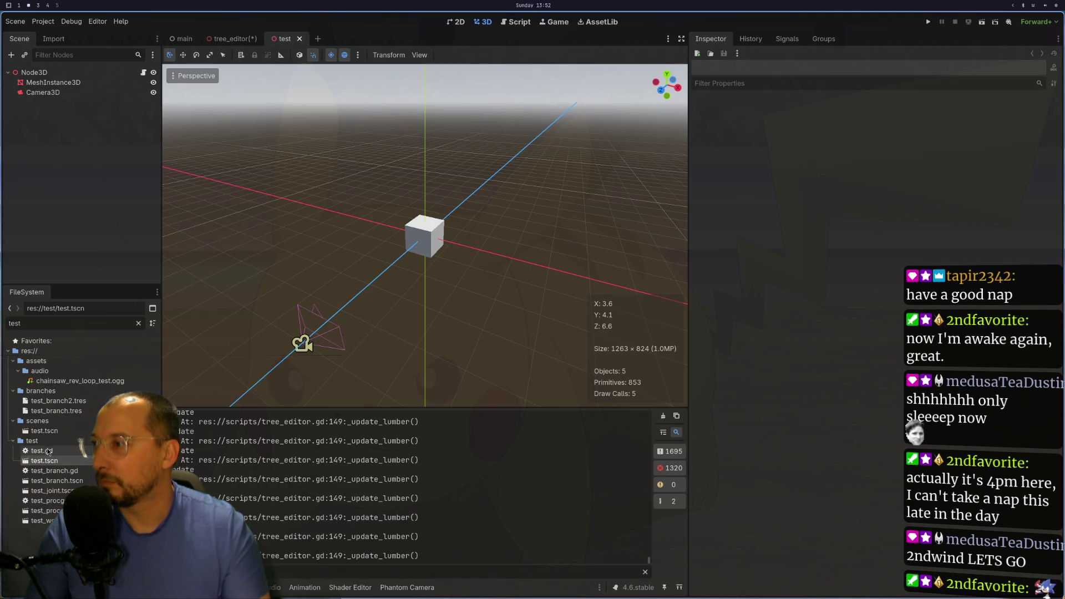
pyautogui.doubleClick(55, 432)
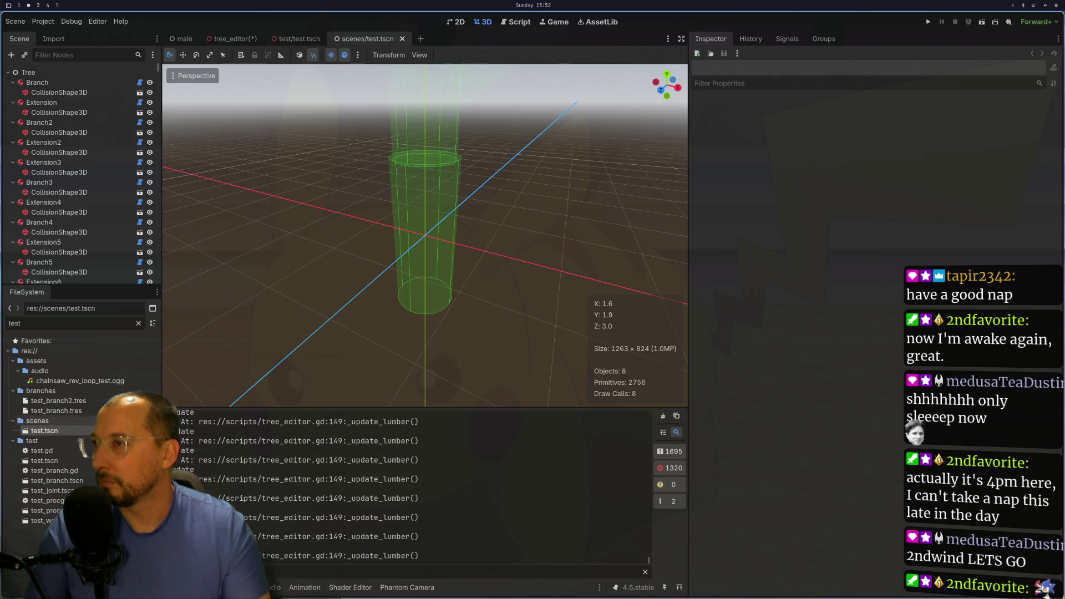
pyautogui.scroll(5, 374, 205)
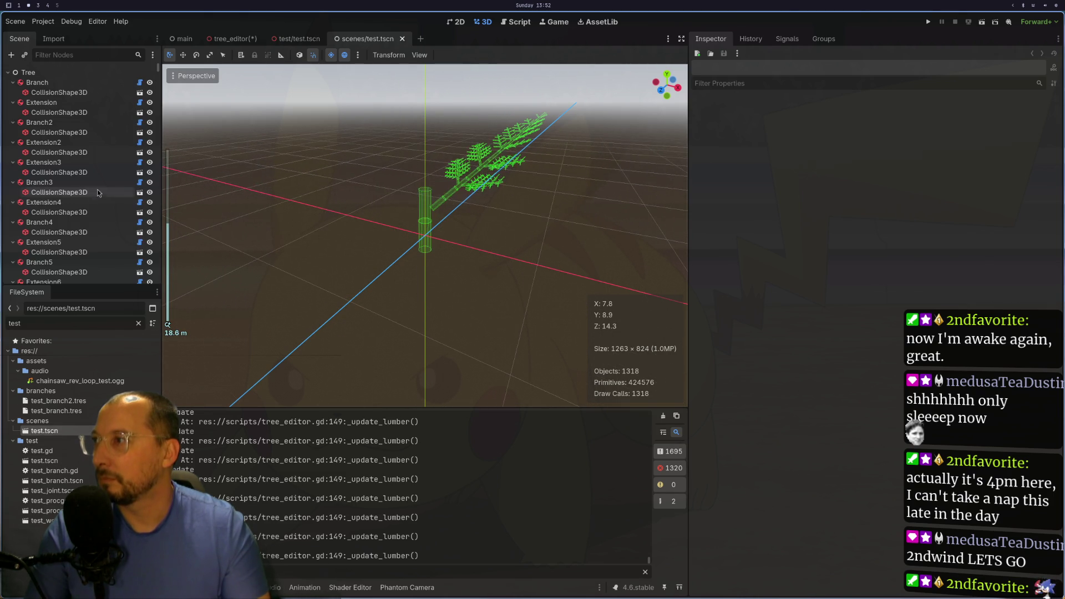
pyautogui.moveTo(504, 177); pyautogui.dragTo(444, 166)
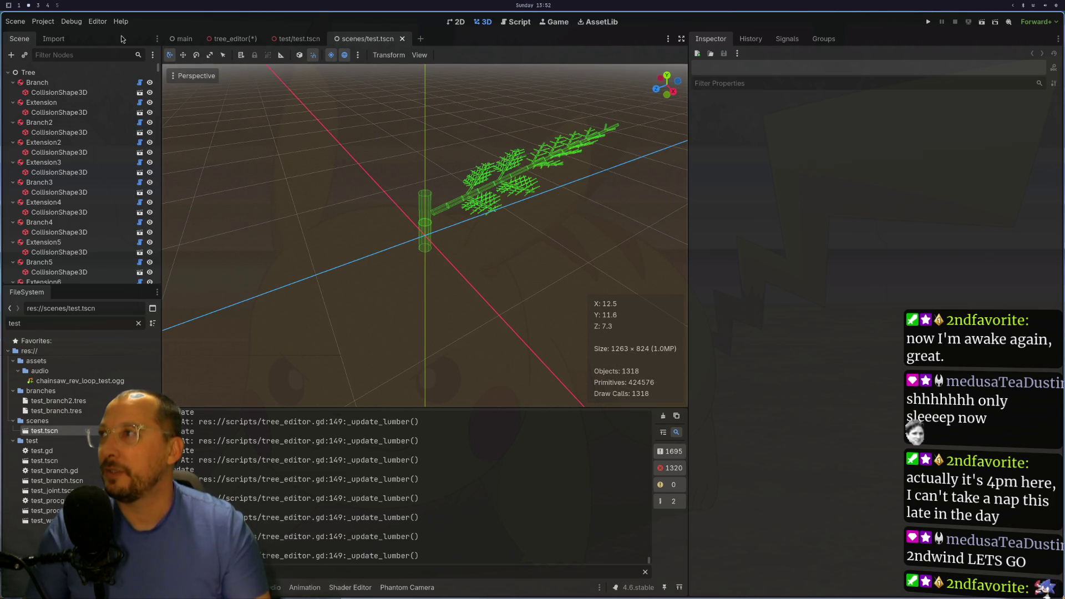
# Step: Enable Visible Collision Shapes, run the scene with F6, stop it, then add a child node to Tree
pyautogui.click(71, 21)
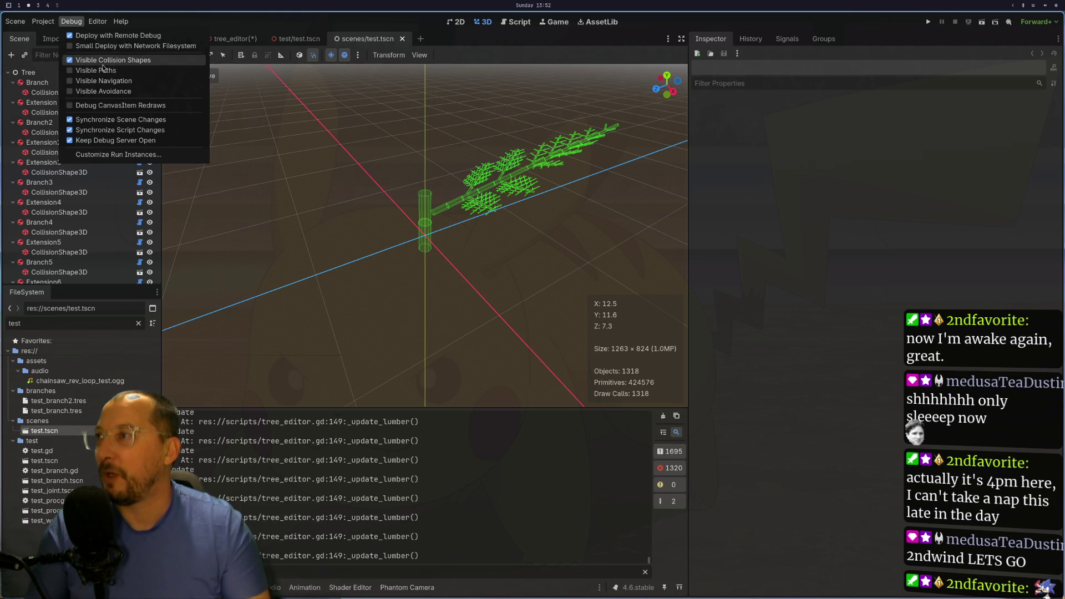
pyautogui.click(605, 224)
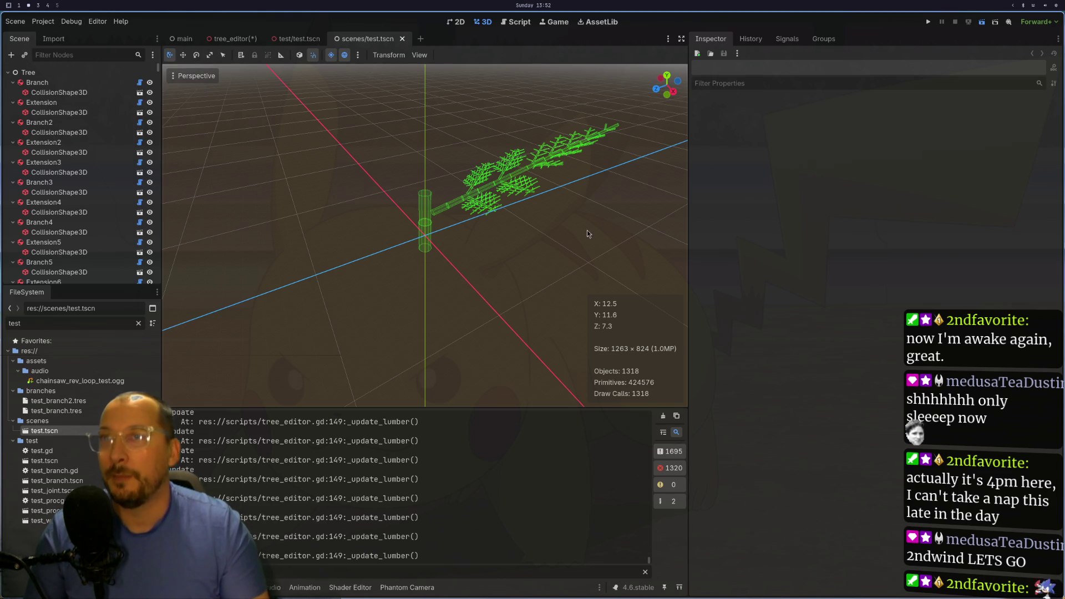
pyautogui.press('F6')
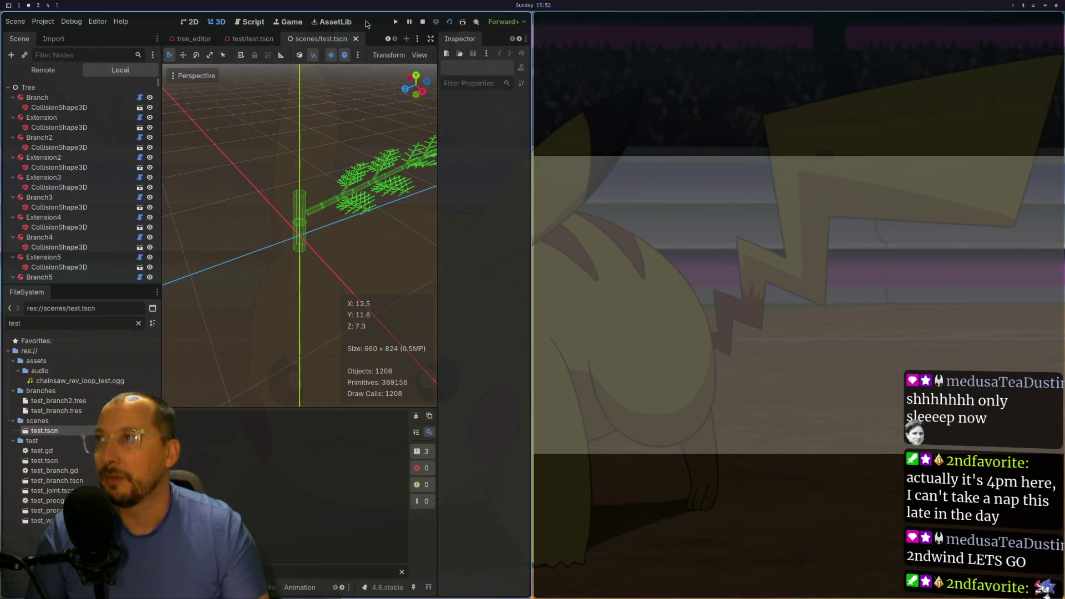
pyautogui.click(423, 22)
pyautogui.click(8, 72)
pyautogui.rightClick(25, 76)
pyautogui.click(56, 83)
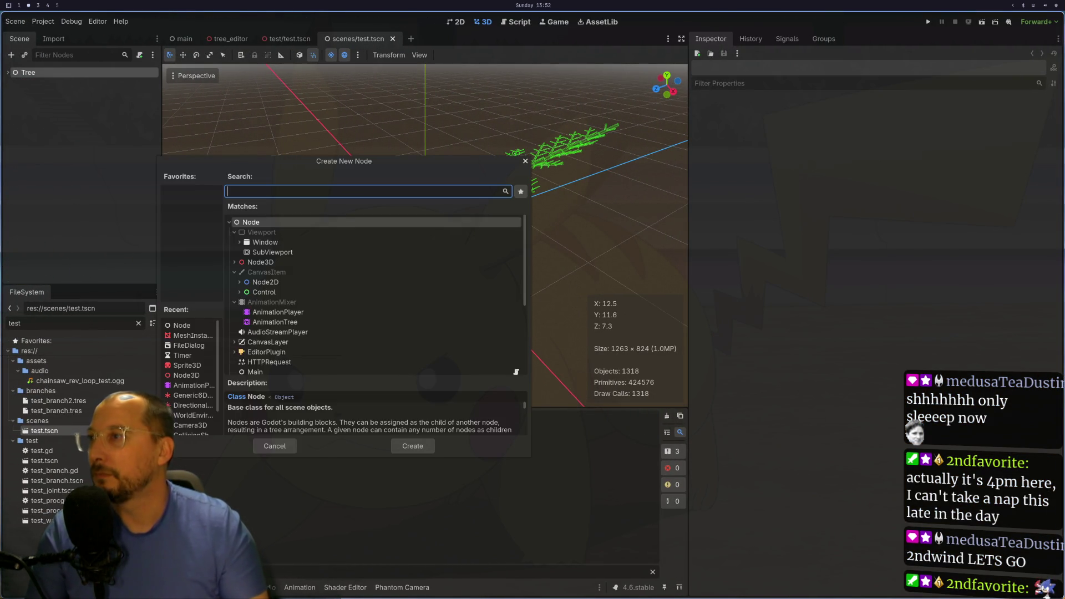
# Step: Add a Camera3D under Tree and move it 6 units along X
pyautogui.write('camera')
pyautogui.press('Down')
pyautogui.press('Down')
pyautogui.press('Down')
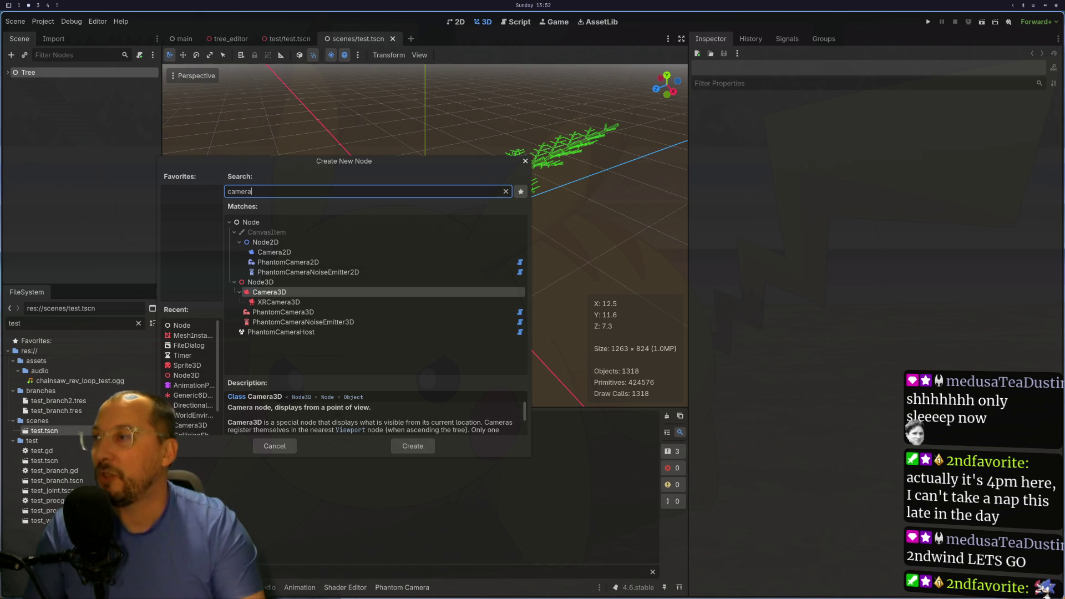
pyautogui.press('Return')
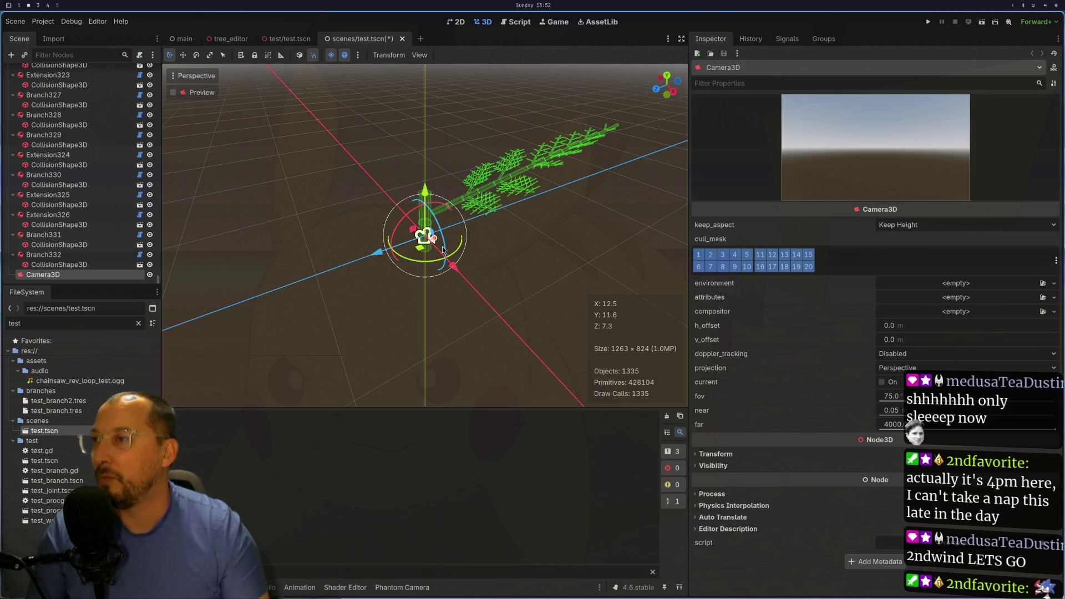
pyautogui.moveTo(458, 267); pyautogui.dragTo(544, 349)
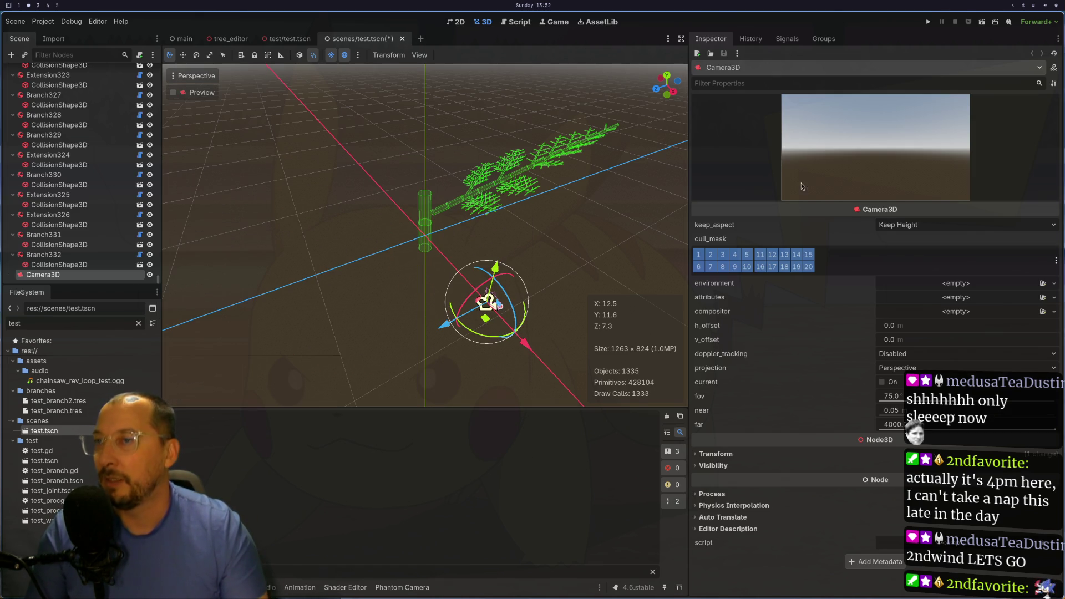
# Step: Save and run the camera scene, close the test.tscn tab and return to tree_editor
pyautogui.click(981, 22)
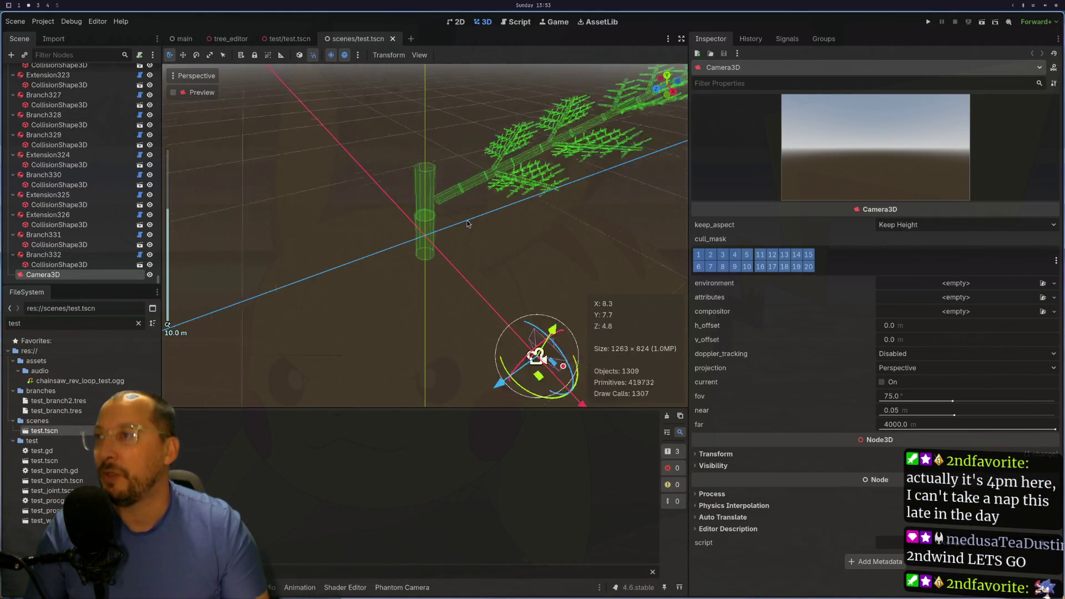
pyautogui.scroll(5, 466, 217)
pyautogui.moveTo(476, 193); pyautogui.dragTo(481, 233)
pyautogui.scroll(-3, 481, 236)
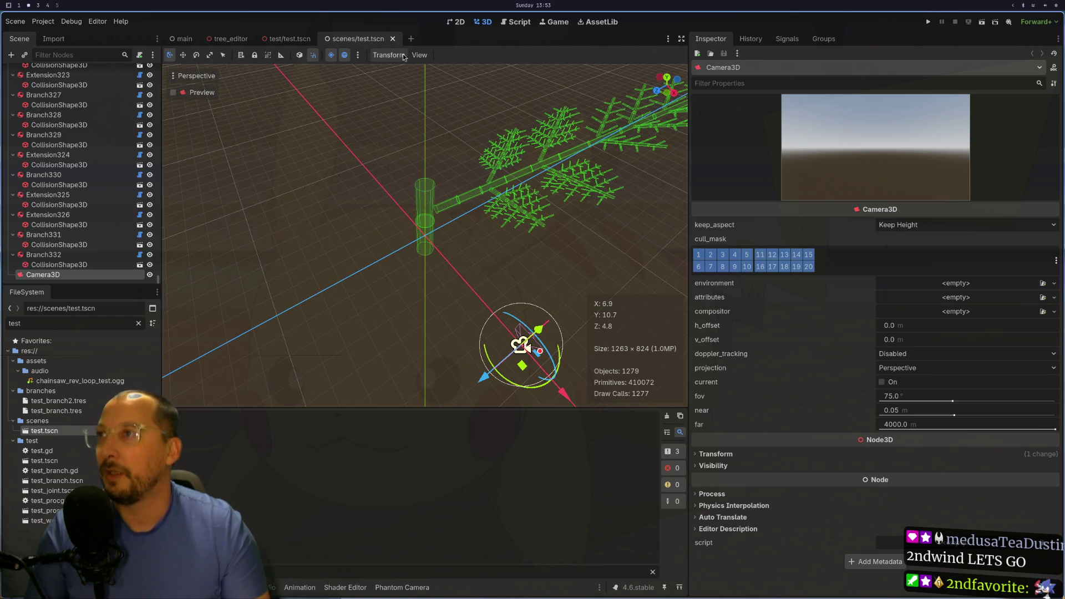
pyautogui.click(392, 39)
pyautogui.click(221, 40)
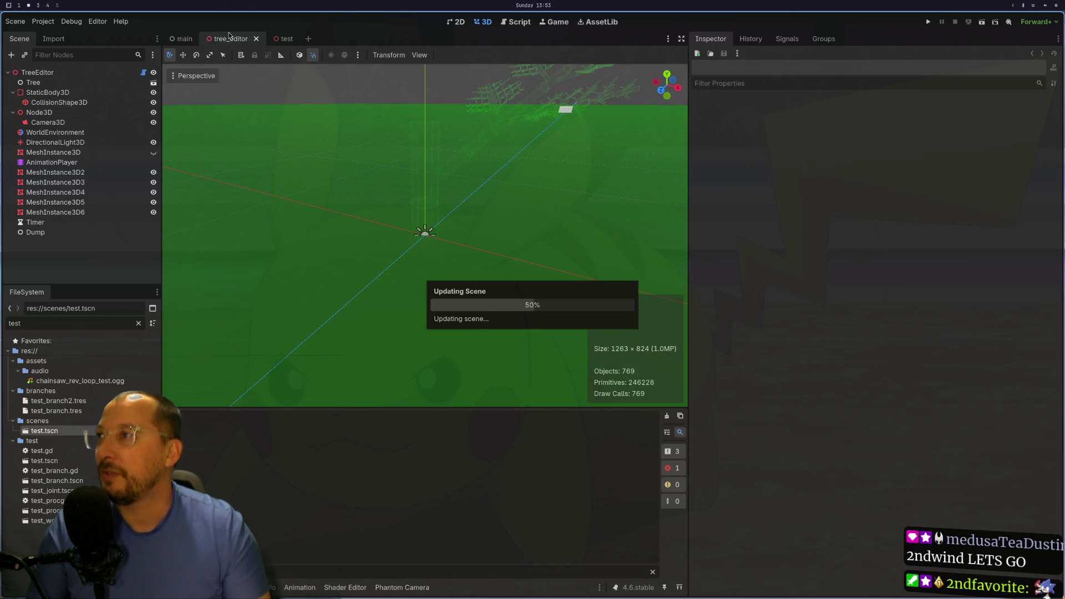
# Step: In tree_editor.gd, undo the stray blank line and move to the commented lines in _add_lumber
pyautogui.click(125, 72)
pyautogui.press('super+1')
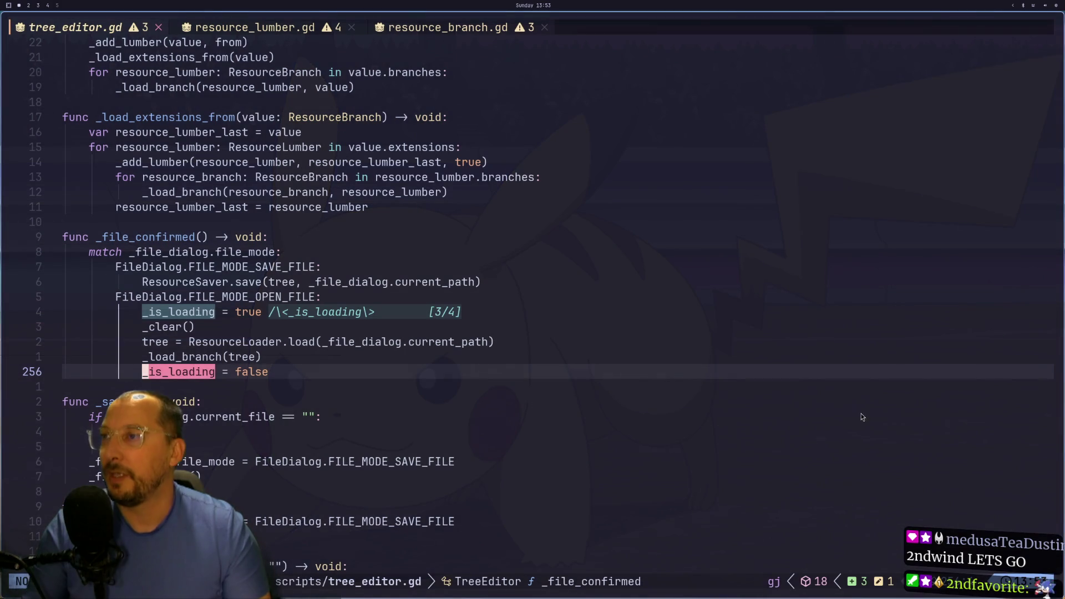
pyautogui.press('Escape')
pyautogui.hotkey('shift', 'l')
pyautogui.hotkey('shift', 'h')
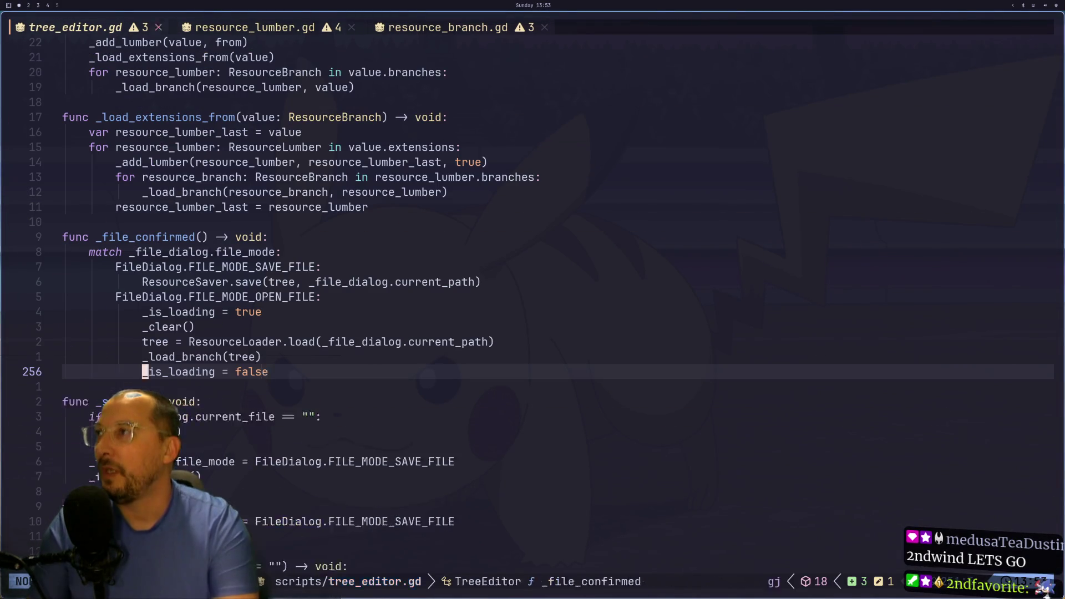
pyautogui.press('g')
pyautogui.press('k')
pyautogui.press('u')
pyautogui.press('u')
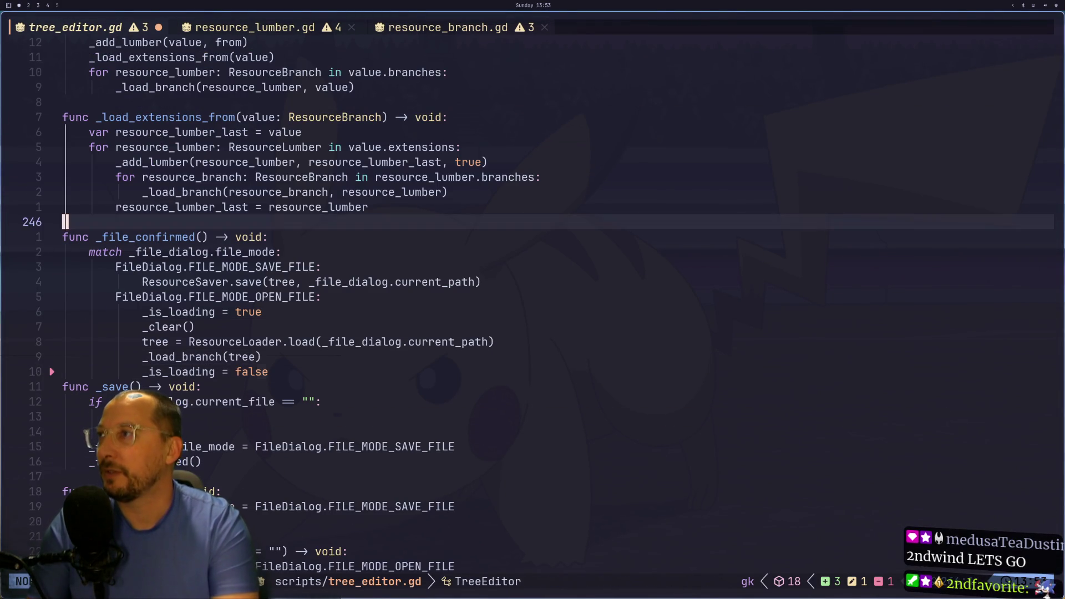
pyautogui.press('k')
pyautogui.press('k')
pyautogui.press('k')
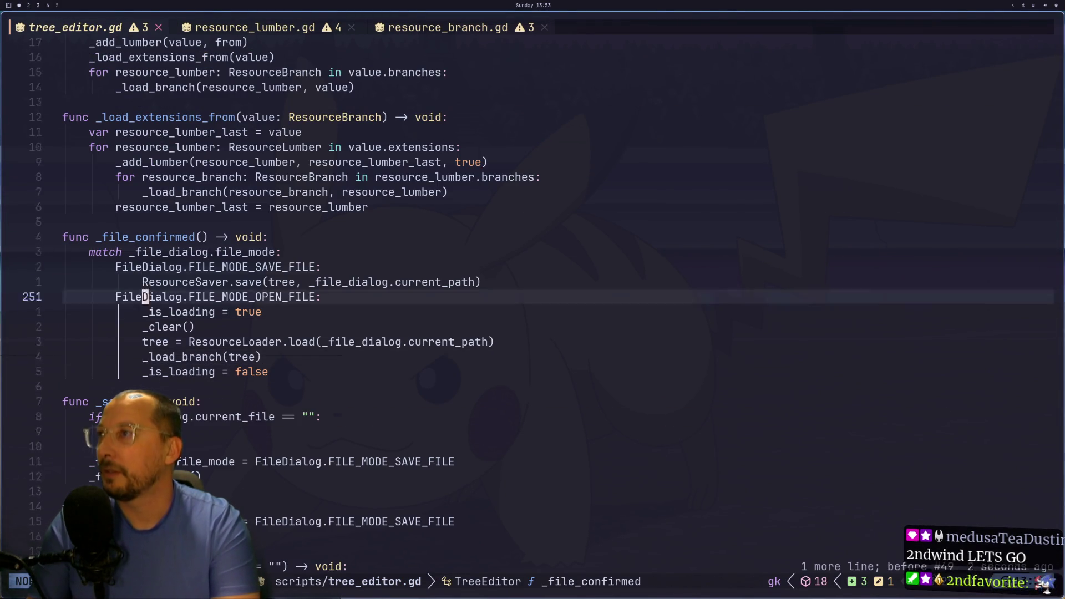
pyautogui.press('k')
pyautogui.press('k')
pyautogui.press('k')
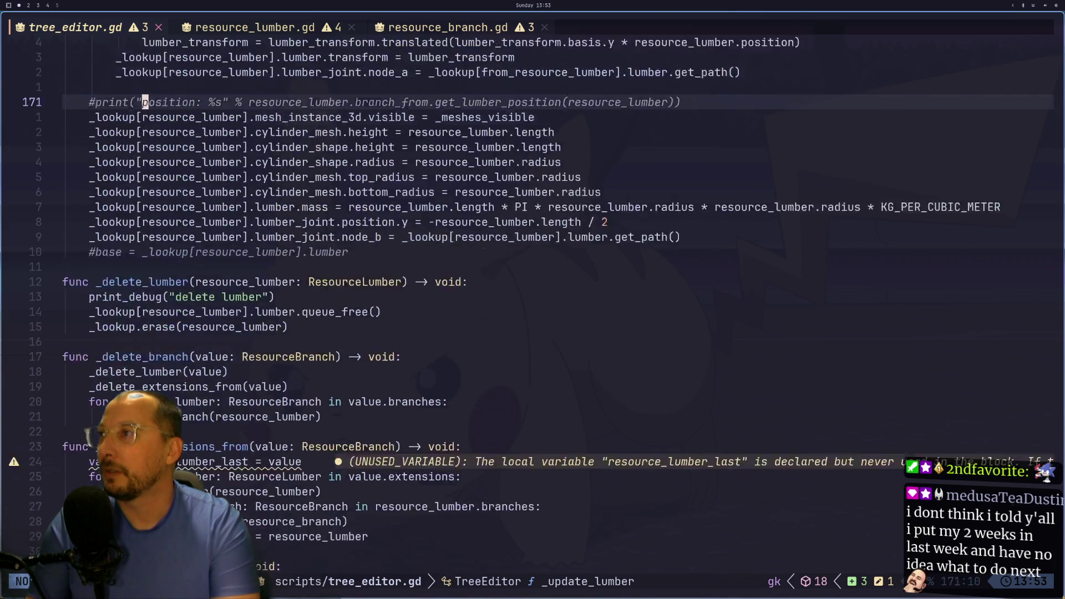
pyautogui.press('j')
pyautogui.press('j')
pyautogui.press('j')
pyautogui.press('j')
pyautogui.press('k')
pyautogui.press('k')
pyautogui.press('k')
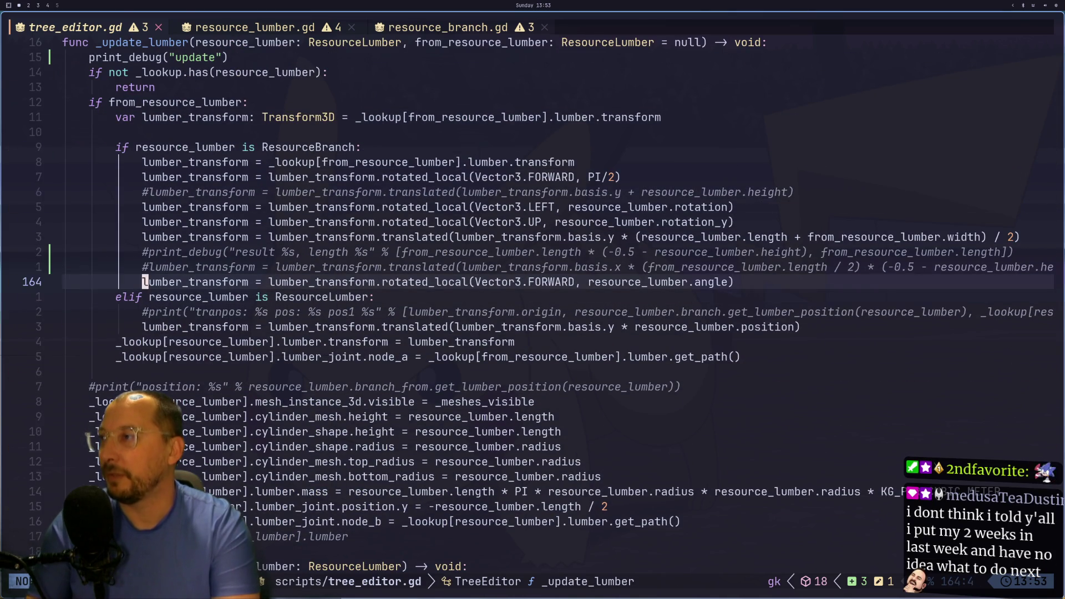
pyautogui.press('k')
pyautogui.press('k')
pyautogui.press('k')
pyautogui.press('j')
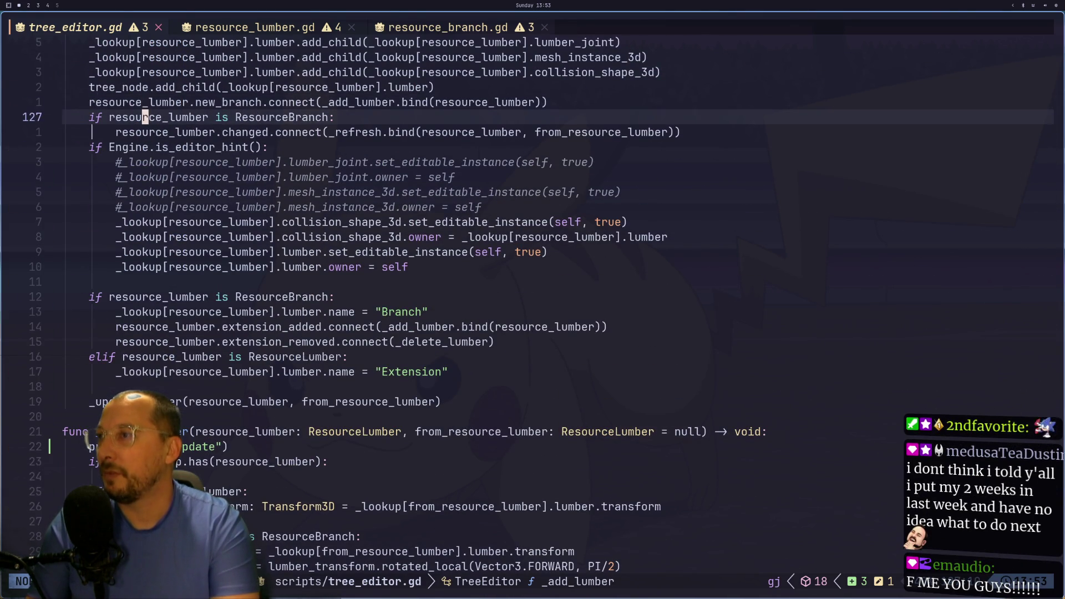
pyautogui.press('j')
pyautogui.press('j')
pyautogui.press('j')
pyautogui.press('b')
pyautogui.press('b')
# Step: Remove the # from lines 130–133 in _add_lumber and save the script with :w
pyautogui.press('x')
pyautogui.press('i')
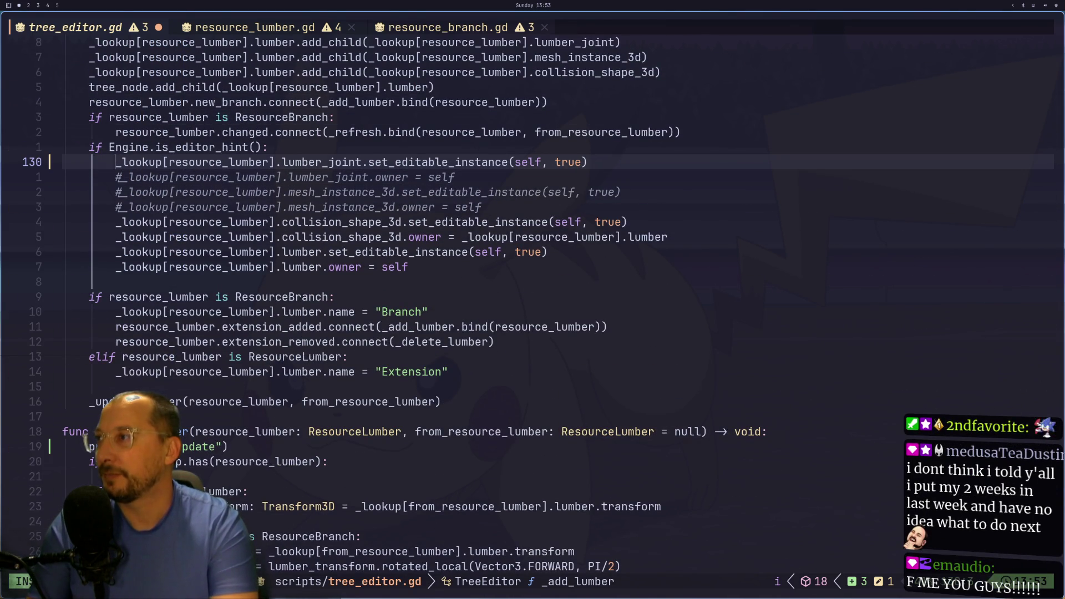
pyautogui.press('j')
pyautogui.press('l')
pyautogui.press('BackSpace')
pyautogui.press('Down')
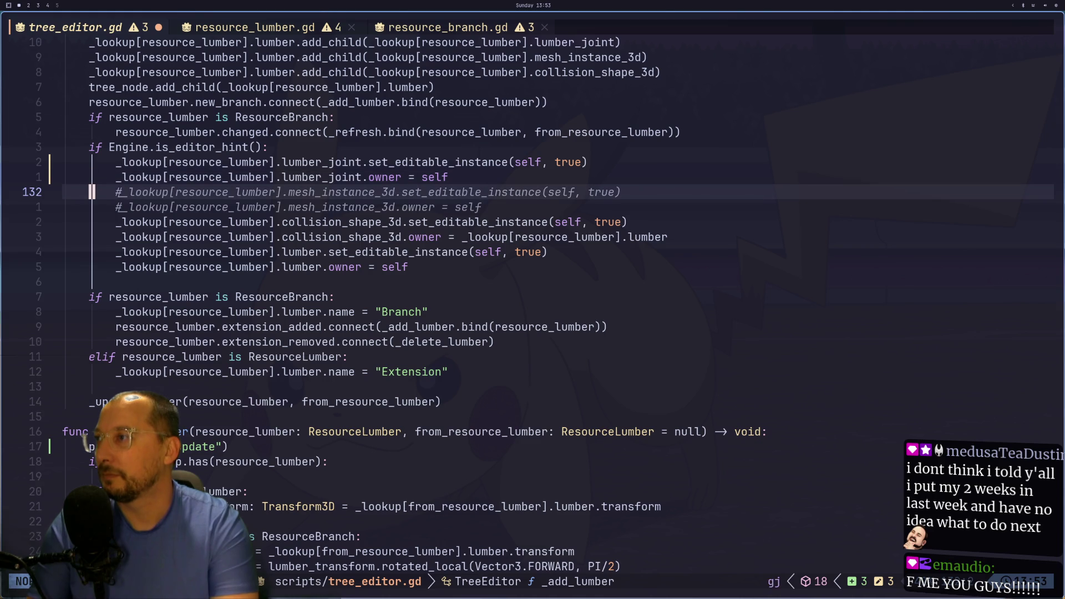
pyautogui.press('BackSpace')
pyautogui.press('Escape')
pyautogui.press('j')
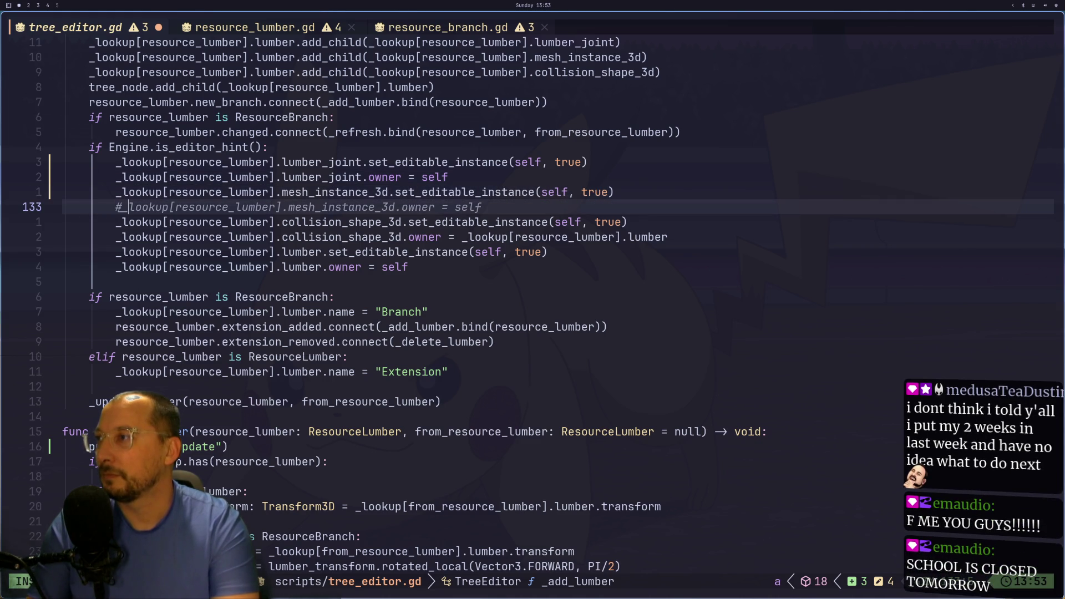
pyautogui.press('X')
pyautogui.press(':')
pyautogui.write('w')
pyautogui.press('Return')
pyautogui.press('super+2')
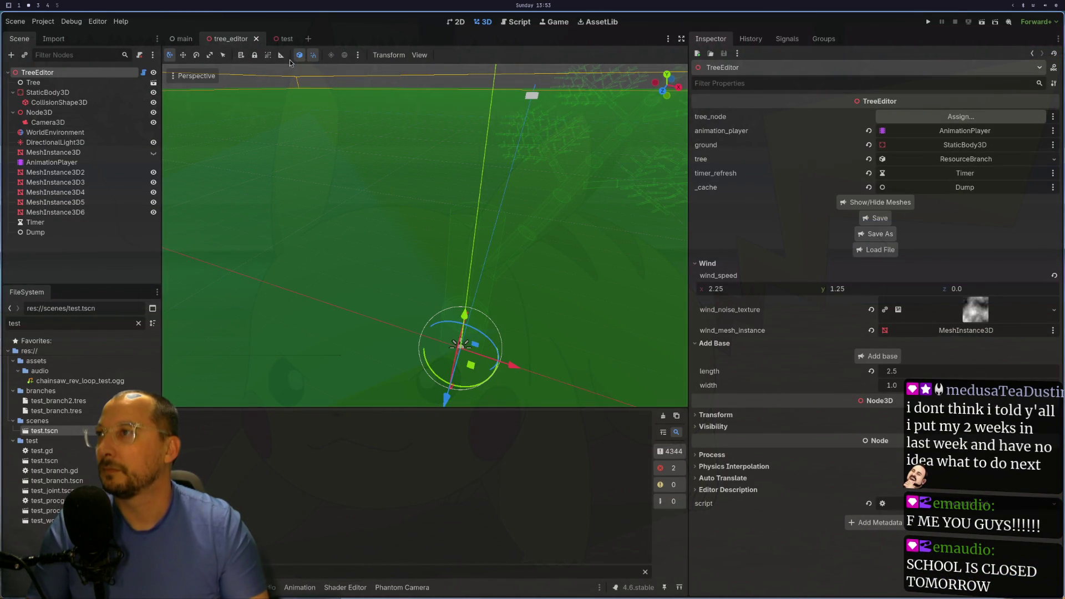
# Step: Close the tree_editor and test scene tabs and clear the 'test' FileSystem filter
pyautogui.click(256, 38)
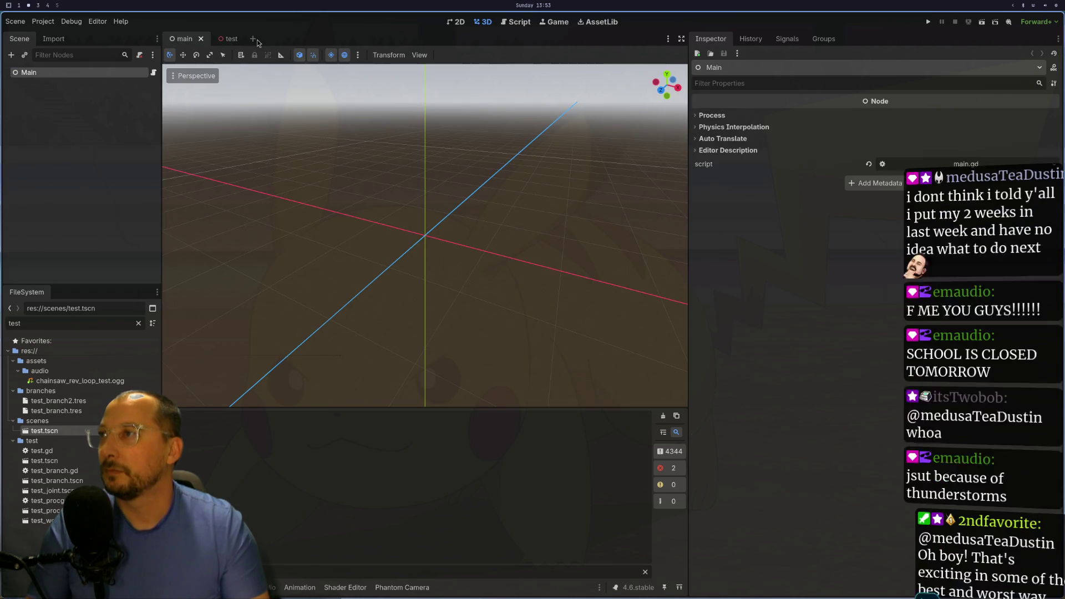
pyautogui.click(236, 40)
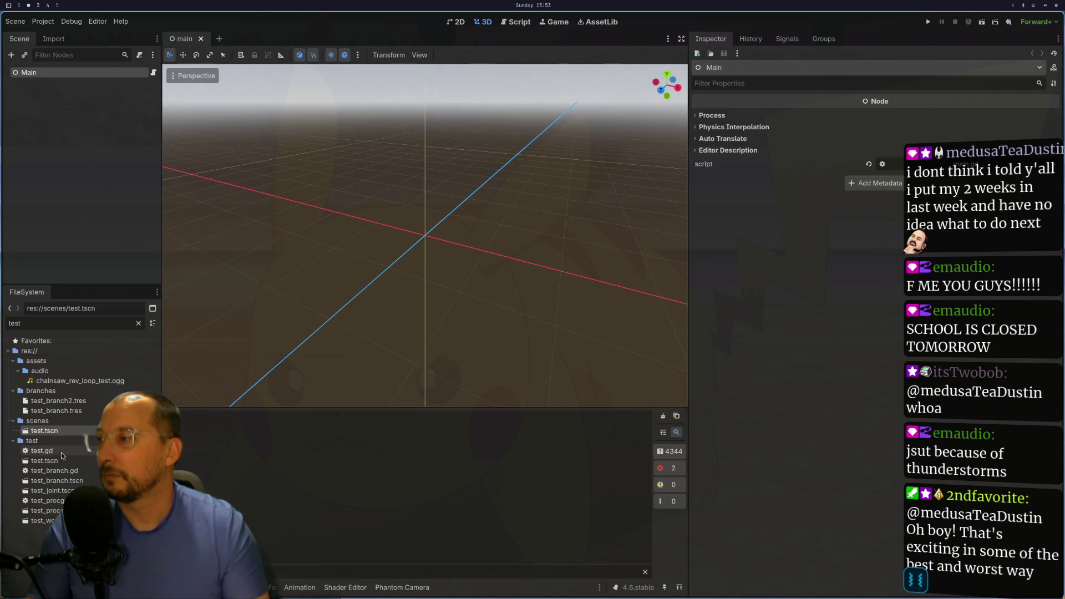
pyautogui.click(133, 322)
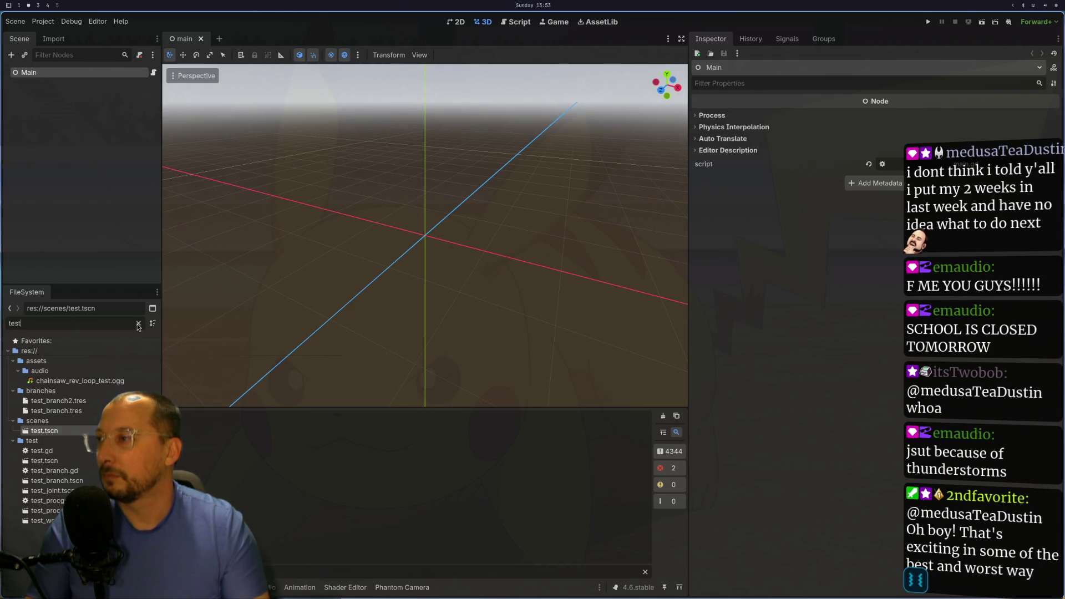
pyautogui.click(137, 324)
# Step: Reopen tree_editor.tscn from Favorites and bring up the TreeEditor's tree file picker
pyautogui.click(90, 352)
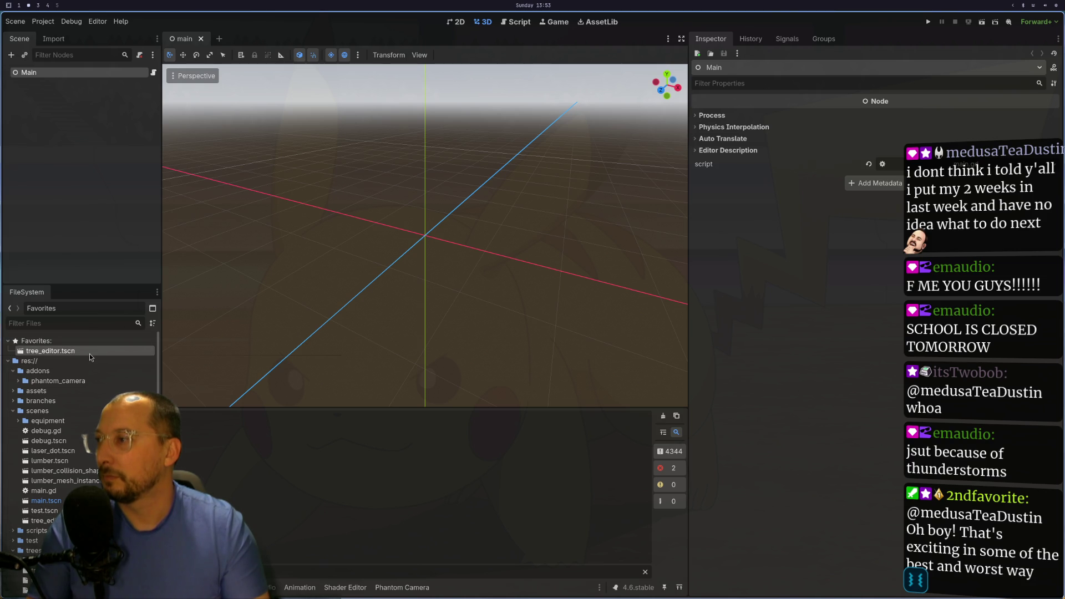
pyautogui.doubleClick(92, 352)
pyautogui.click(67, 73)
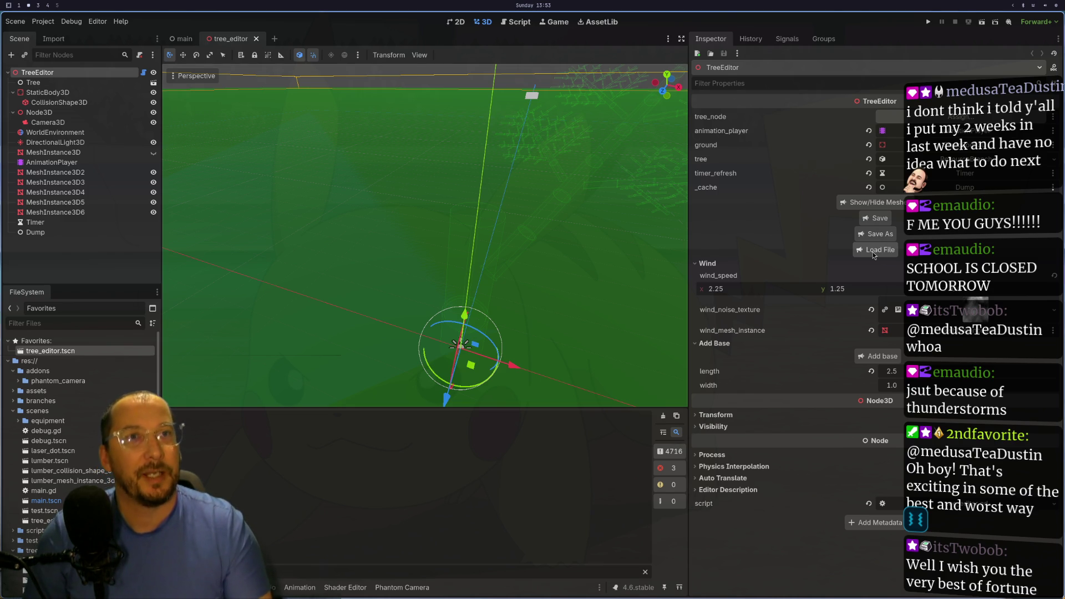
pyautogui.click(873, 252)
# Step: Load tree8.res into the tree editor and orbit around the resulting tree
pyautogui.scroll(-1, 154, 85)
pyautogui.click(165, 94)
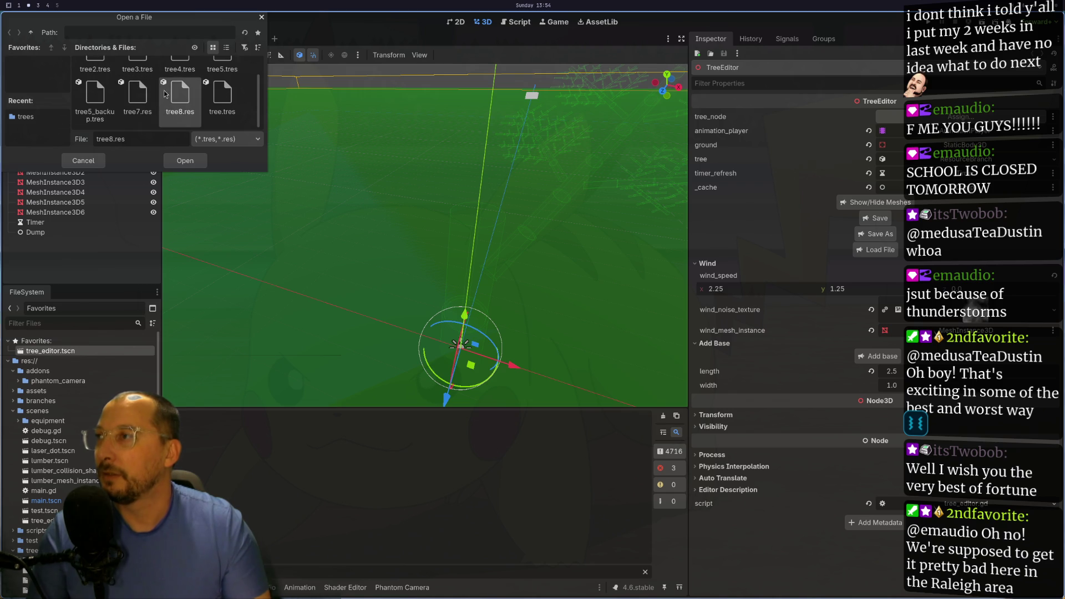
pyautogui.click(183, 161)
pyautogui.scroll(-4, 503, 278)
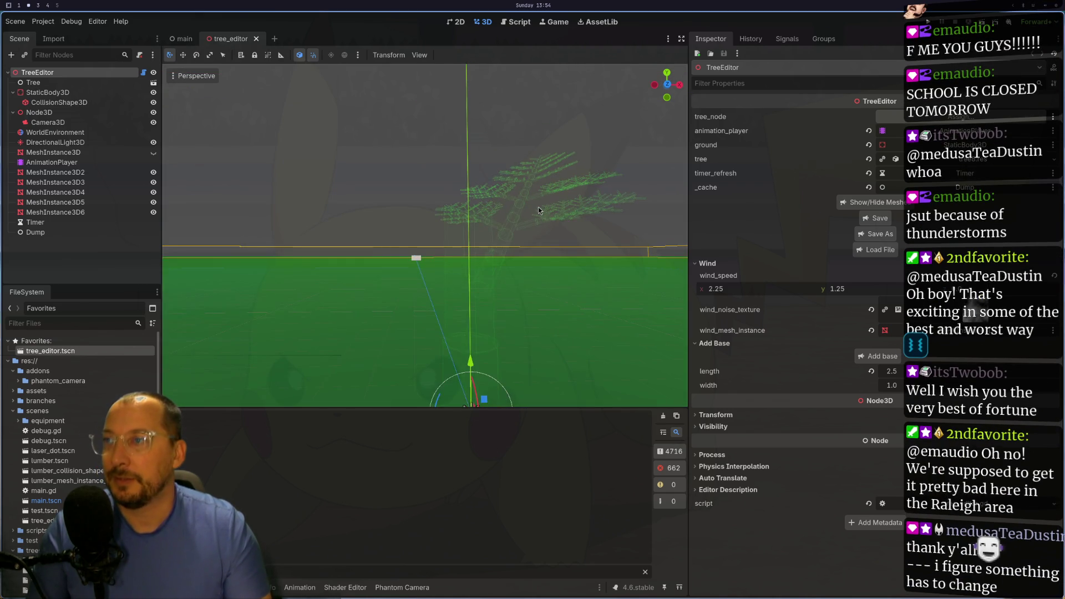
pyautogui.scroll(-4, 438, 167)
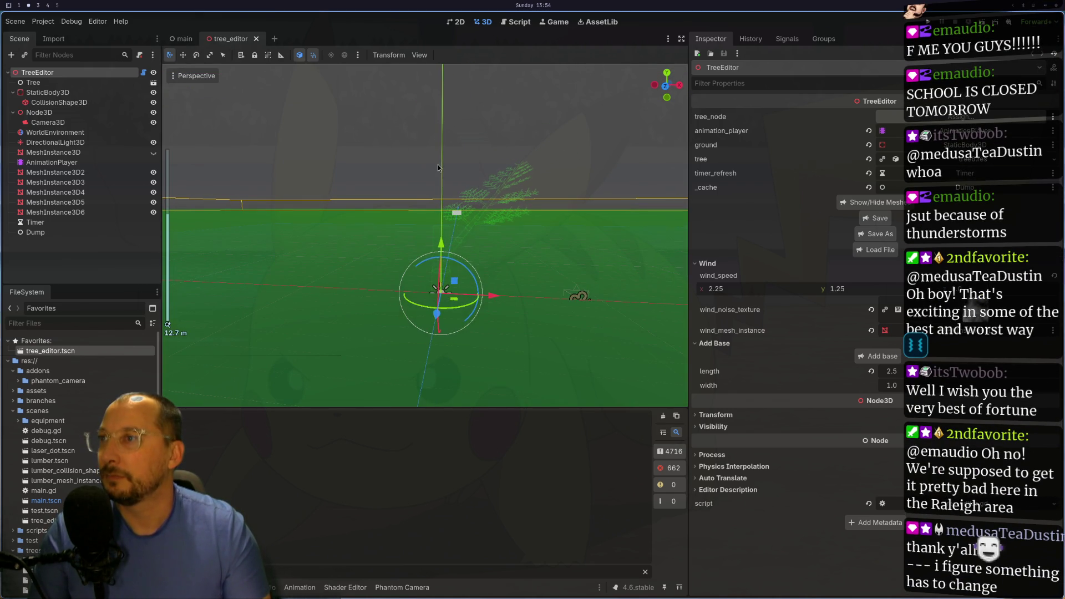
pyautogui.click(183, 39)
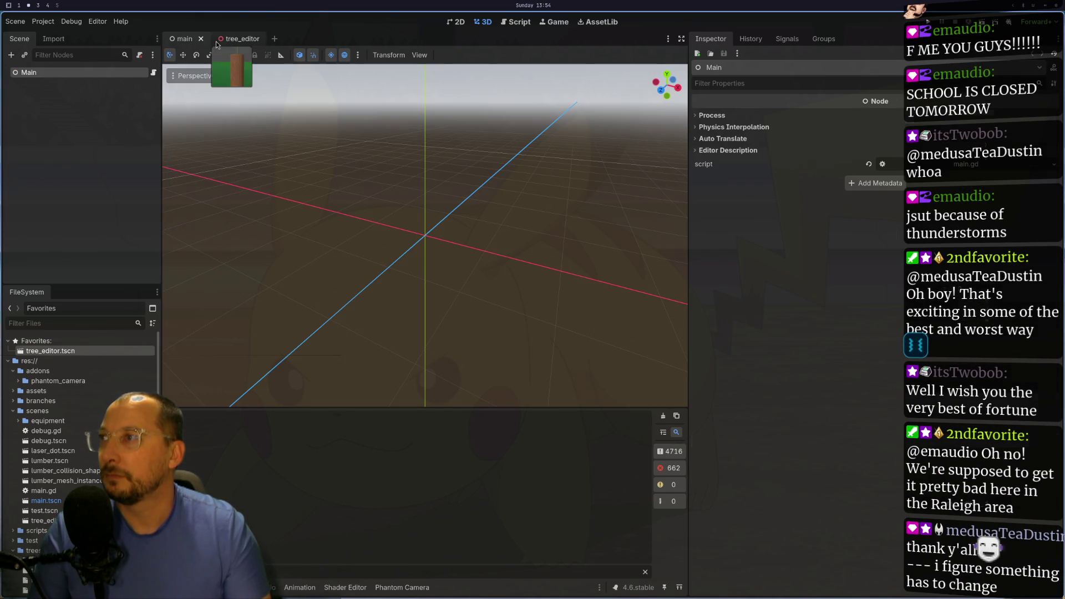
pyautogui.click(236, 39)
pyautogui.scroll(4, 448, 187)
pyautogui.moveTo(538, 230); pyautogui.dragTo(433, 239)
# Step: Make the Tree node's children editable, then Save & Close the scene and reopen it
pyautogui.rightClick(97, 86)
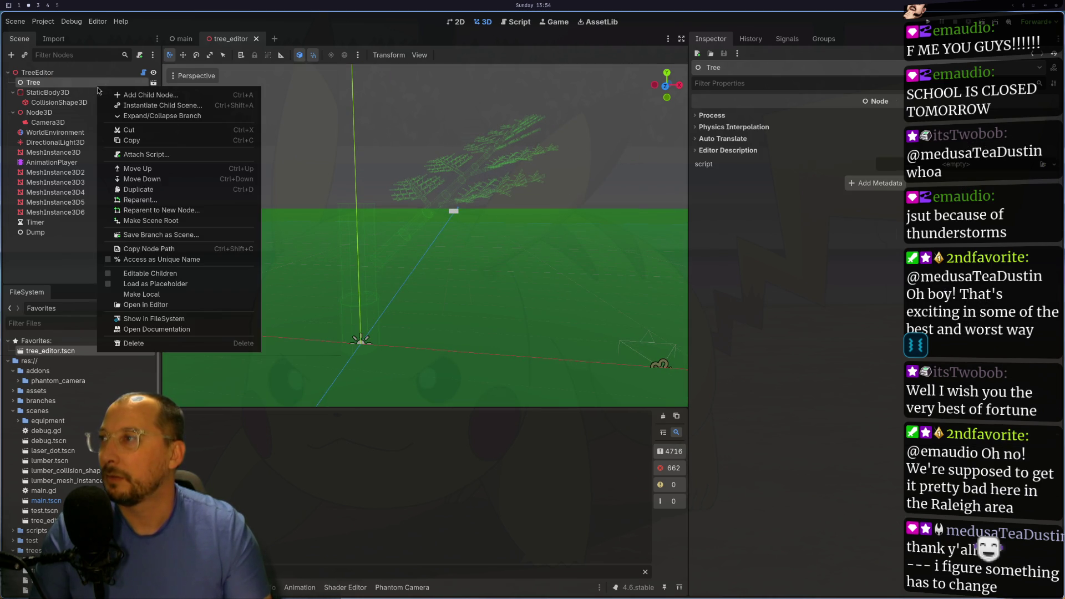
pyautogui.click(198, 300)
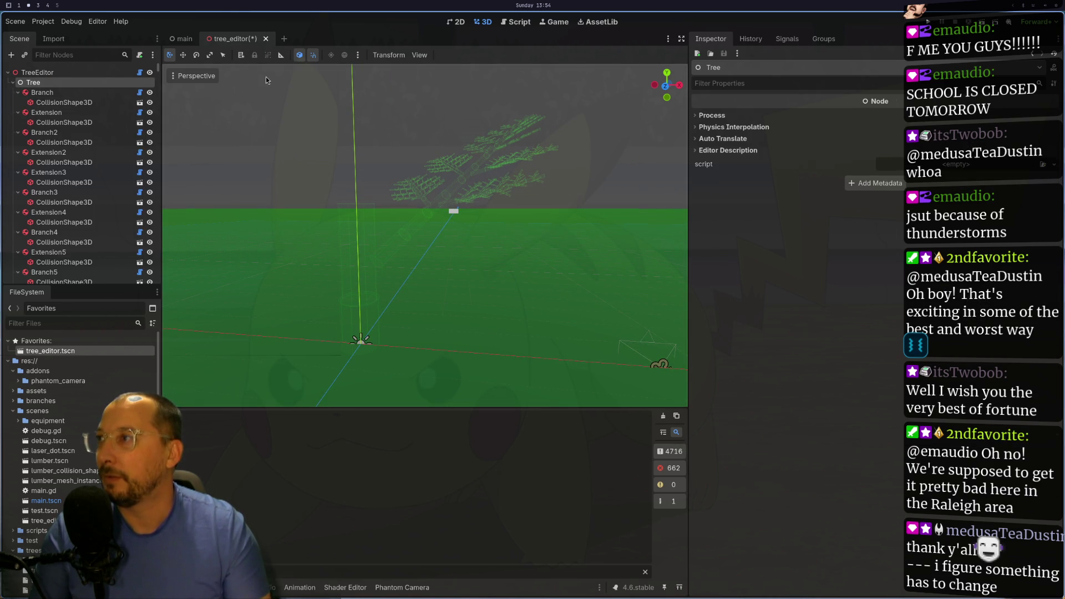
pyautogui.click(267, 39)
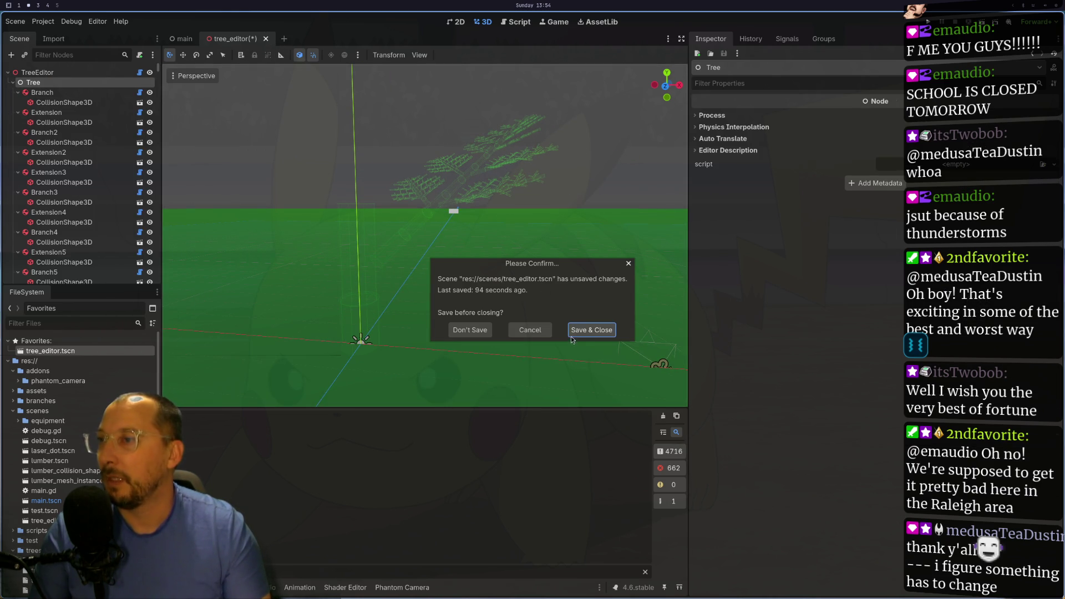
pyautogui.click(592, 331)
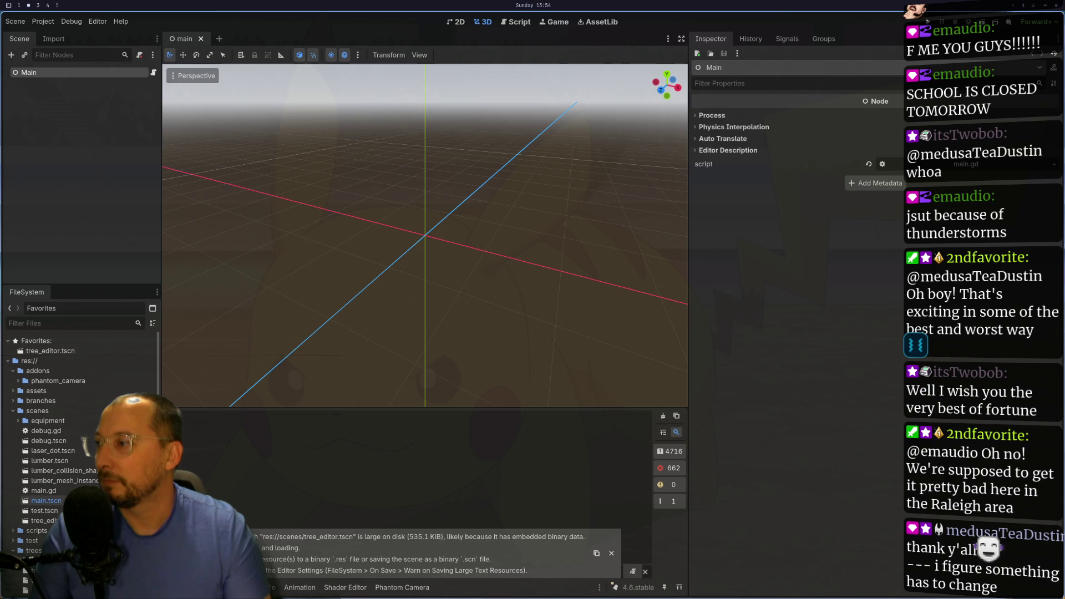
pyautogui.hotkey('ctrl', 'shift', 't')
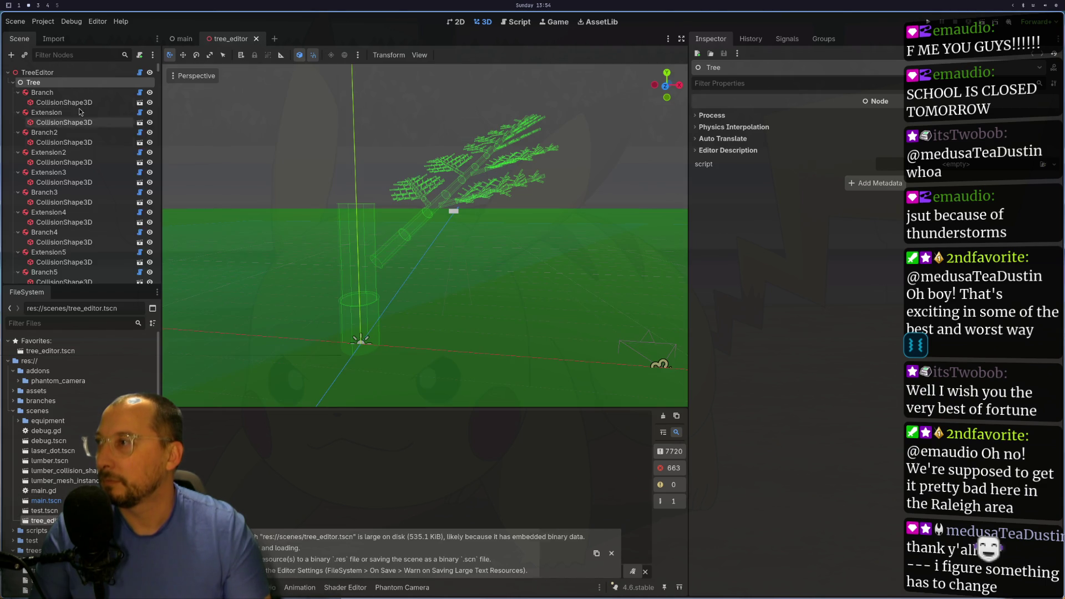
# Step: Assign the Tree node to TreeEditor's tree_node, save, and close and reopen the scene
pyautogui.click(78, 72)
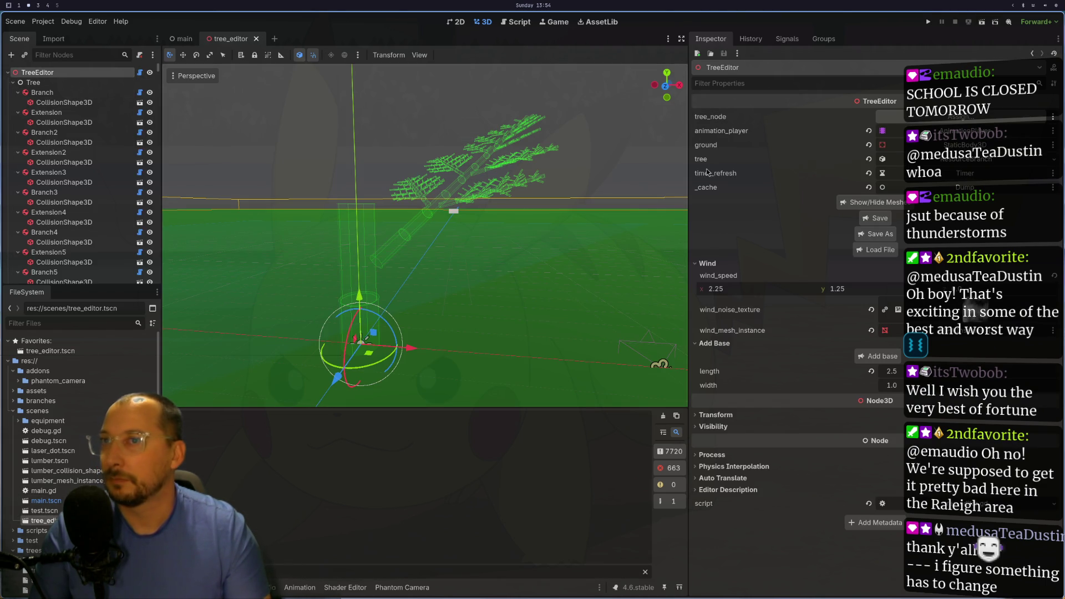
pyautogui.click(951, 123)
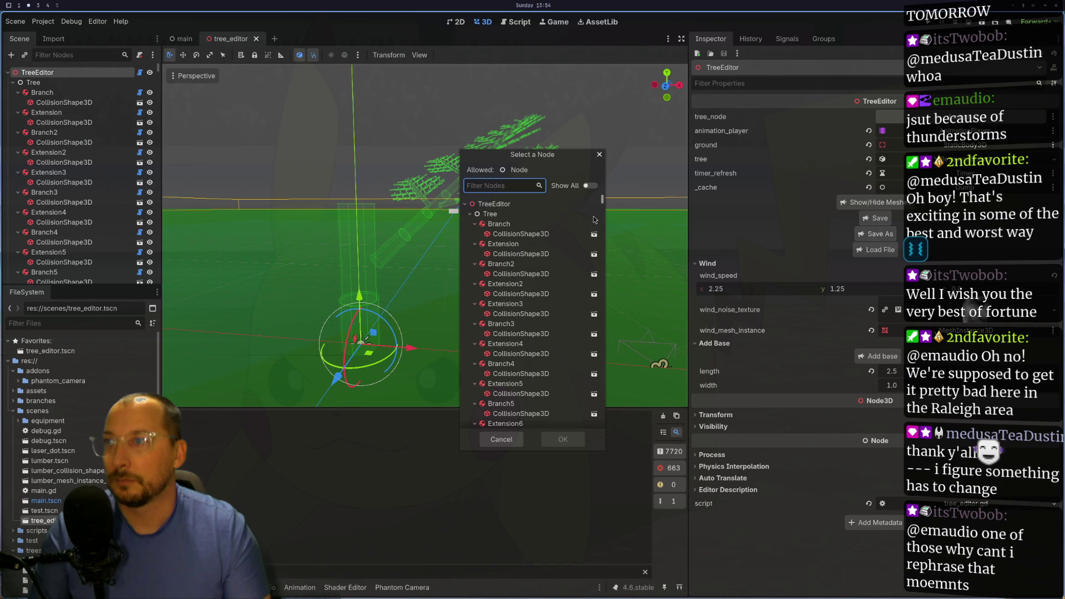
pyautogui.doubleClick(506, 216)
pyautogui.hotkey('ctrl', 's')
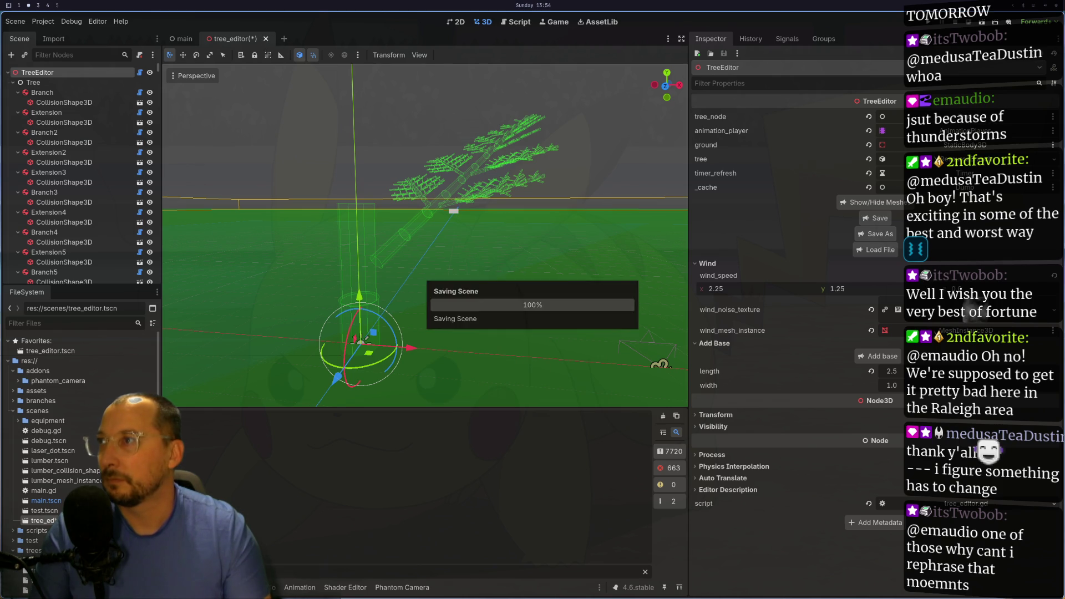
pyautogui.click(257, 39)
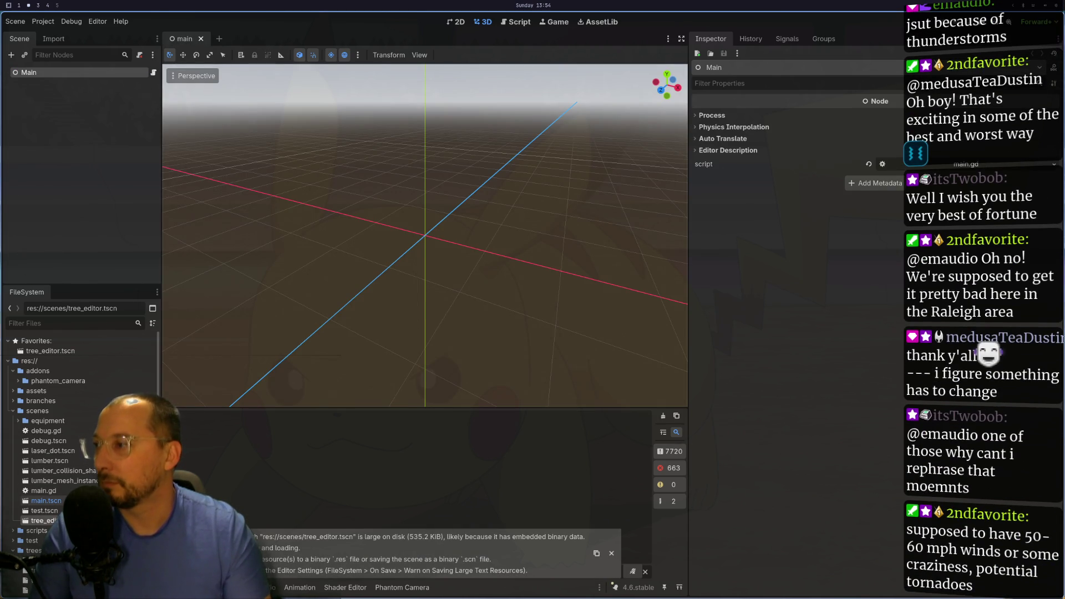
pyautogui.hotkey('ctrl', 'shift', 't')
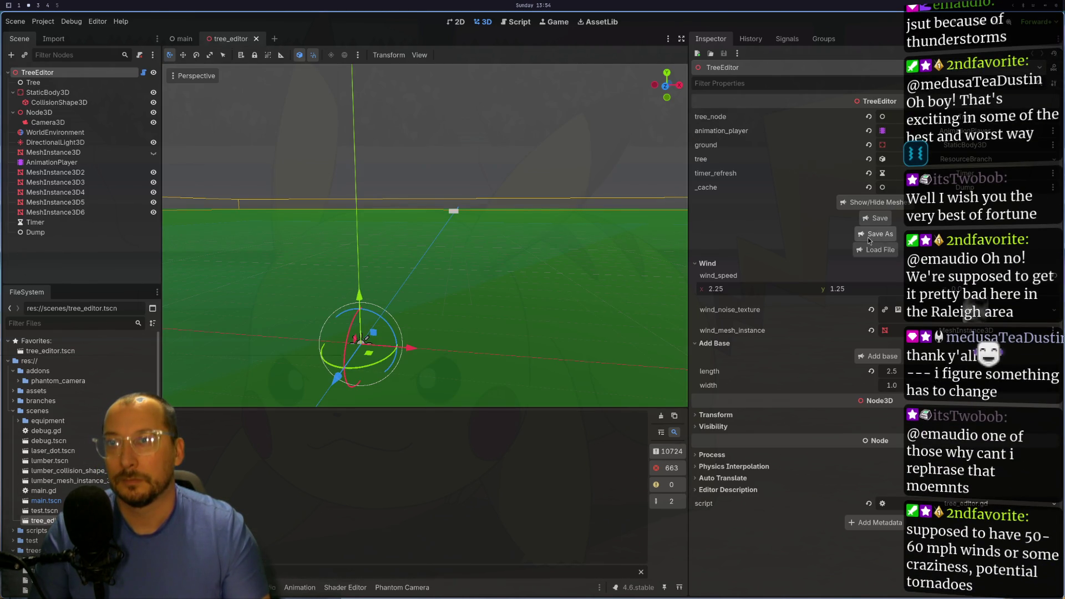
# Step: Cancel the tree file picker and return to the top of tree_editor.gd in Neovim
pyautogui.click(877, 254)
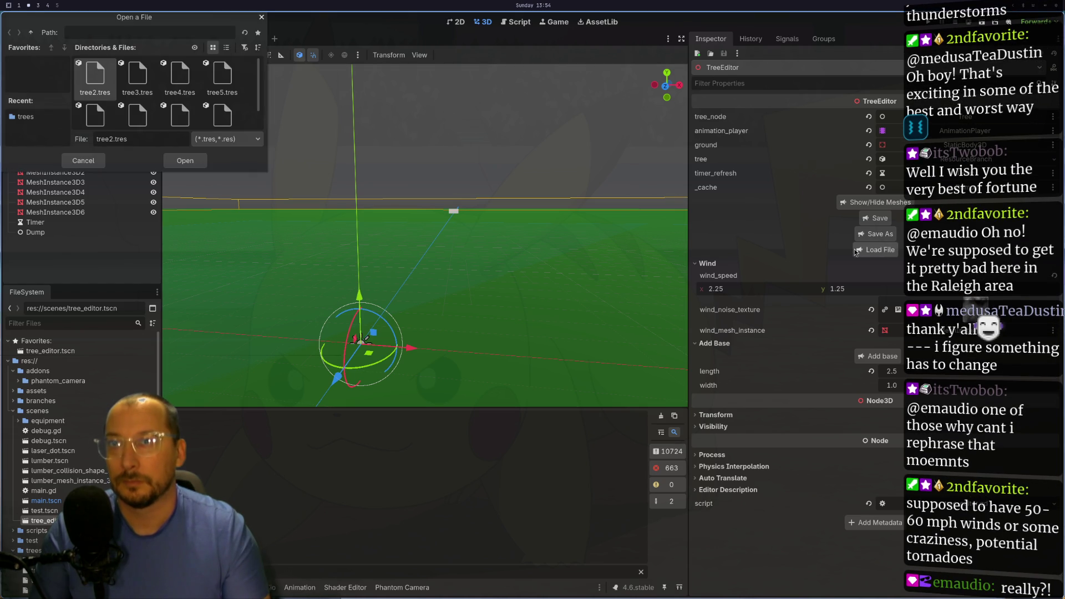
pyautogui.click(83, 160)
pyautogui.press('super+1')
pyautogui.press('g')
pyautogui.press('g')
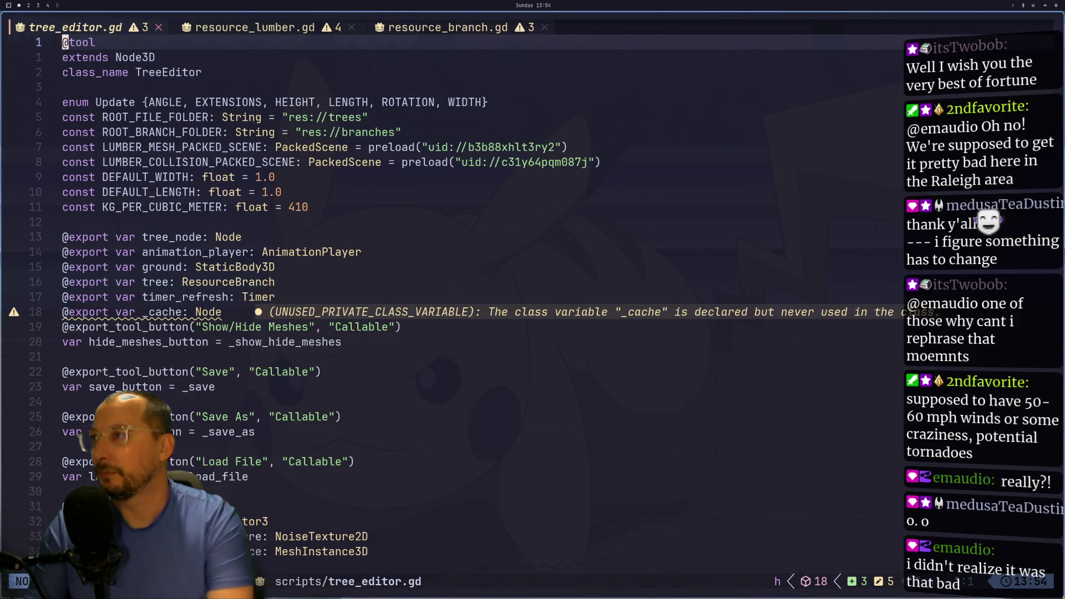
pyautogui.press('j')
pyautogui.press('j')
pyautogui.press('j')
pyautogui.press('j')
pyautogui.press('j')
pyautogui.press('j')
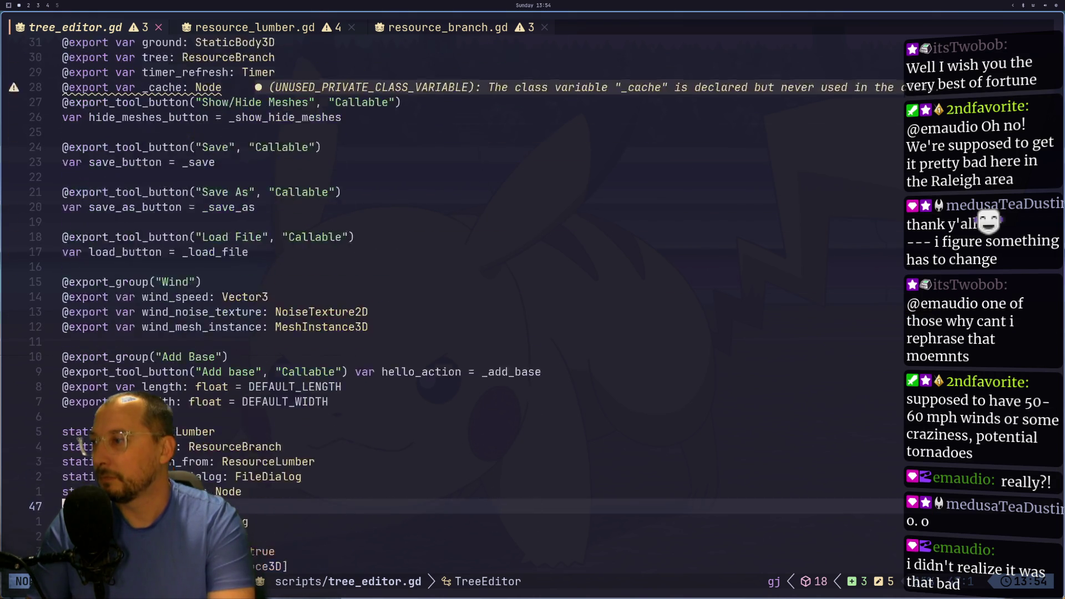
pyautogui.press('k')
pyautogui.press('k')
pyautogui.press('k')
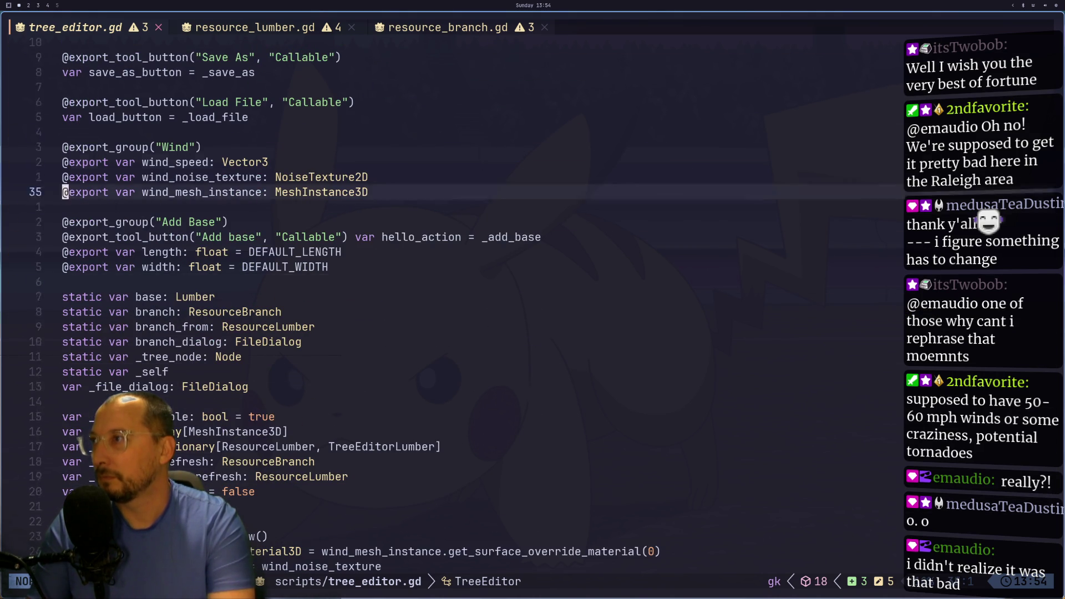
pyautogui.press('k')
pyautogui.press('k')
pyautogui.press('k')
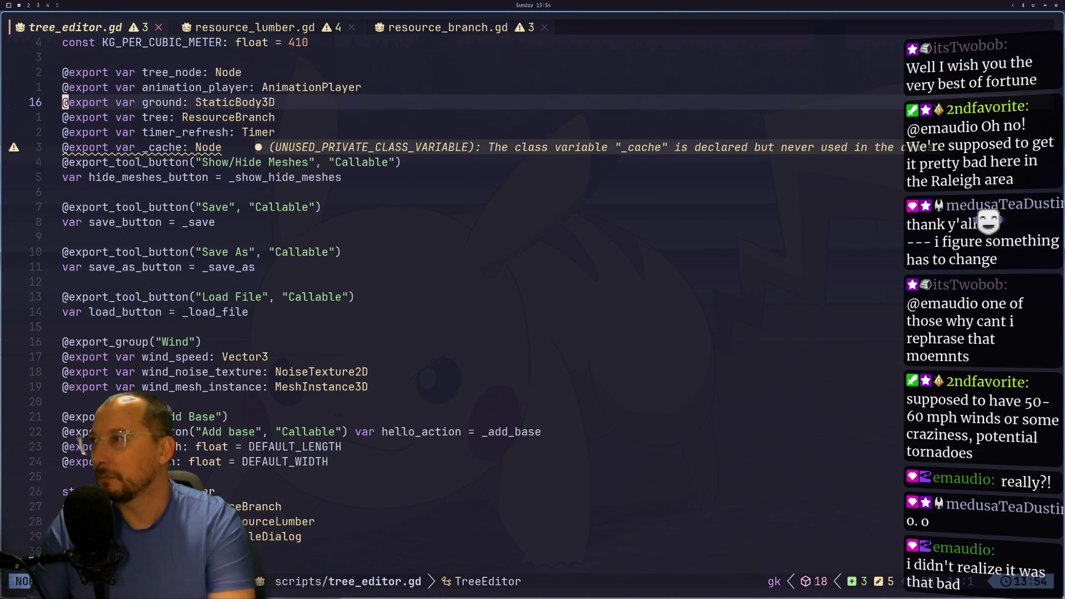
pyautogui.press('j')
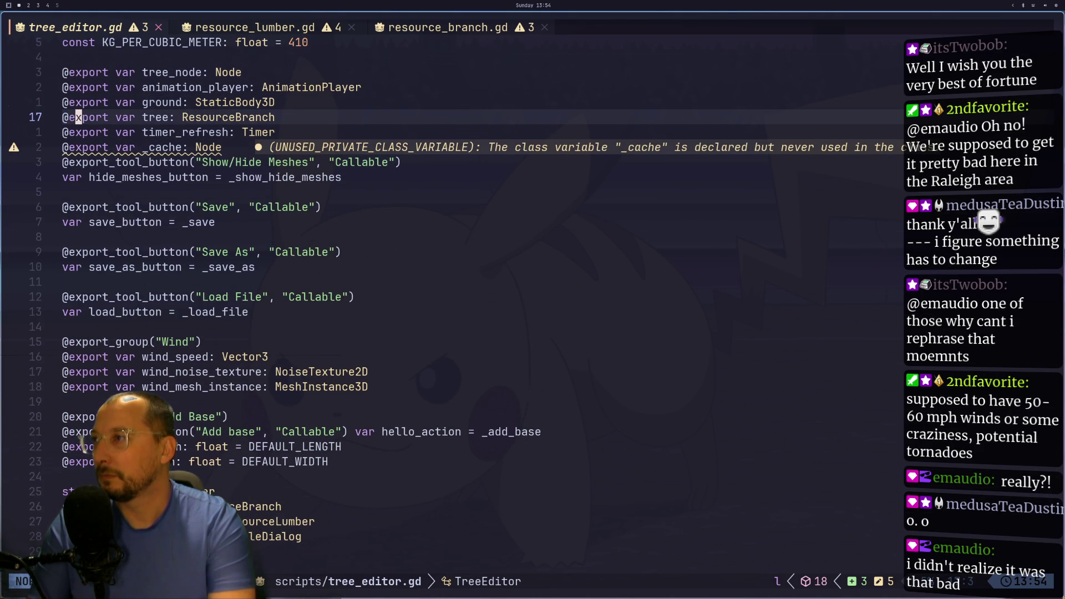
pyautogui.press('BackSpace')
pyautogui.press('BackSpace')
pyautogui.press('BackSpace')
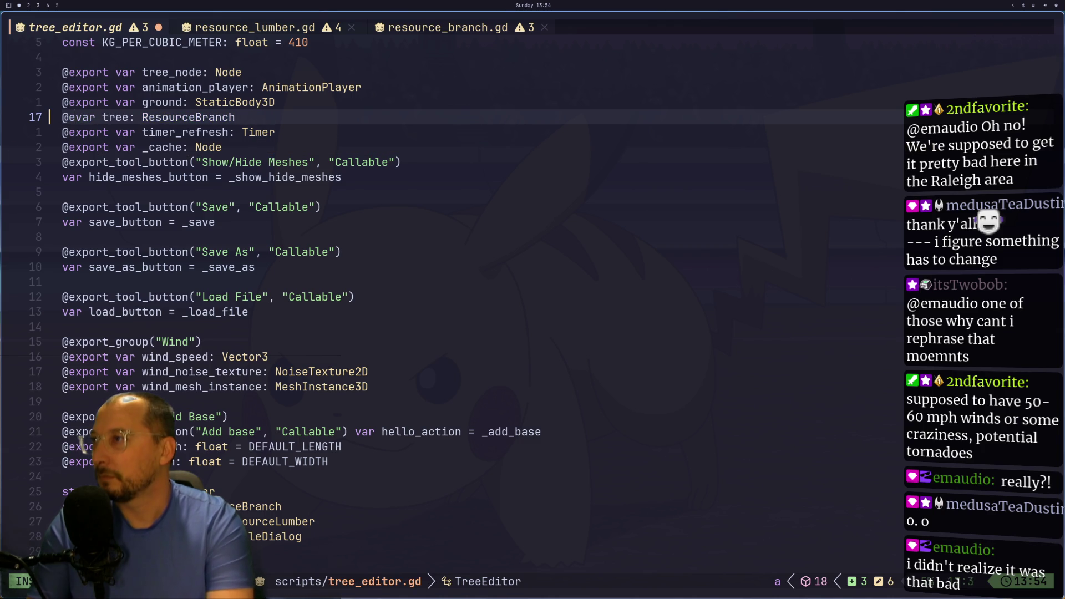
pyautogui.press('Escape')
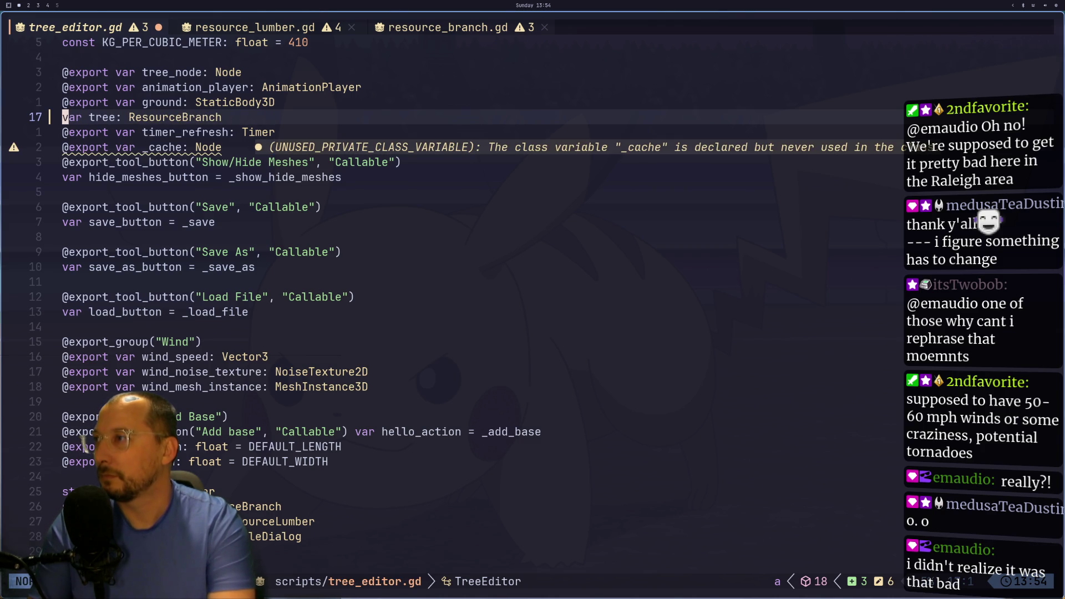
pyautogui.press('d')
pyautogui.press('d')
pyautogui.press('1')
pyautogui.press('0')
pyautogui.press('j')
pyautogui.press('1')
pyautogui.press('0')
pyautogui.press('j')
pyautogui.press('j')
pyautogui.press('j')
pyautogui.write('jj:w')
pyautogui.press('Return')
pyautogui.press('super+2')
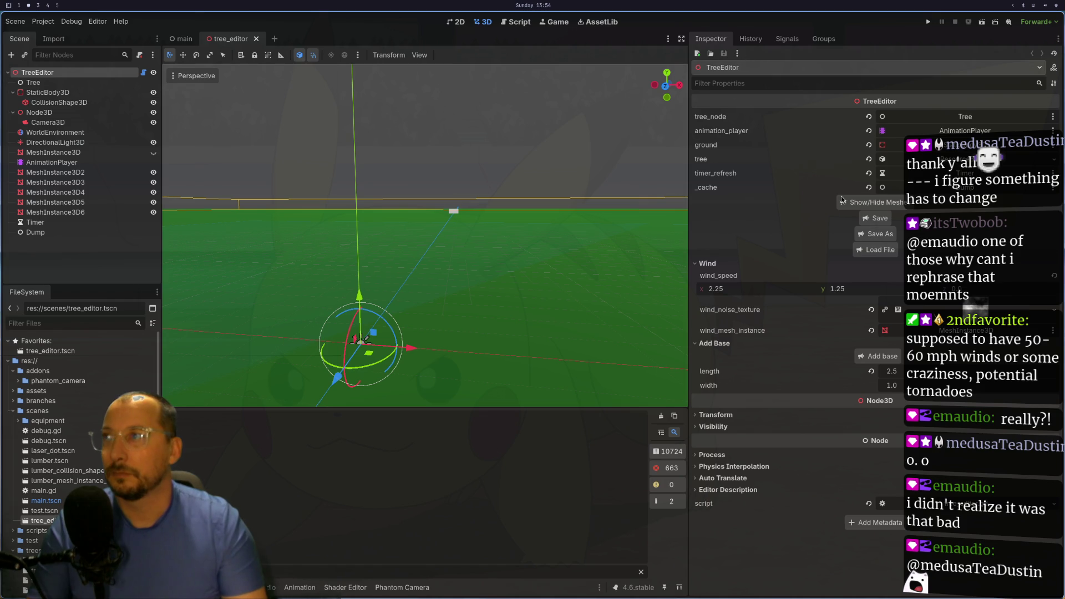
# Step: Load tree8.res into the TreeEditor's tree property from the file picker
pyautogui.click(887, 251)
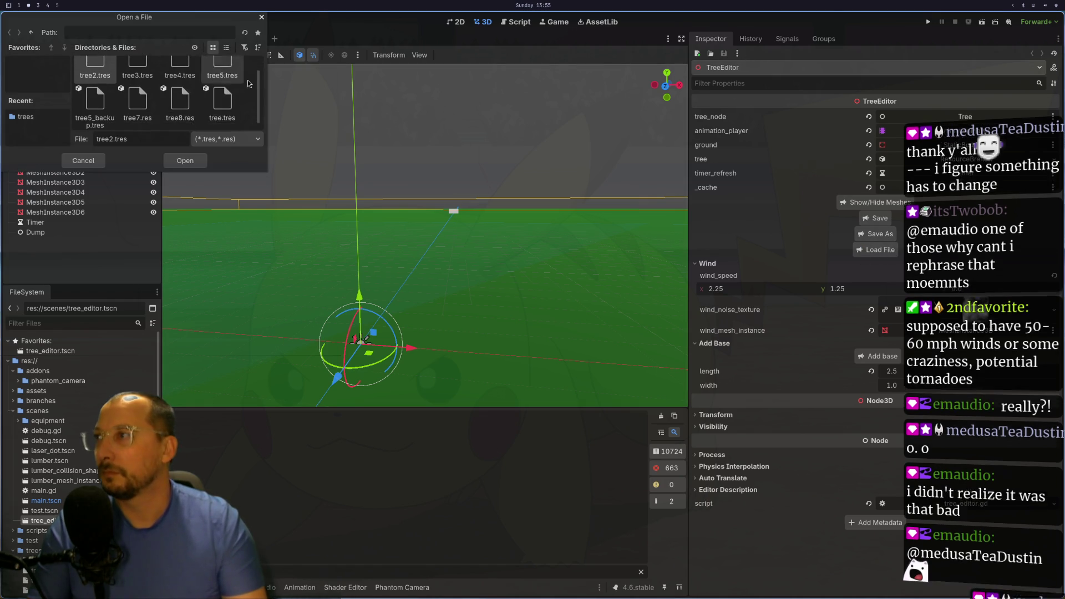
pyautogui.scroll(-1, 167, 100)
pyautogui.click(179, 100)
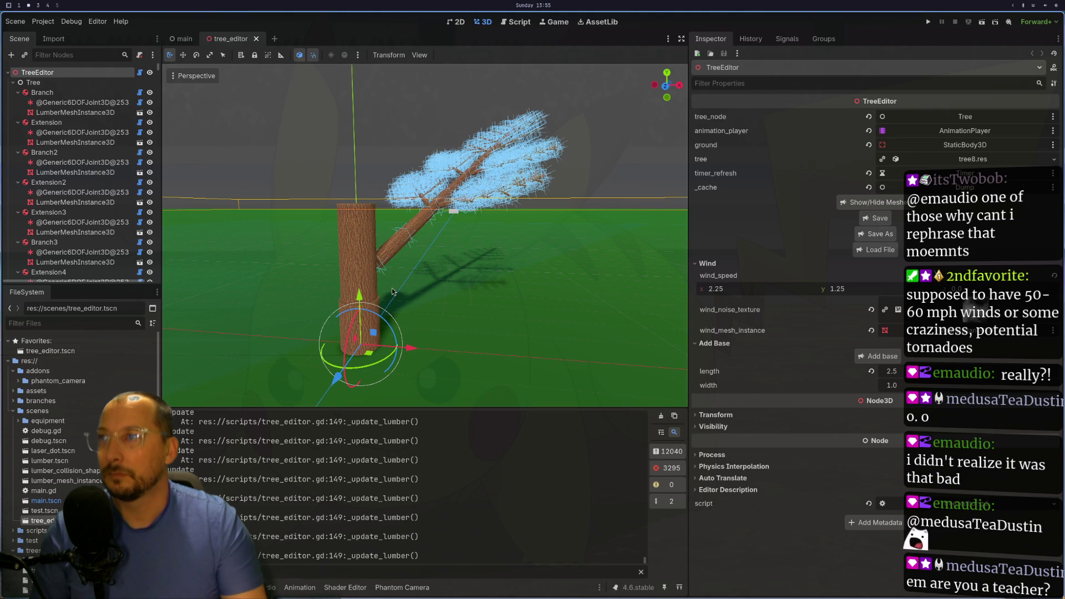
pyautogui.click(97, 86)
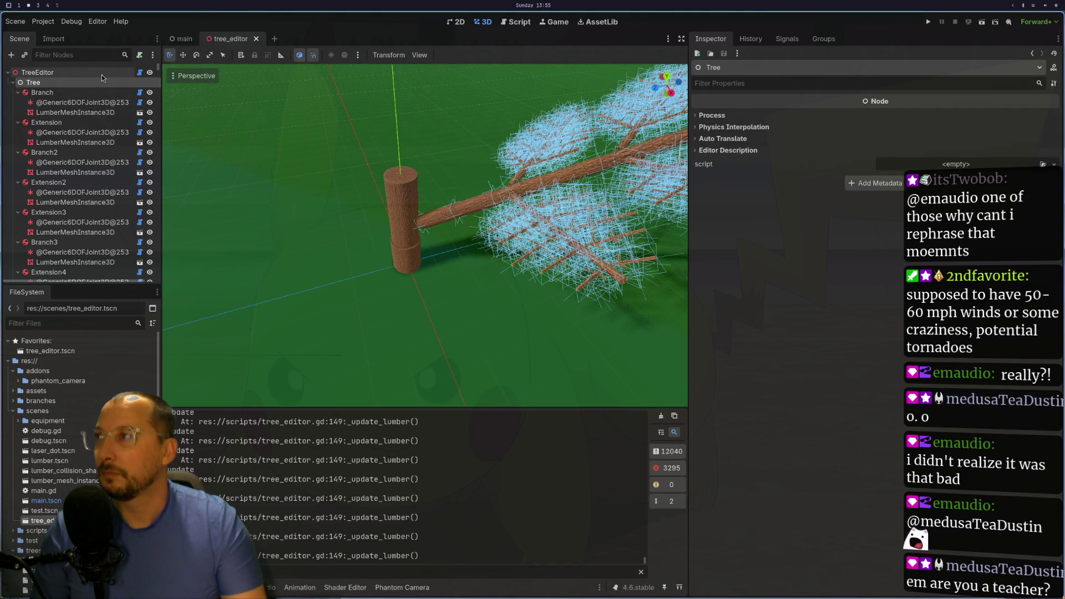
pyautogui.click(102, 74)
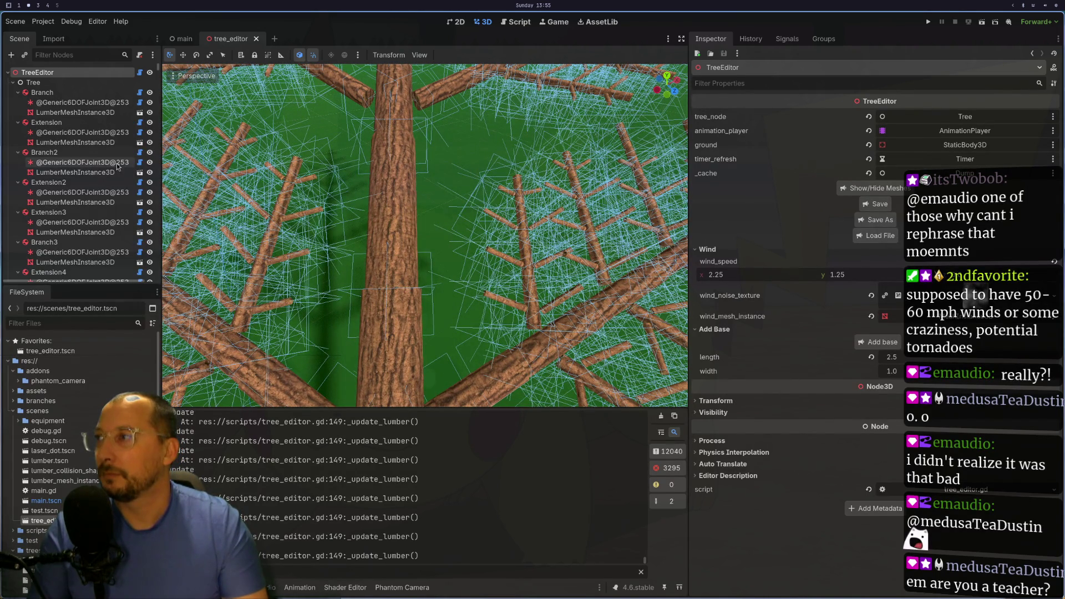
pyautogui.scroll(10, 366, 224)
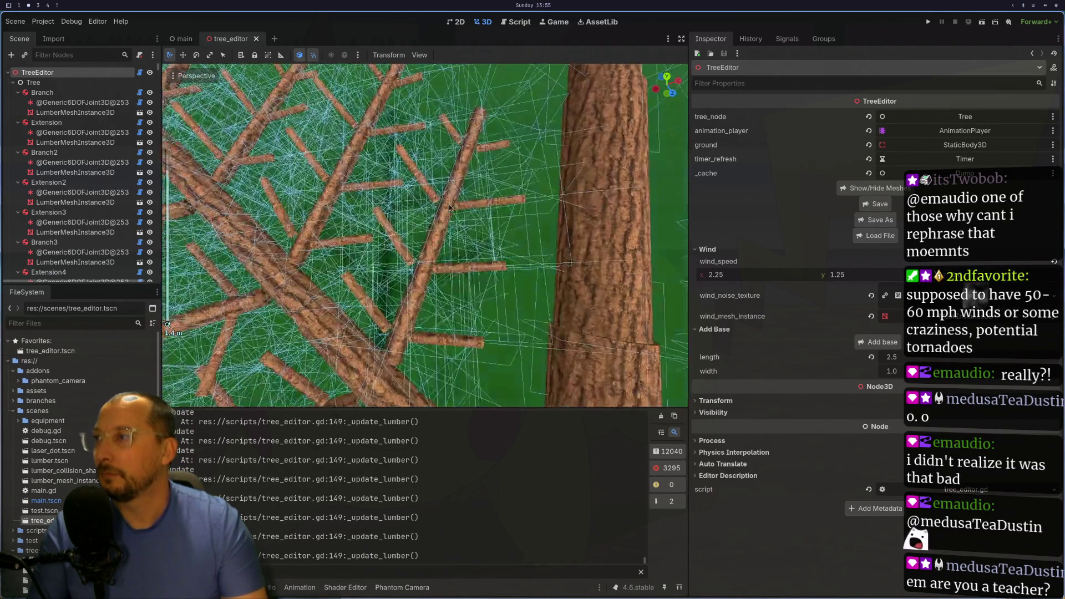
pyautogui.scroll(-5, 499, 149)
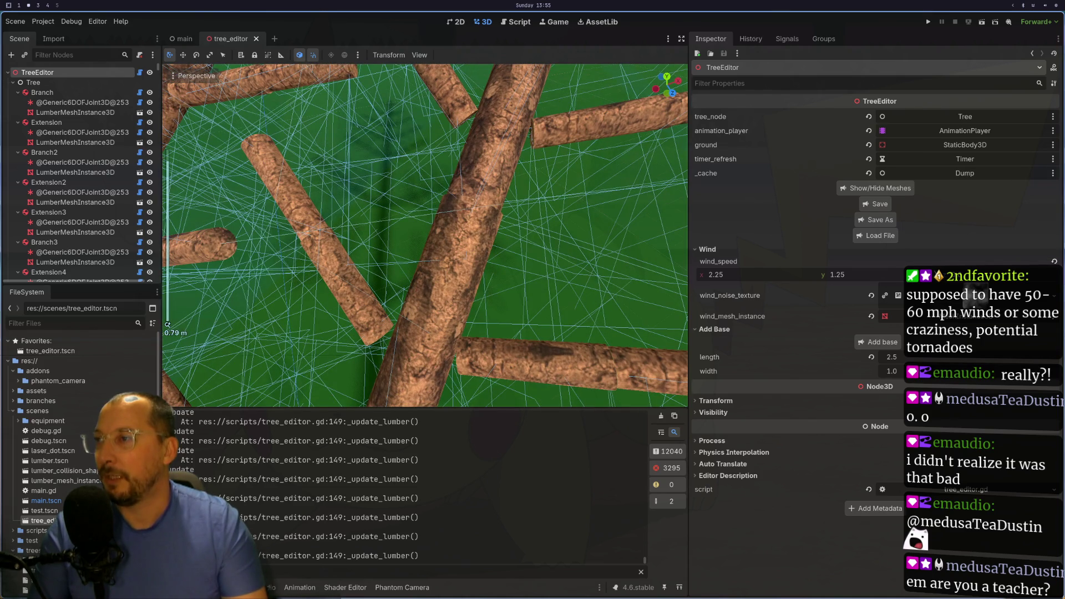
pyautogui.scroll(-5, 488, 160)
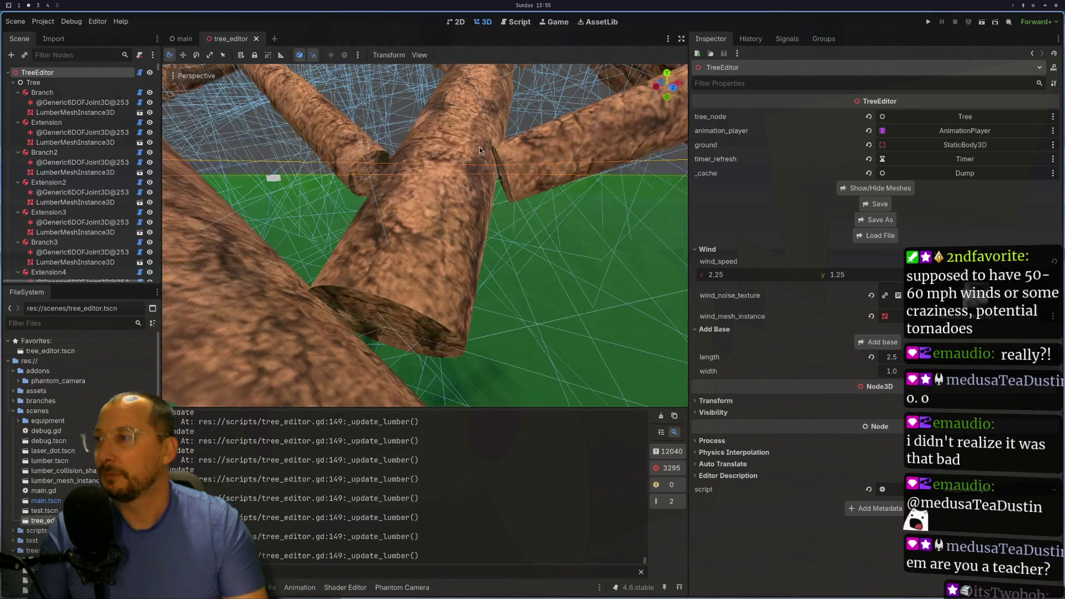
pyautogui.scroll(-3, 480, 150)
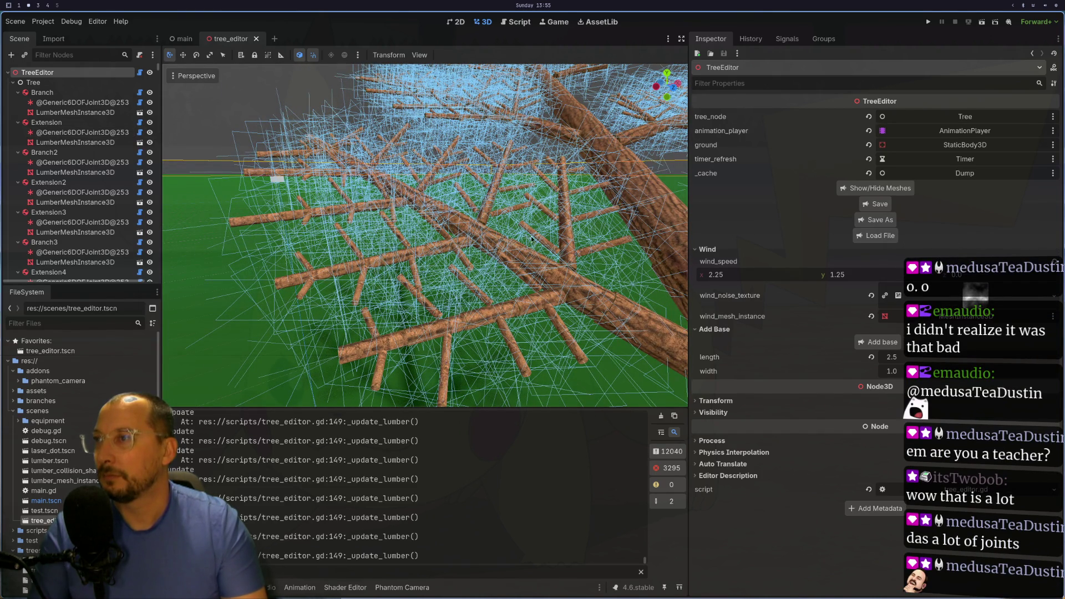
pyautogui.click(639, 313)
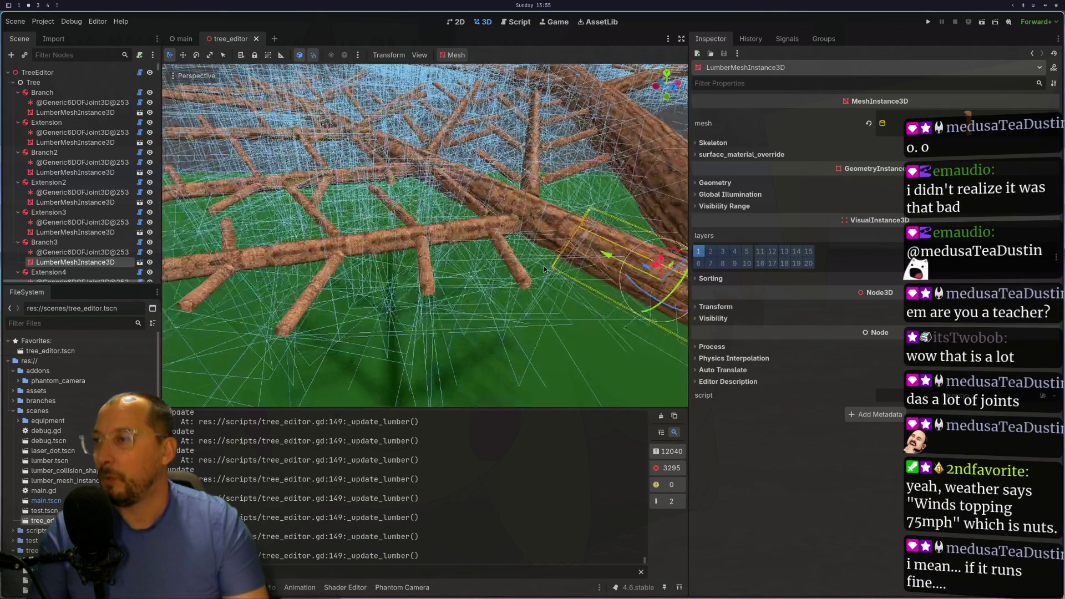
pyautogui.moveTo(536, 229)
pyautogui.mouseDown()
pyautogui.moveTo(684, 137)
pyautogui.moveTo(584, 284)
pyautogui.mouseUp()
pyautogui.scroll(-3, 552, 333)
pyautogui.scroll(8, 494, 214)
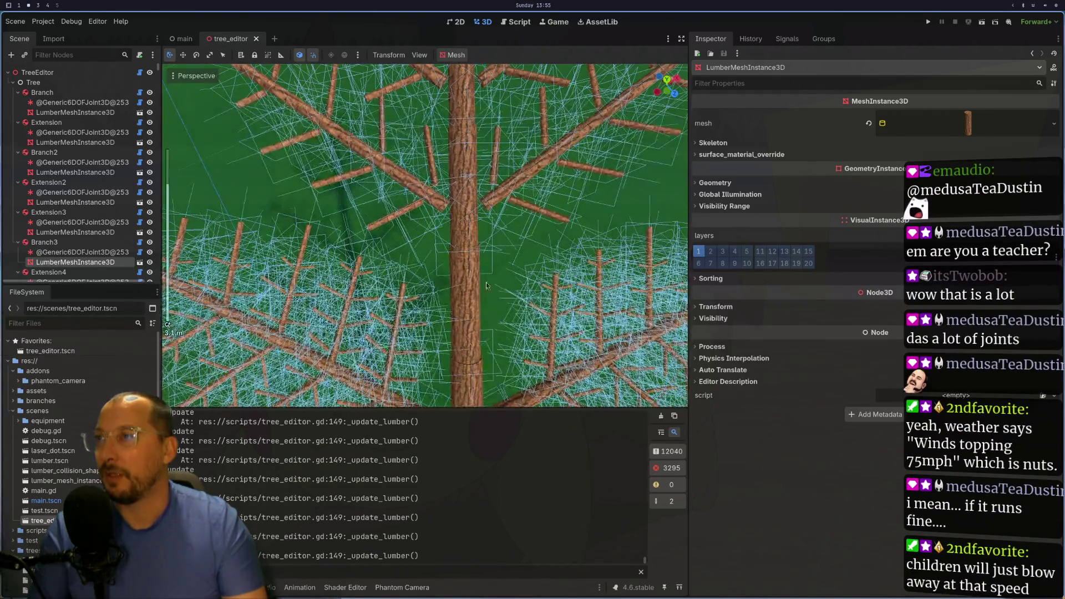
pyautogui.scroll(3, 494, 214)
pyautogui.moveTo(493, 214)
pyautogui.mouseDown()
pyautogui.moveTo(449, 194)
pyautogui.moveTo(494, 224)
pyautogui.mouseUp()
pyautogui.scroll(-2, 494, 224)
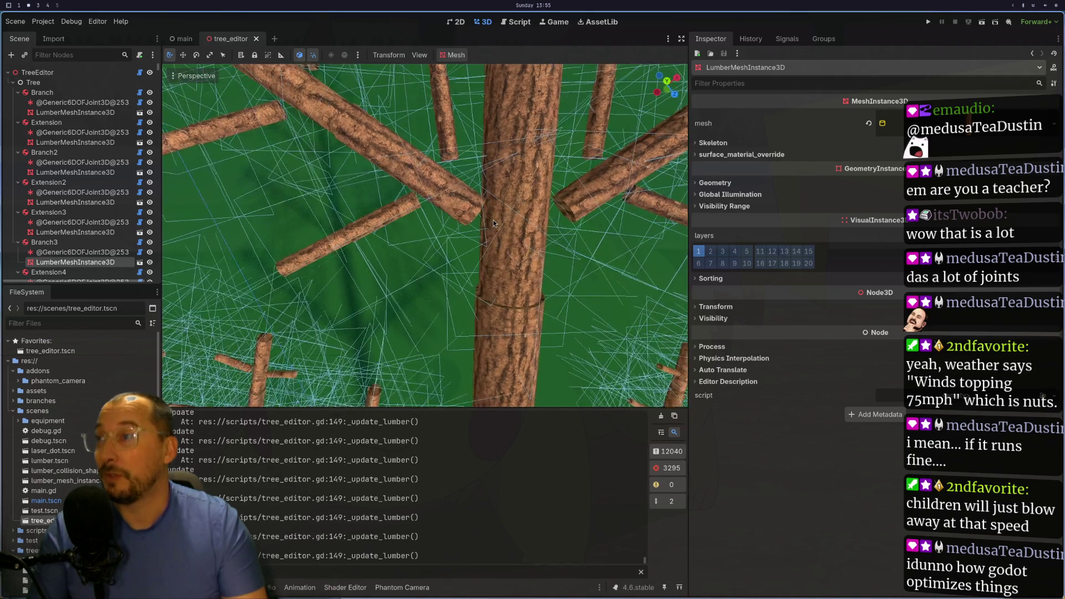
pyautogui.scroll(-6, 494, 224)
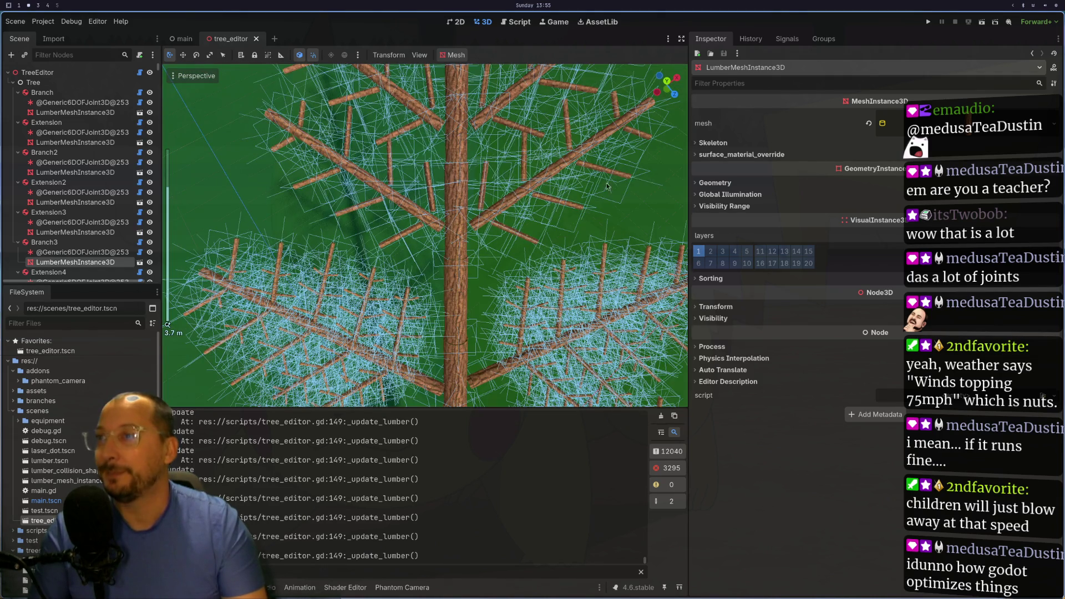
pyautogui.moveTo(547, 244); pyautogui.dragTo(471, 206)
pyautogui.scroll(-2, 461, 201)
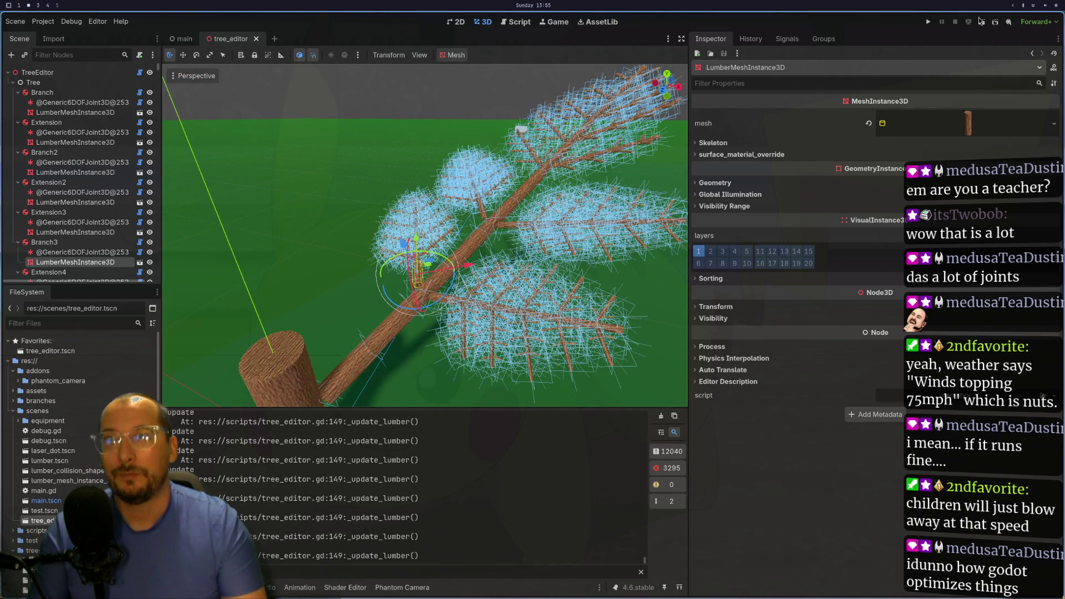
pyautogui.click(981, 22)
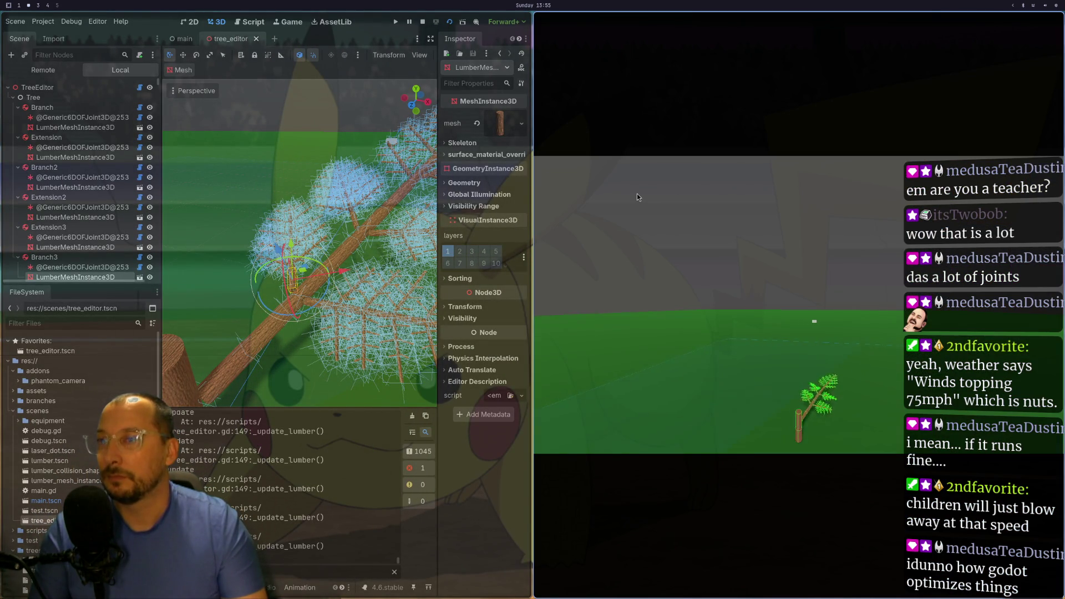
pyautogui.press('super+f')
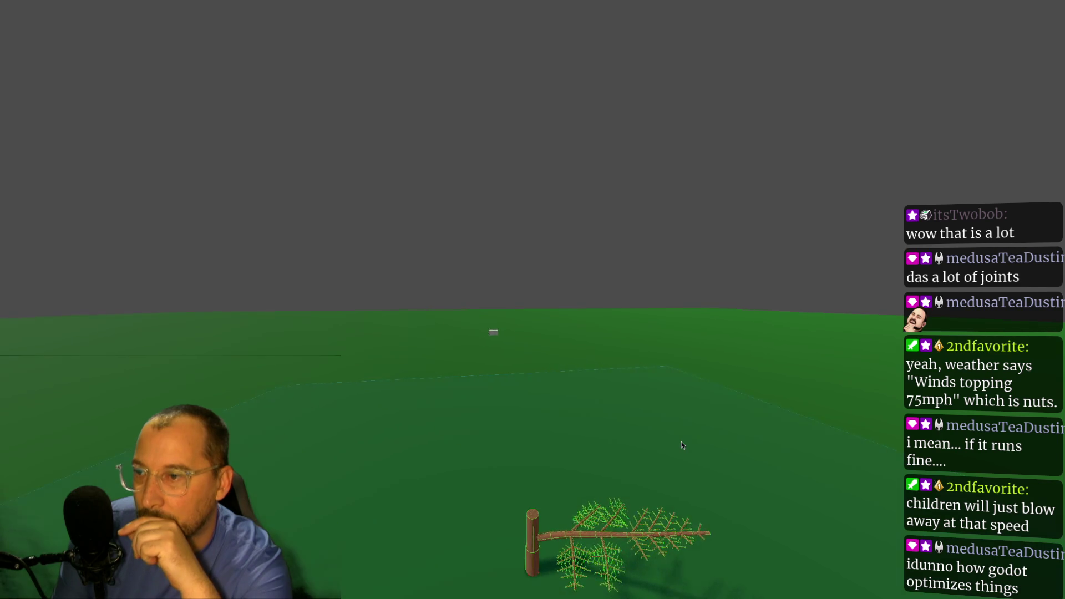
pyautogui.press('super+f')
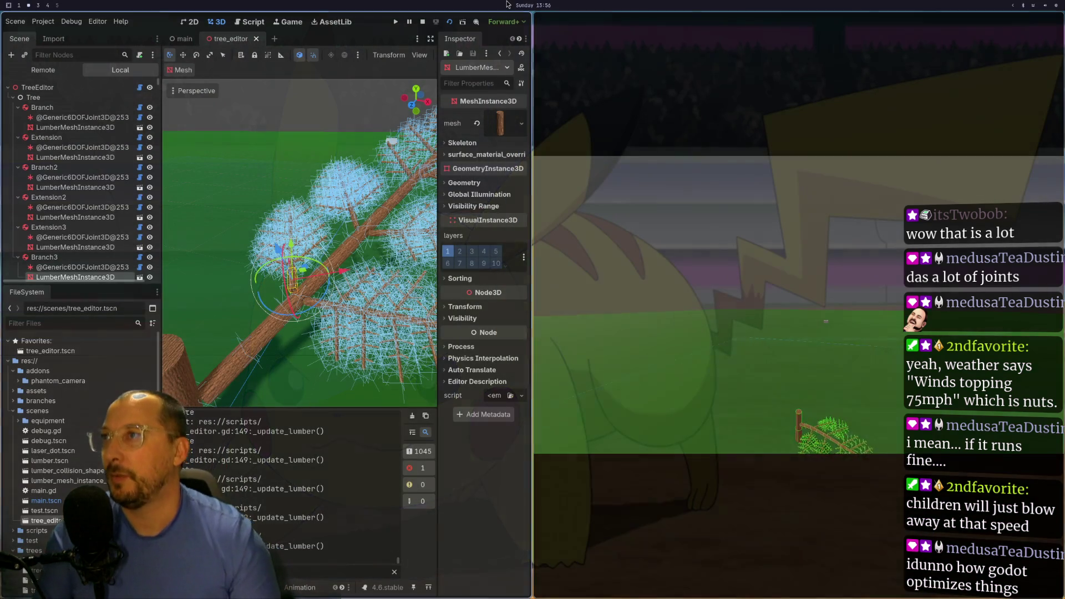
pyautogui.click(420, 22)
pyautogui.scroll(-5, 360, 294)
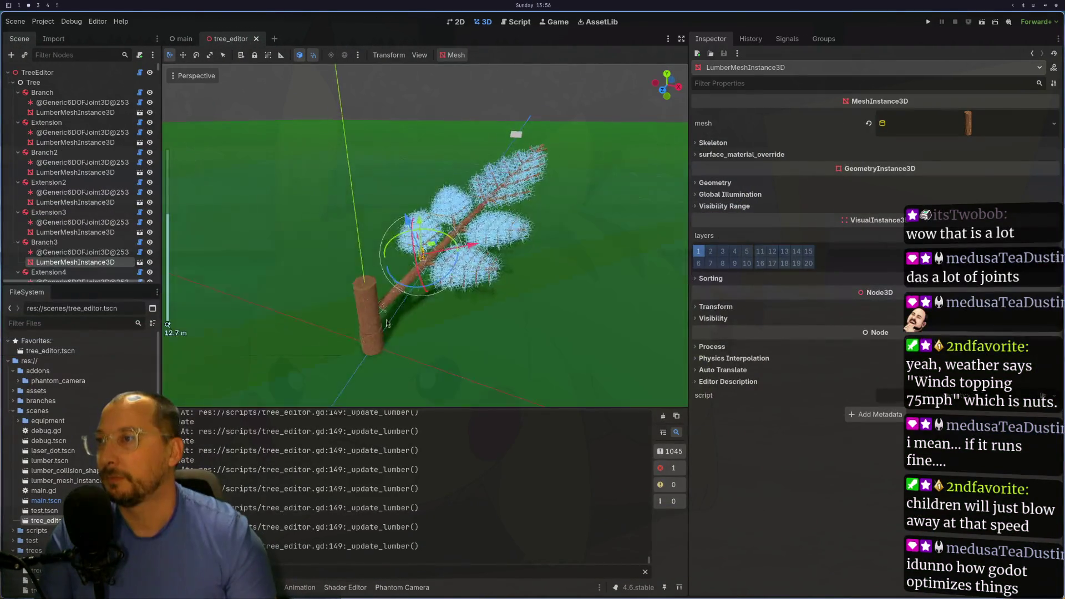
# Step: Select the trunk Branch node, expand its resource and raise extension_size from 1 up to 12
pyautogui.scroll(6, 345, 284)
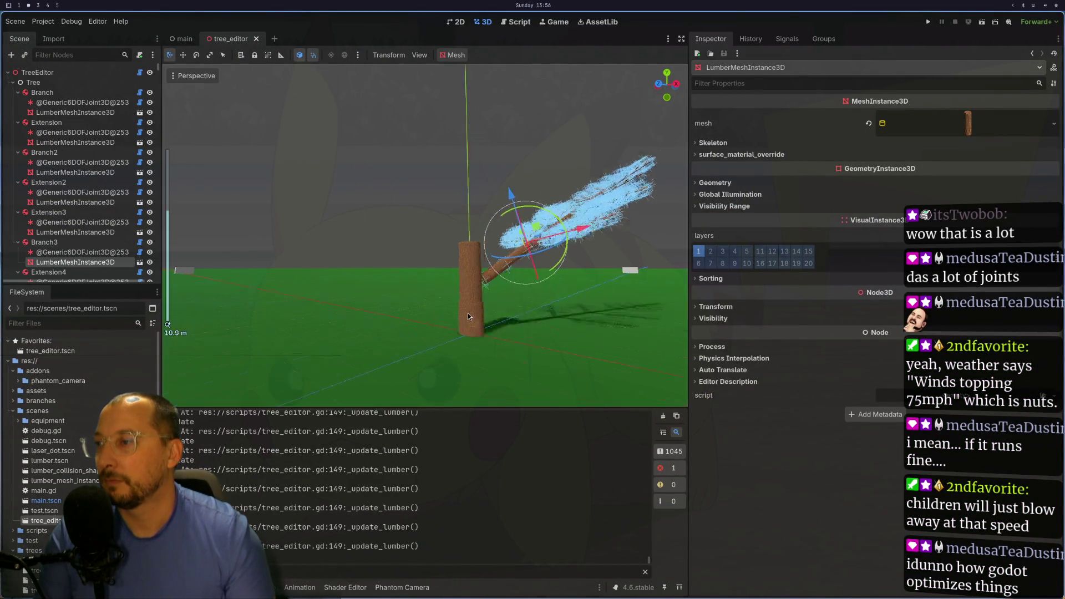
pyautogui.click(425, 310)
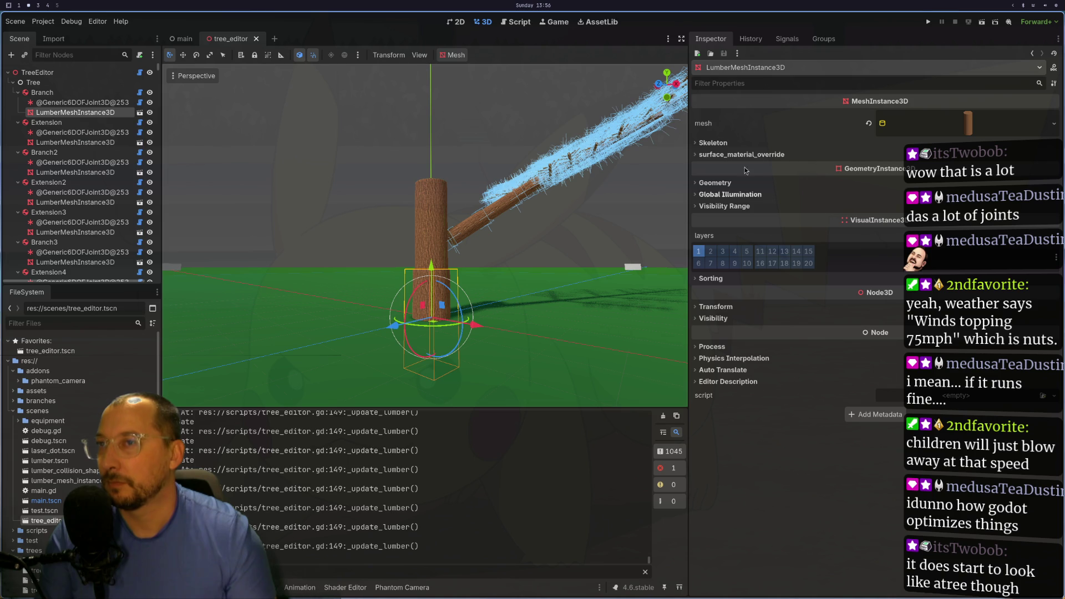
pyautogui.click(88, 96)
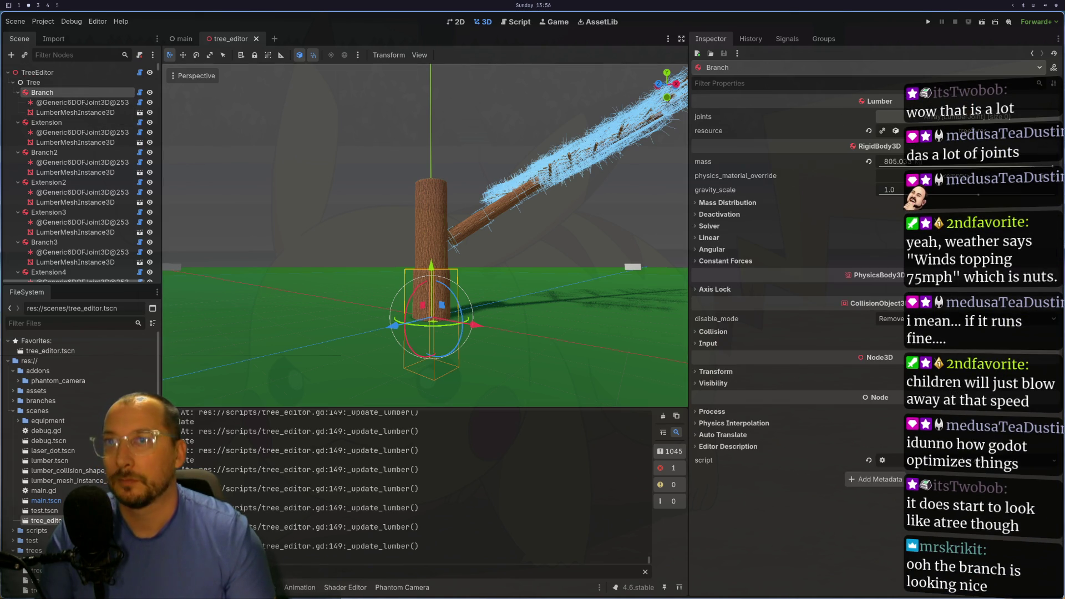
pyautogui.click(887, 131)
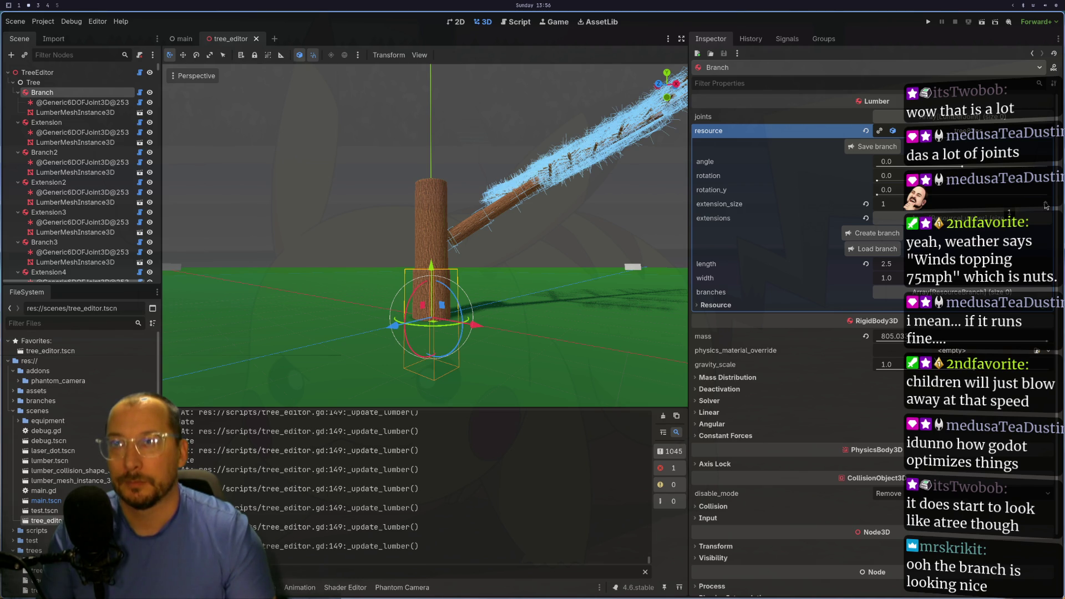
pyautogui.click(1045, 204)
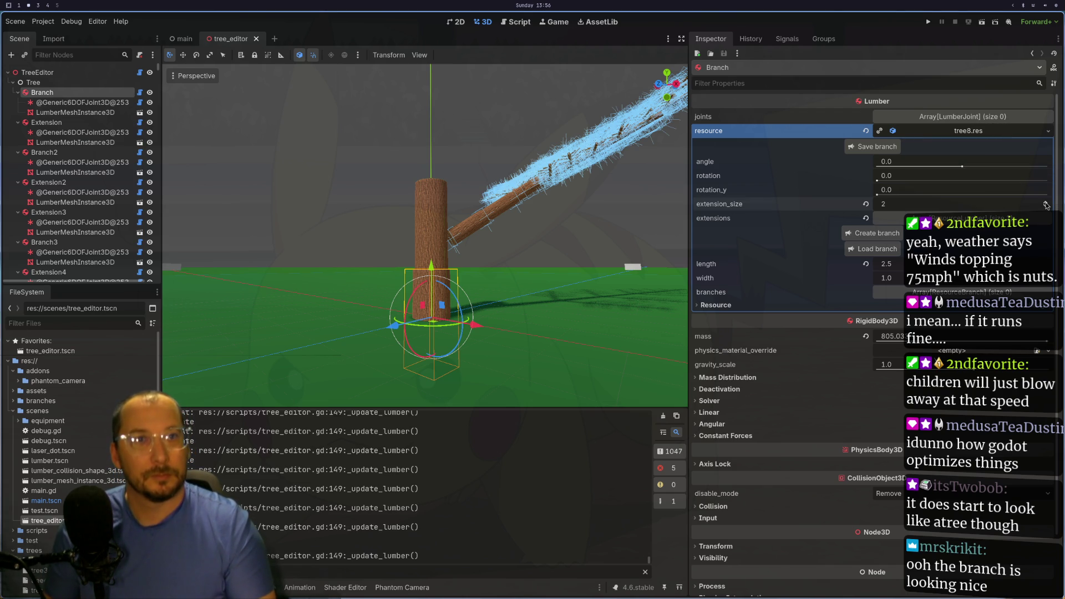
pyautogui.click(1045, 203)
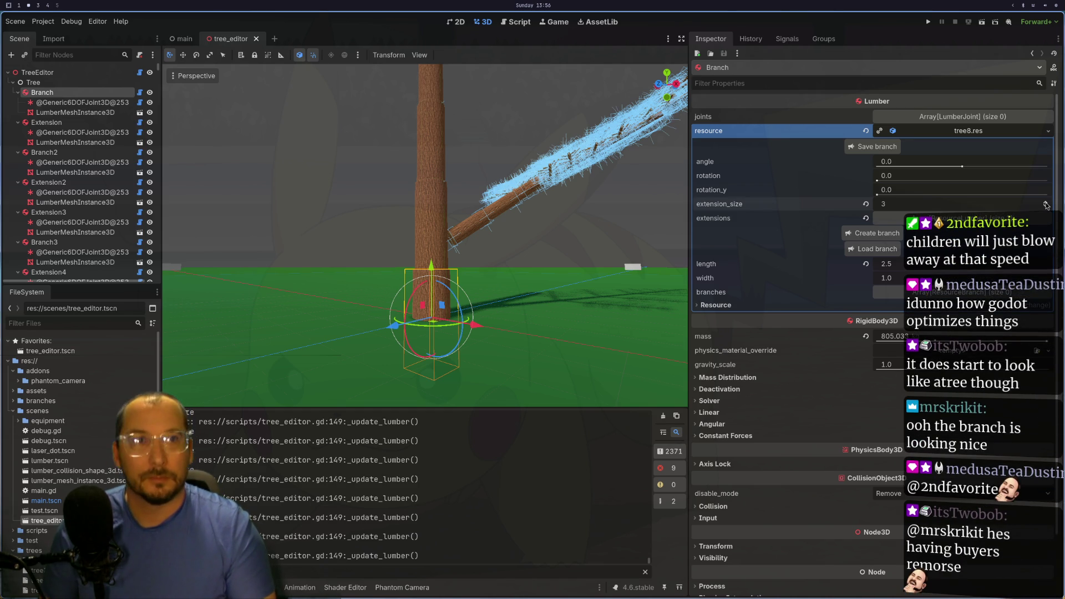
pyautogui.click(1045, 203)
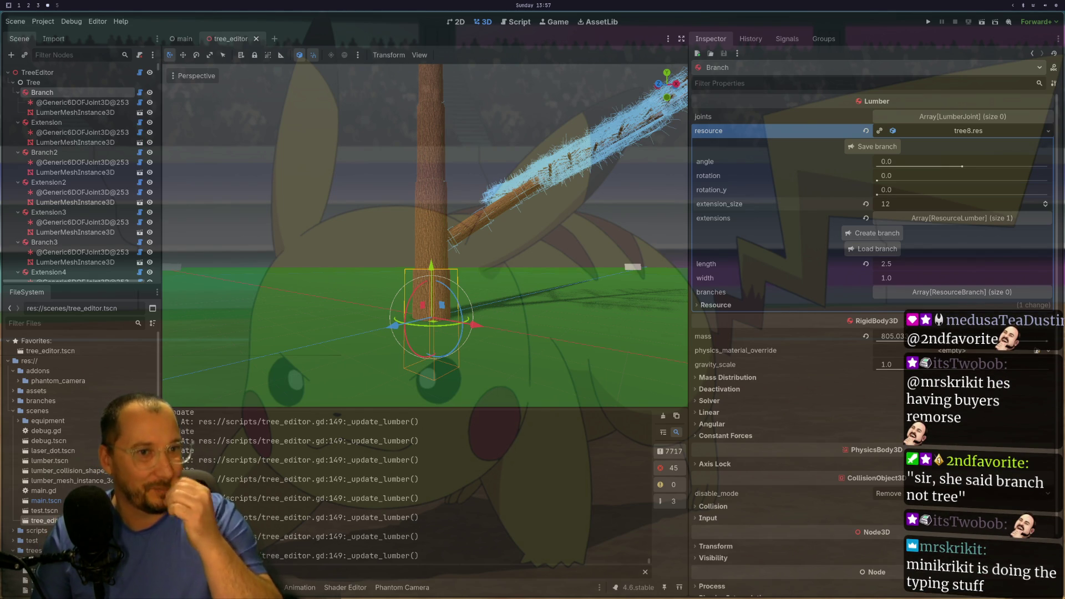
# Step: Drag the Branch's extension_size spinner from 12 up to 24
pyautogui.moveTo(915, 203); pyautogui.dragTo(971, 203)
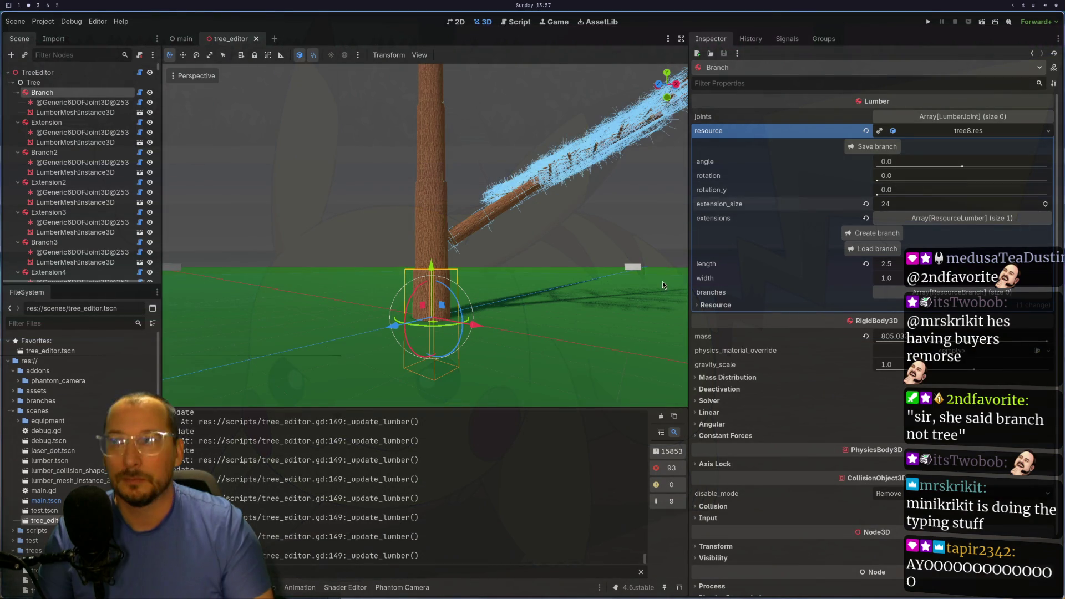
# Step: Adjust the trunk's extension_size with the down arrow and spinner scrolling until it reads 26
pyautogui.scroll(-5, 458, 182)
pyautogui.scroll(2, 462, 320)
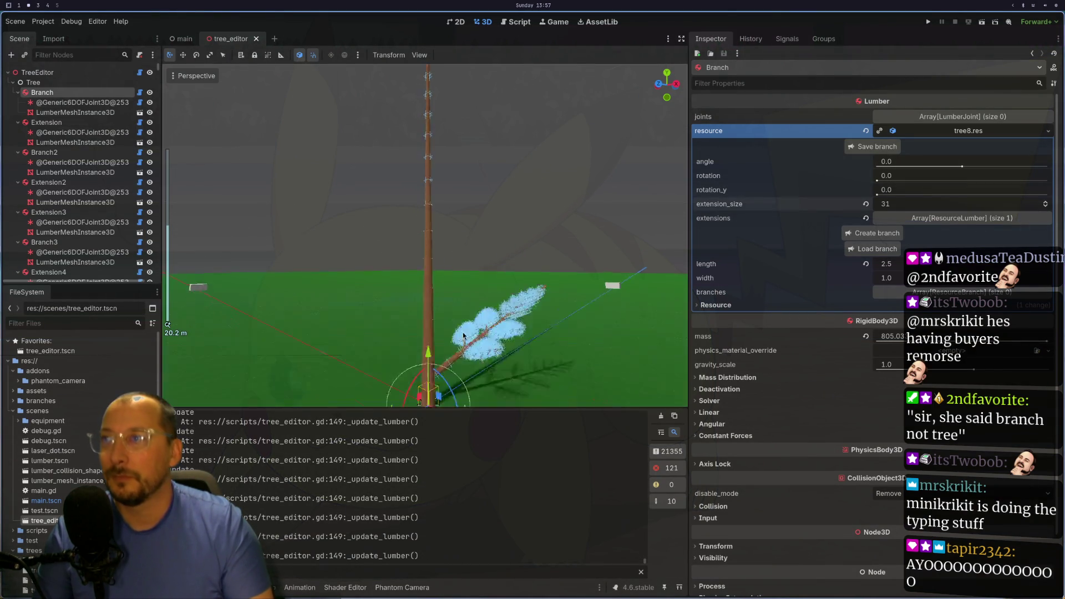
pyautogui.scroll(-2, 452, 202)
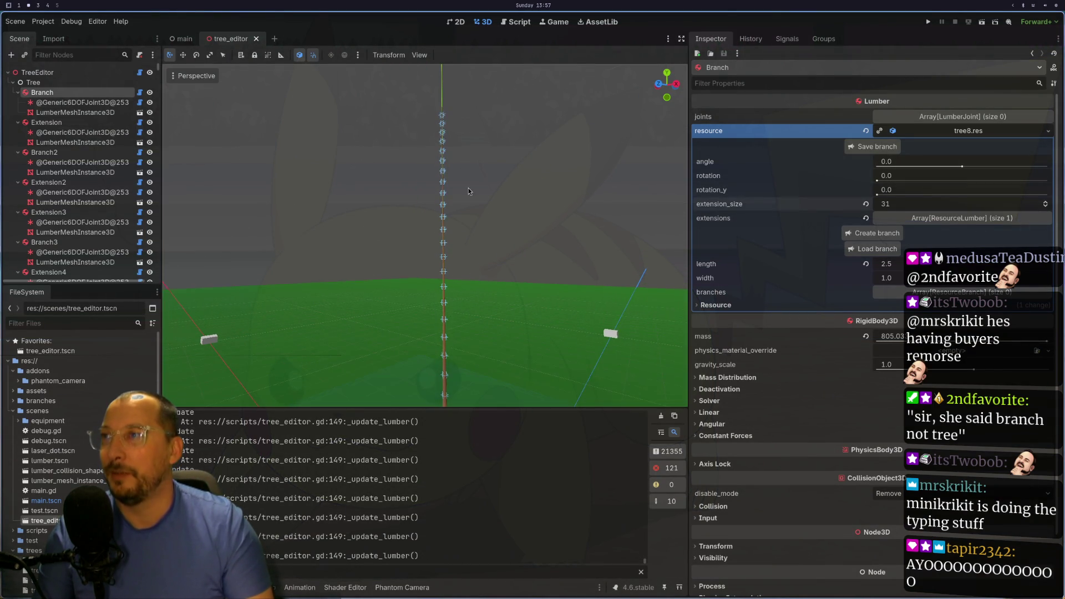
pyautogui.scroll(10, 515, 305)
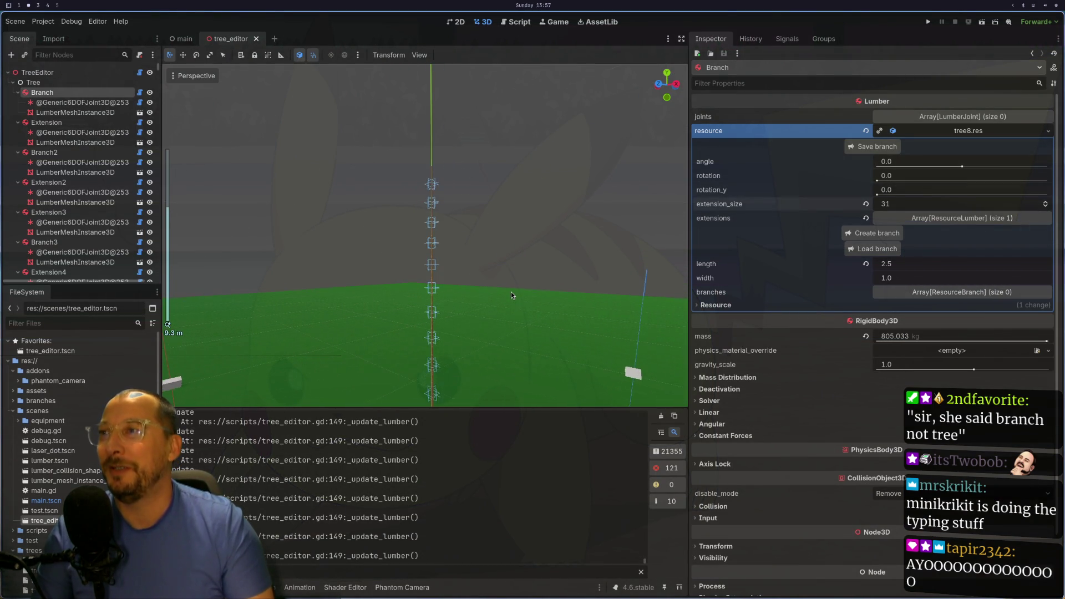
pyautogui.click(1046, 206)
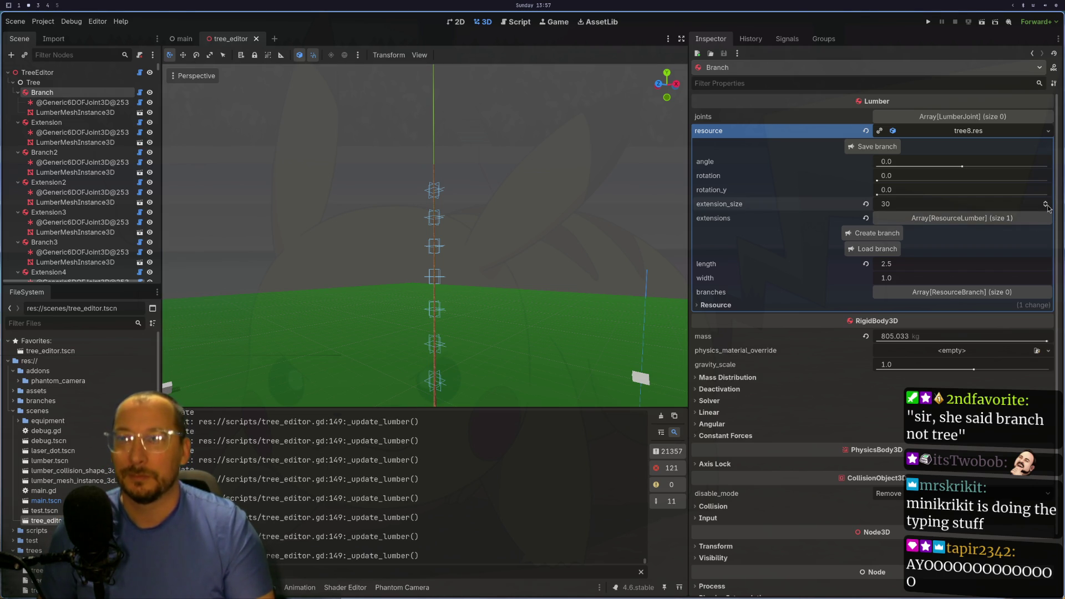
pyautogui.scroll(-4, 1048, 207)
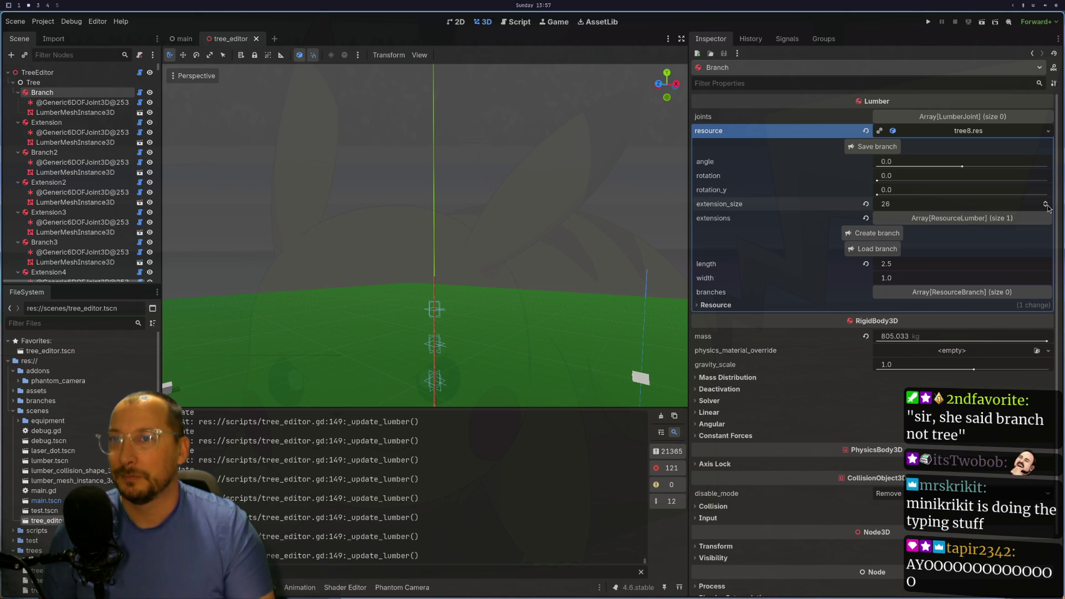
pyautogui.scroll(-5, 521, 311)
pyautogui.scroll(5, 547, 160)
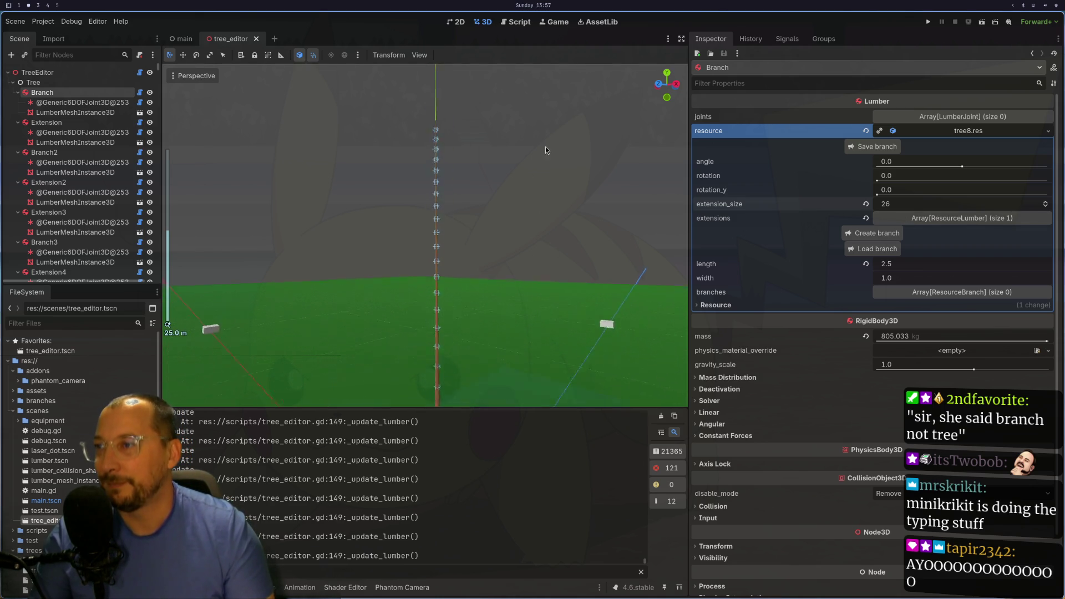
pyautogui.scroll(3, 434, 247)
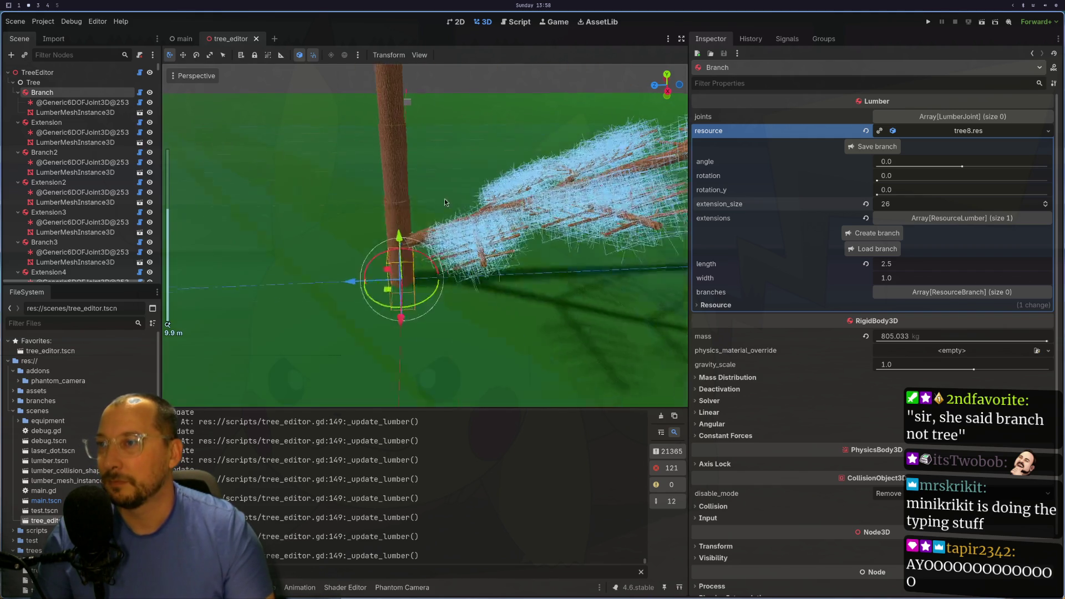
# Step: Select Branch2 and expand its ResourceBranch to show angle, rotation, extension_size and length
pyautogui.scroll(4, 584, 218)
pyautogui.scroll(-2, 584, 218)
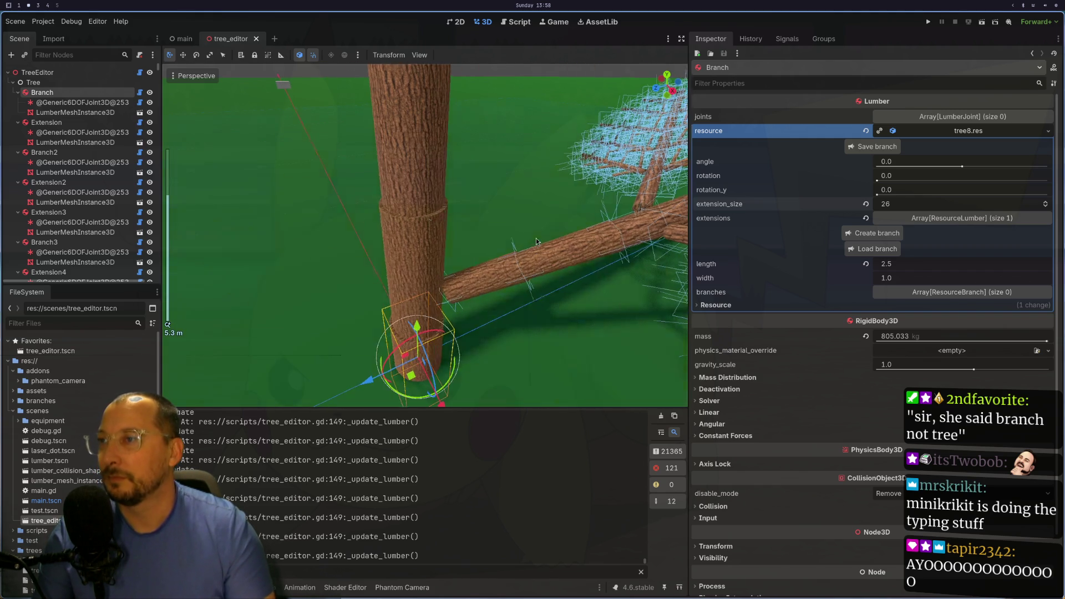
pyautogui.click(403, 261)
pyautogui.scroll(-4, 580, 185)
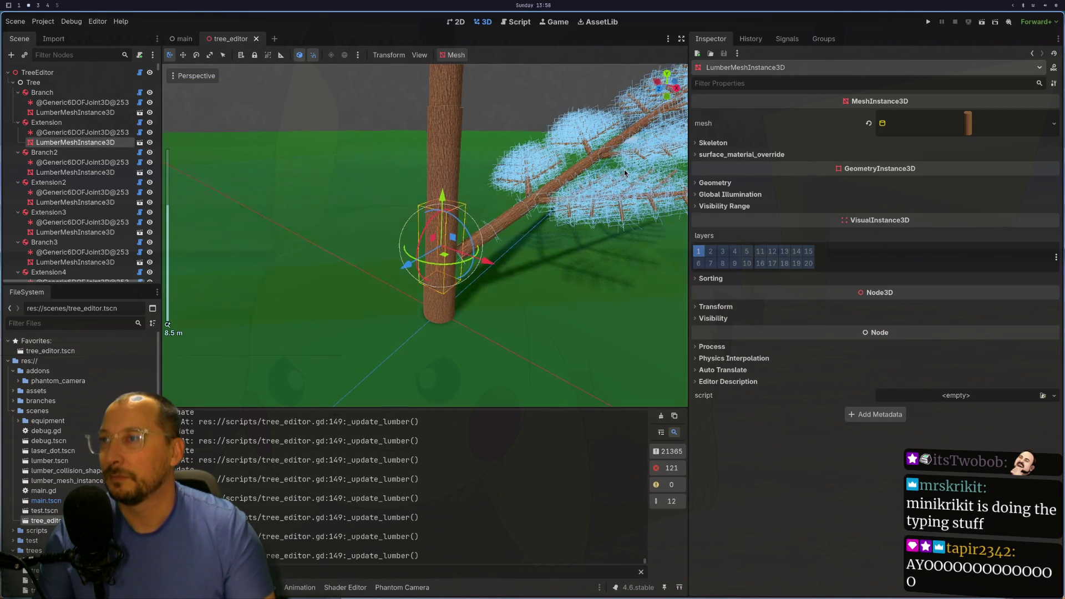
pyautogui.click(488, 232)
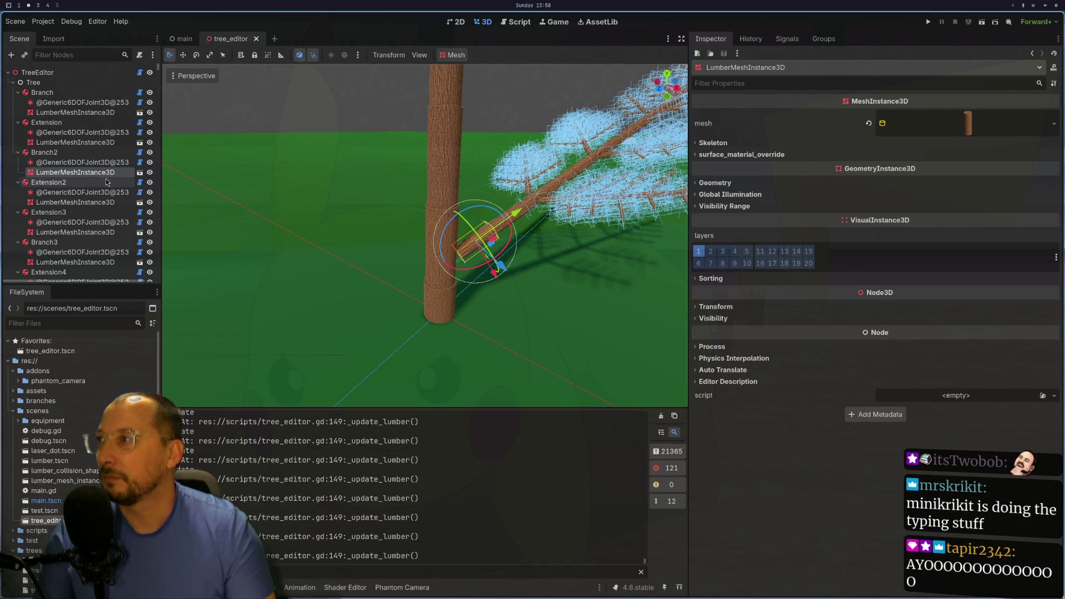
pyautogui.click(84, 153)
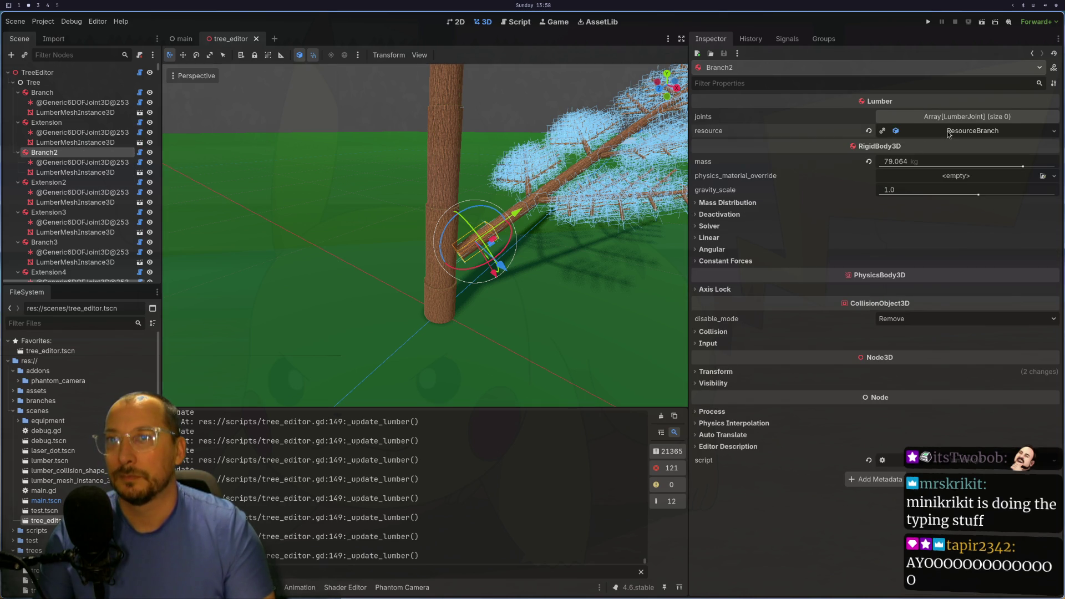
pyautogui.click(941, 135)
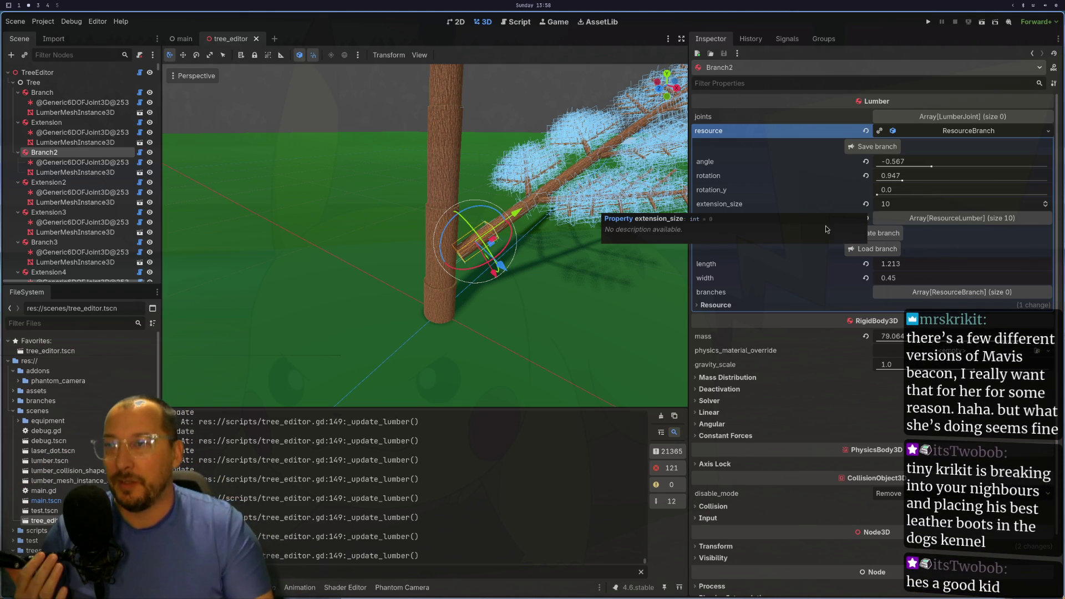
pyautogui.press('super+1')
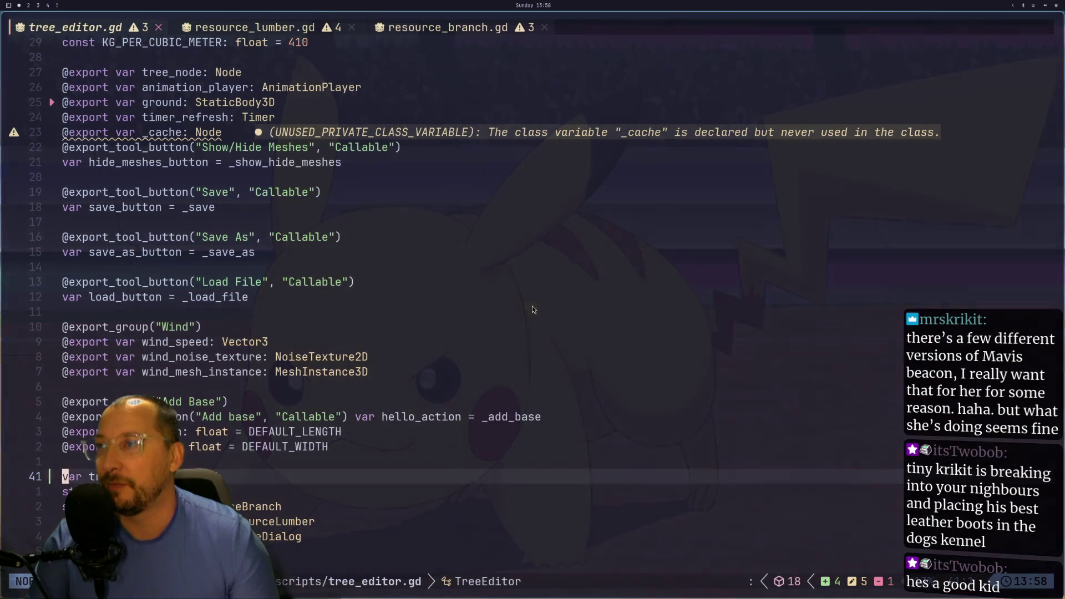
# Step: Open resource_lumber.gd and go to the divisor 2 on the branch.width line
pyautogui.scroll(-3, 219, 177)
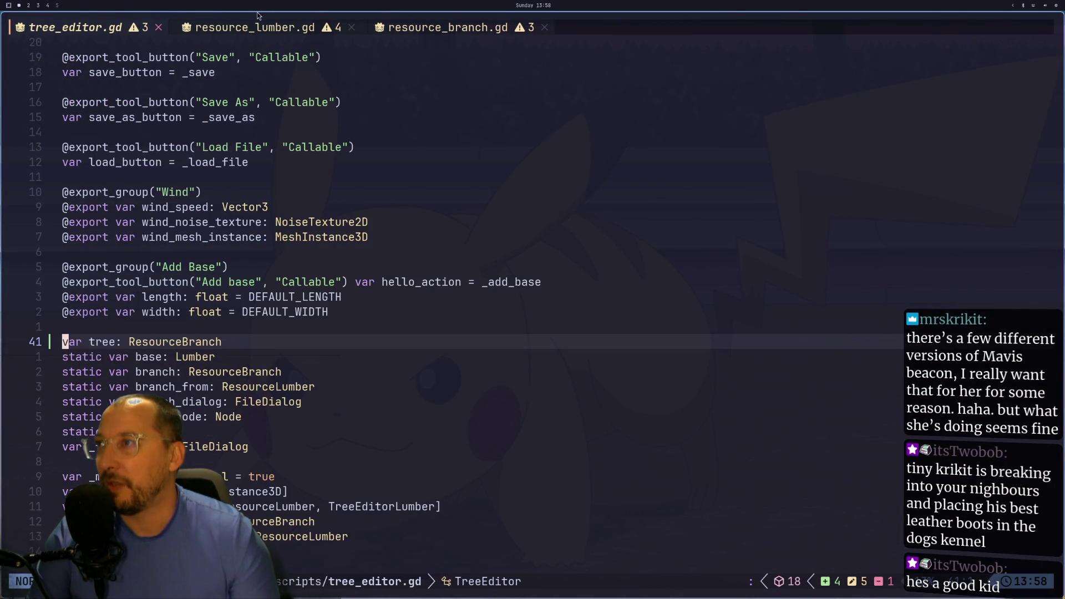
pyautogui.click(254, 25)
pyautogui.scroll(8, 164, 249)
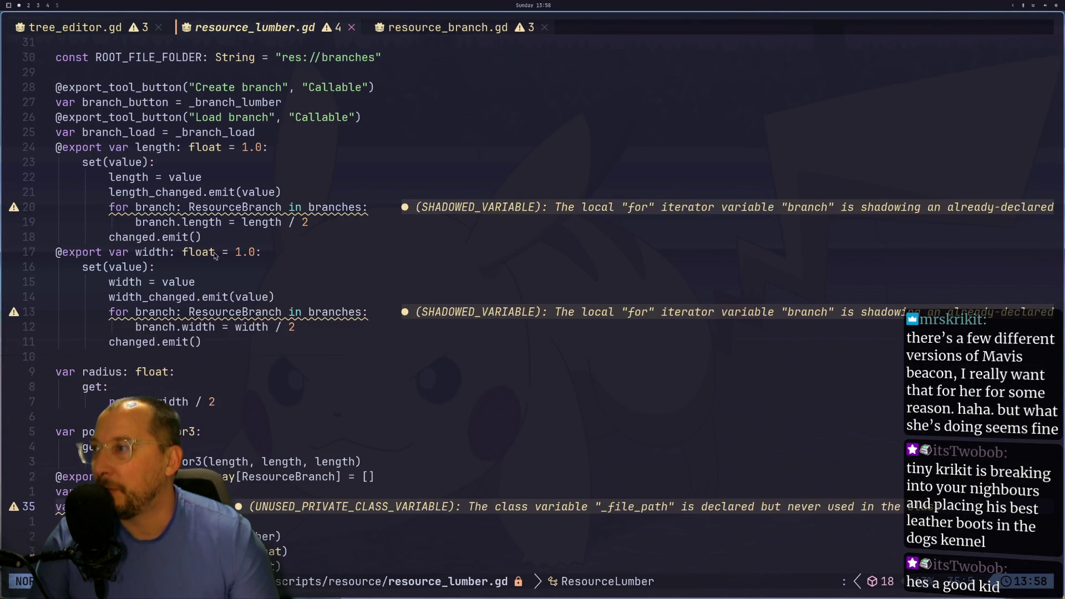
pyautogui.click(211, 314)
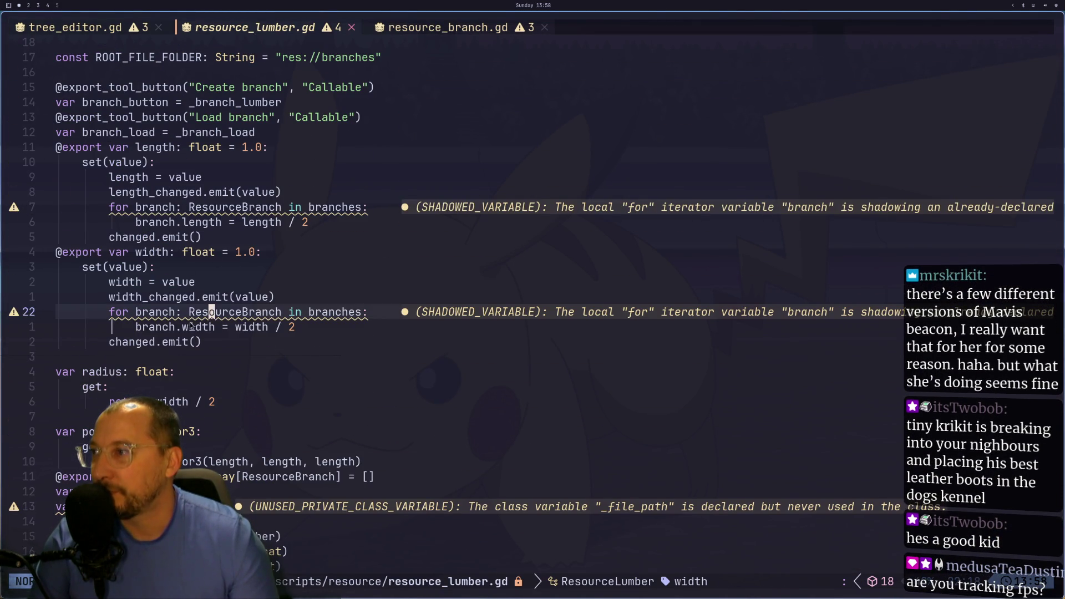
pyautogui.click(191, 326)
pyautogui.click(364, 333)
pyautogui.press('2')
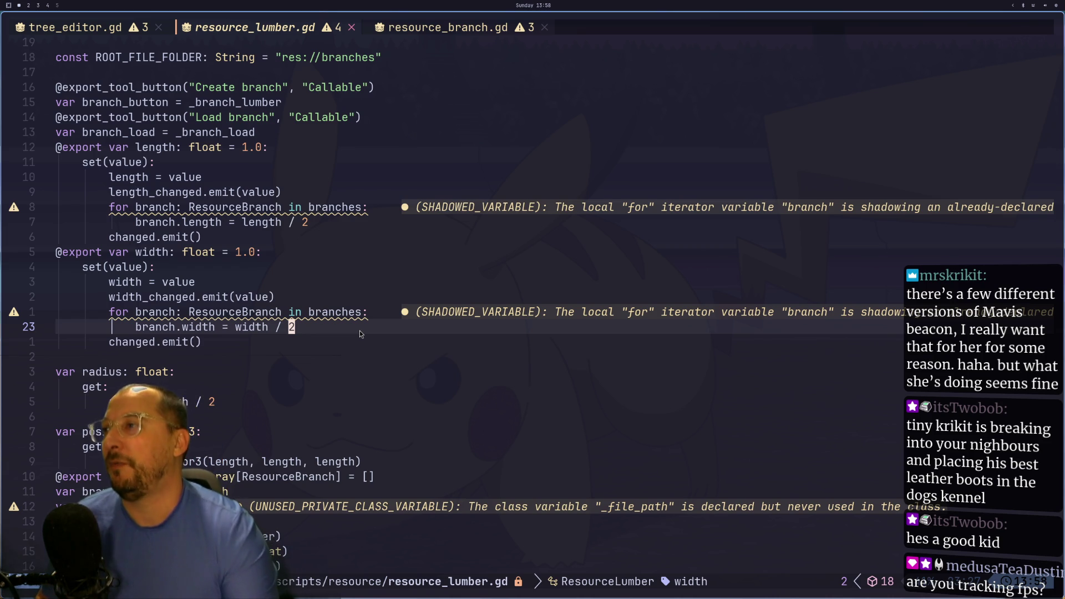
# Step: Step through the length setter to its changed.emit line and the width export line
pyautogui.press('k')
pyautogui.press('k')
pyautogui.press('k')
pyautogui.press('e')
pyautogui.press('e')
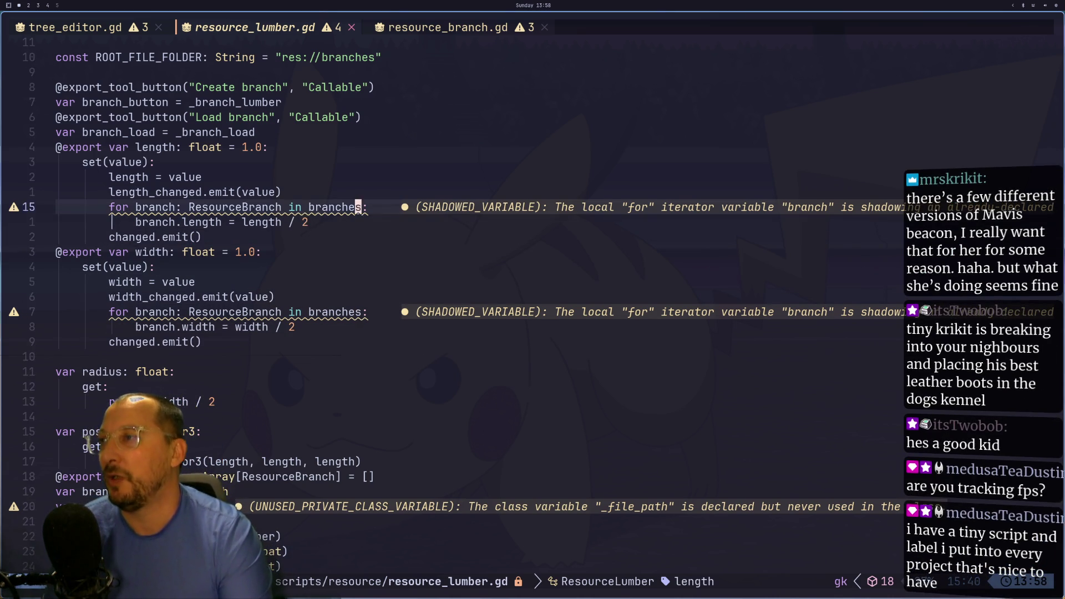
pyautogui.press('g')
pyautogui.press('j')
pyautogui.press('g')
pyautogui.press('j')
pyautogui.press('g')
pyautogui.press('k')
pyautogui.press('g')
pyautogui.press('k')
pyautogui.press('g')
pyautogui.press('j')
pyautogui.press('g')
pyautogui.press('j')
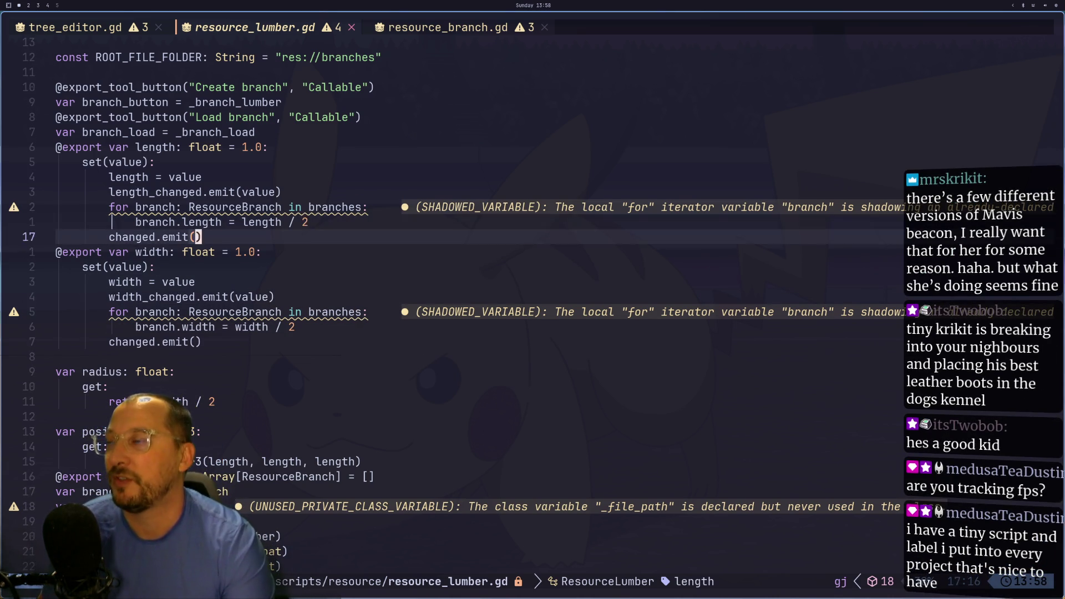
pyautogui.press('g')
pyautogui.press('j')
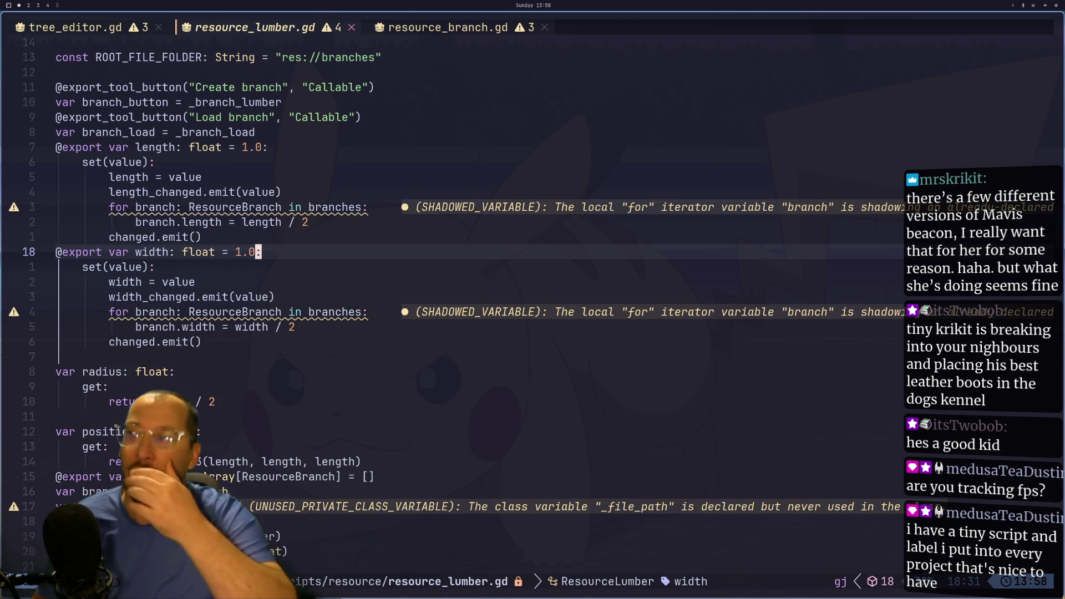
# Step: Glance at Godot, then return to the editor at the length loop line
pyautogui.press('super+2')
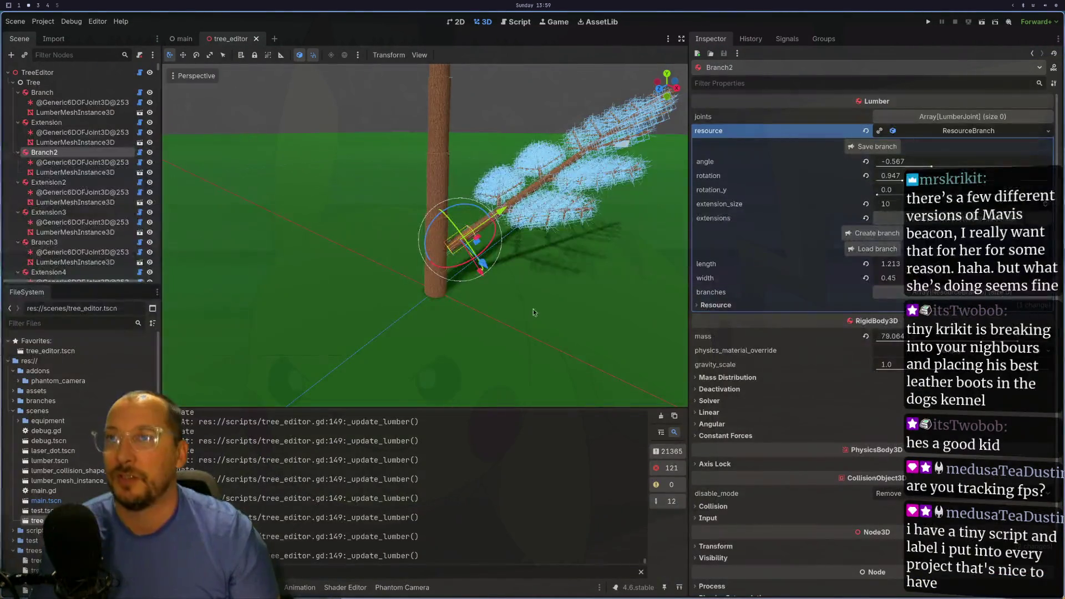
pyautogui.press('super+3')
pyautogui.press('super+2')
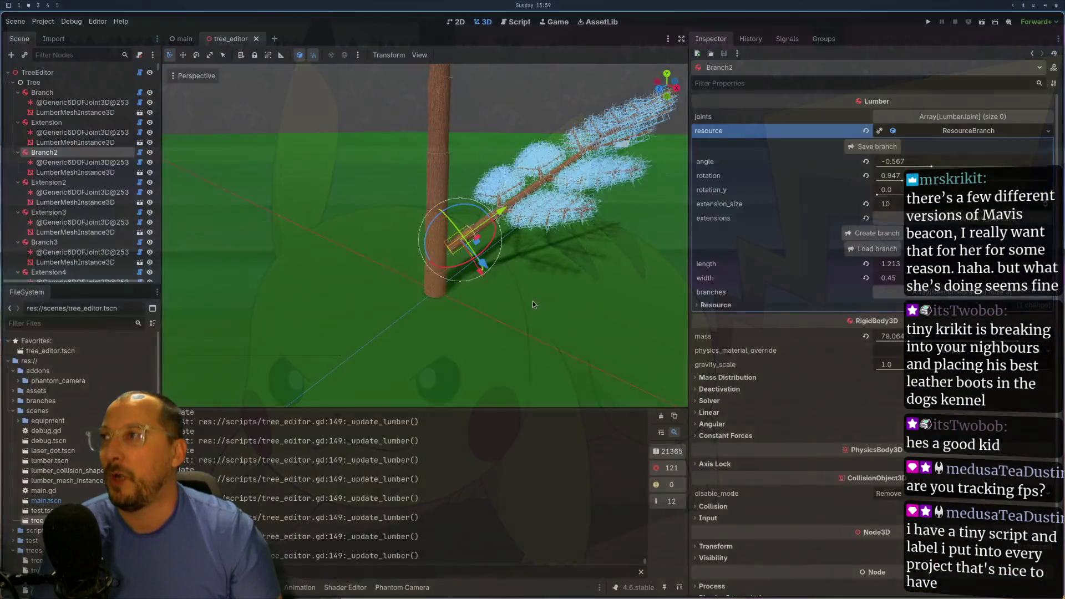
pyautogui.press('super+1')
pyautogui.click(200, 210)
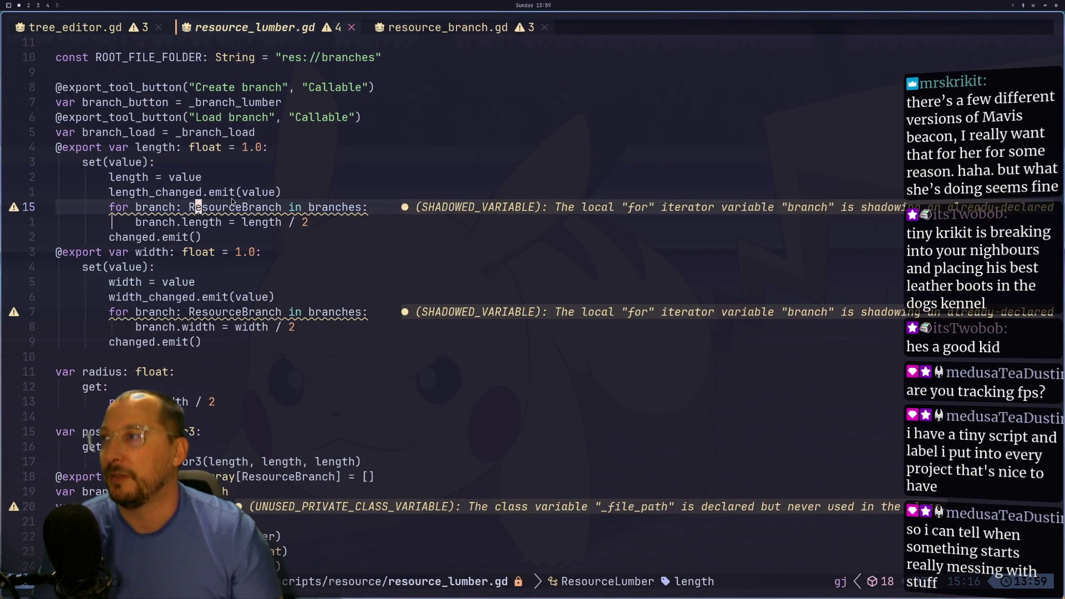
# Step: Peek at resource_branch.gd's save function, then return to resource_lumber.gd's length loop lines
pyautogui.press('j')
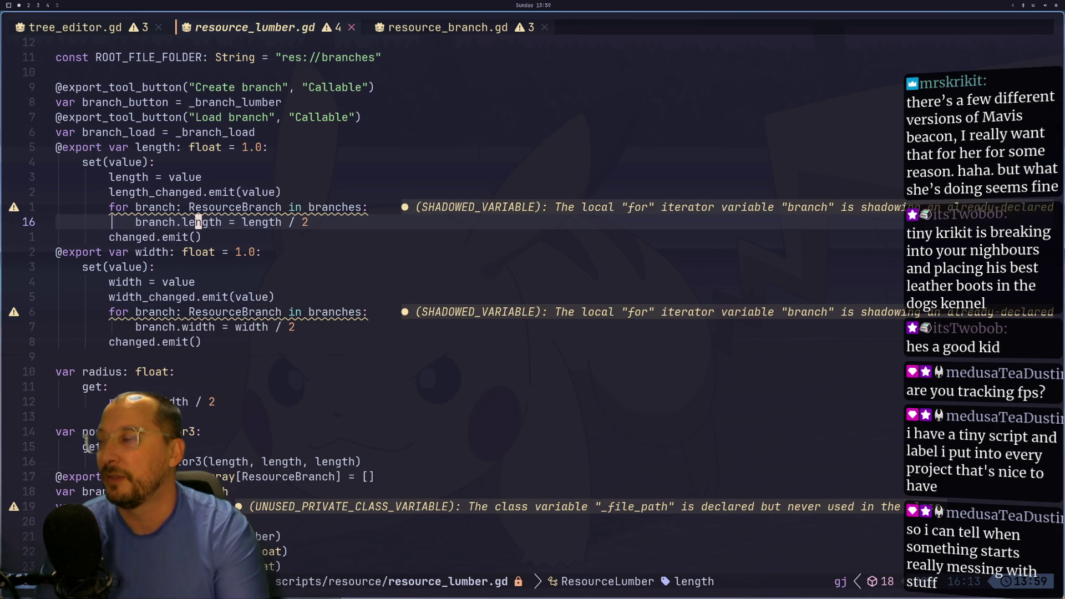
pyautogui.press('h')
pyautogui.press('h')
pyautogui.press('h')
pyautogui.press('h')
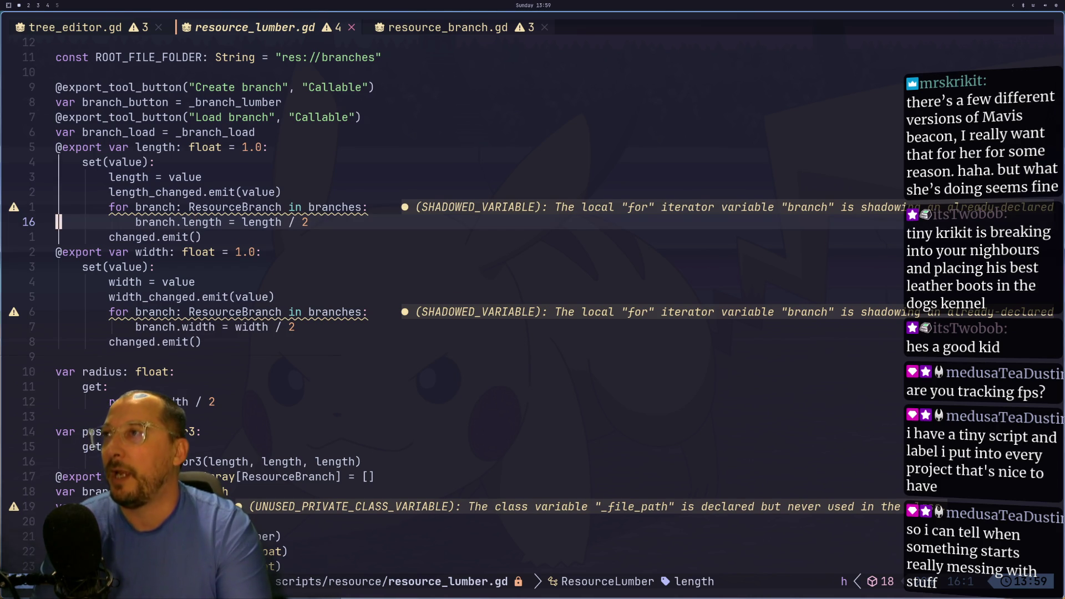
pyautogui.hotkey('shift', 'l')
pyautogui.press('j')
pyautogui.press('j')
pyautogui.press('j')
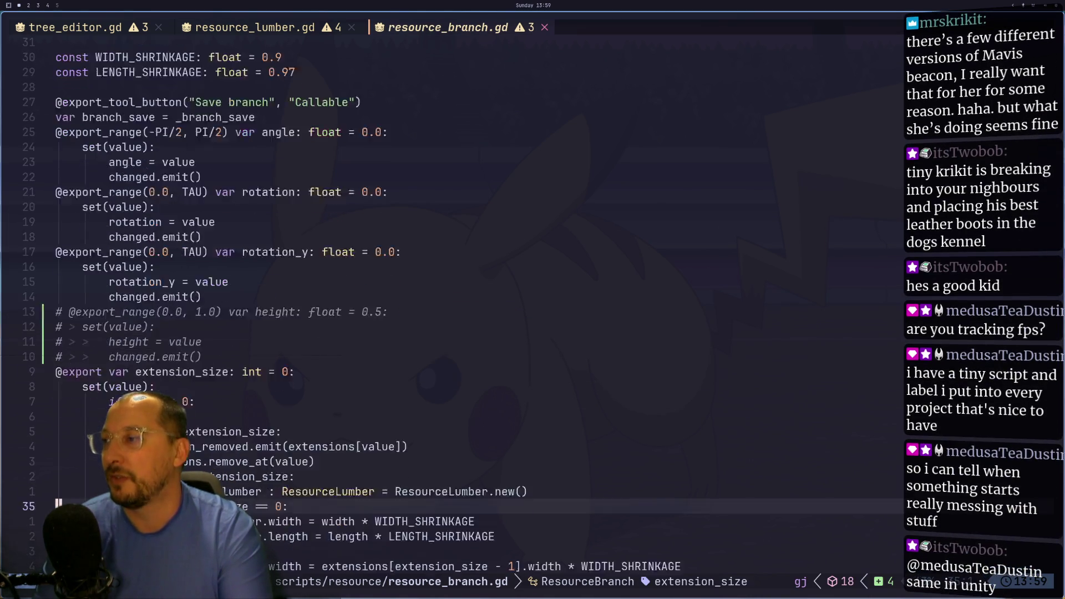
pyautogui.press('j')
pyautogui.press('j')
pyautogui.press('j')
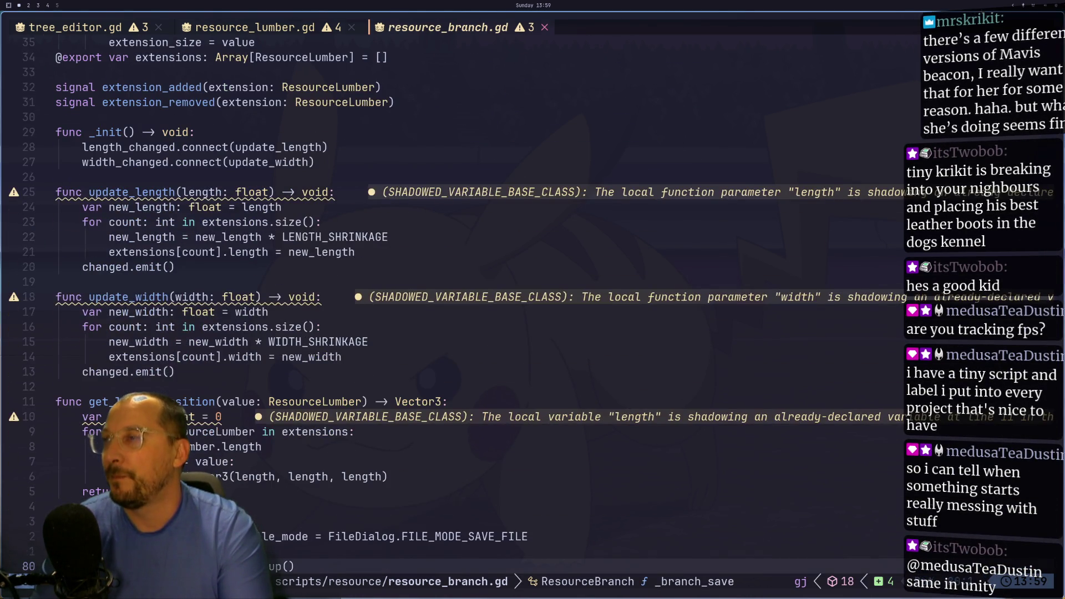
pyautogui.hotkey('shift', 'h')
pyautogui.press('k')
pyautogui.press('k')
pyautogui.press('j')
pyautogui.press('j')
pyautogui.press('k')
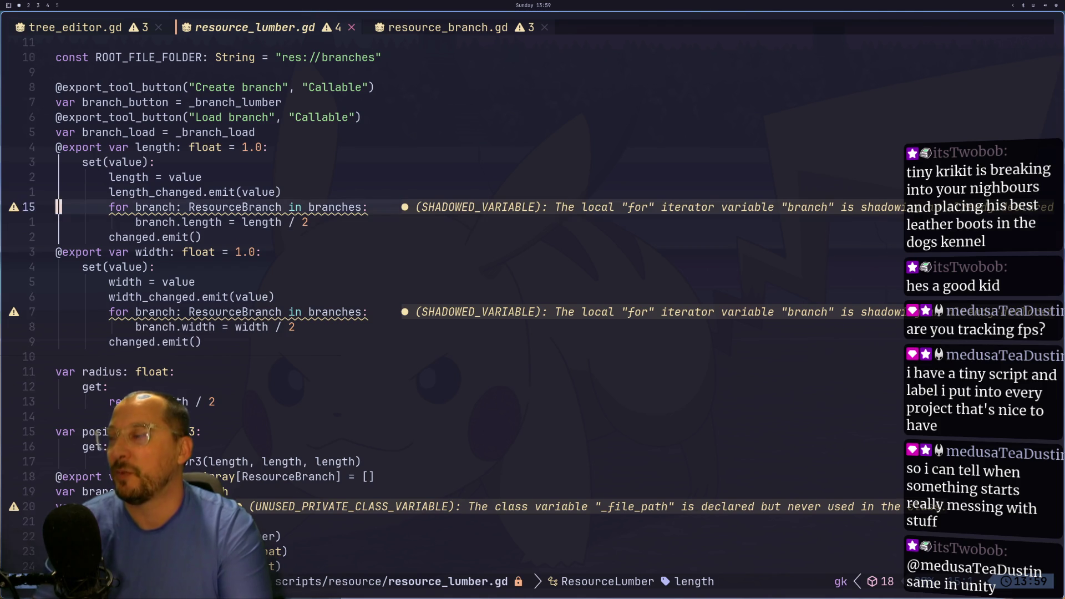
pyautogui.press('j')
pyautogui.press('k')
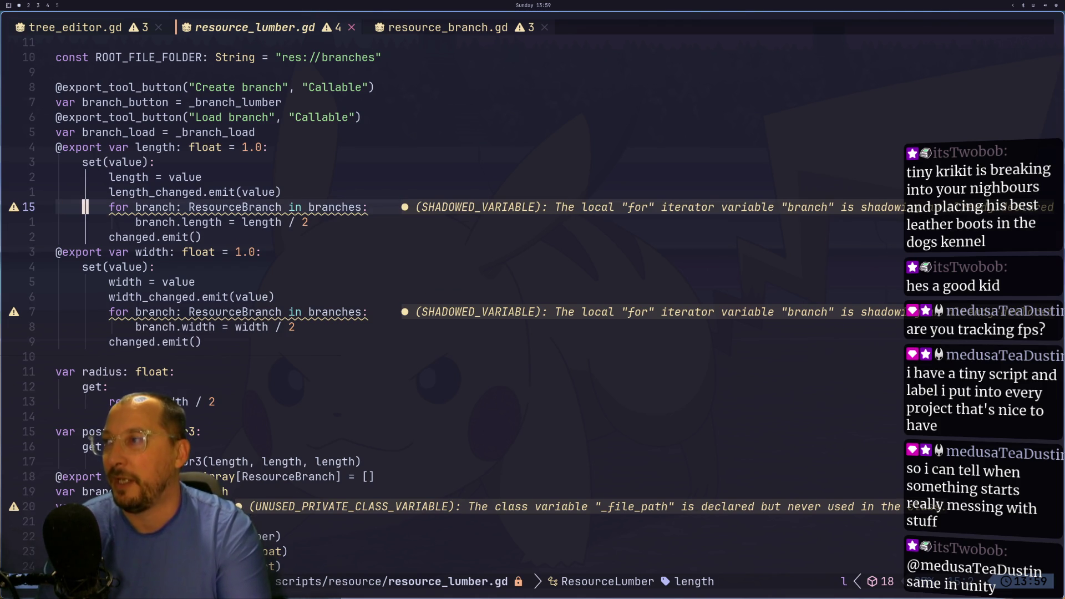
pyautogui.press('j')
pyautogui.press('k')
pyautogui.press('j')
pyautogui.press('j')
pyautogui.press('j')
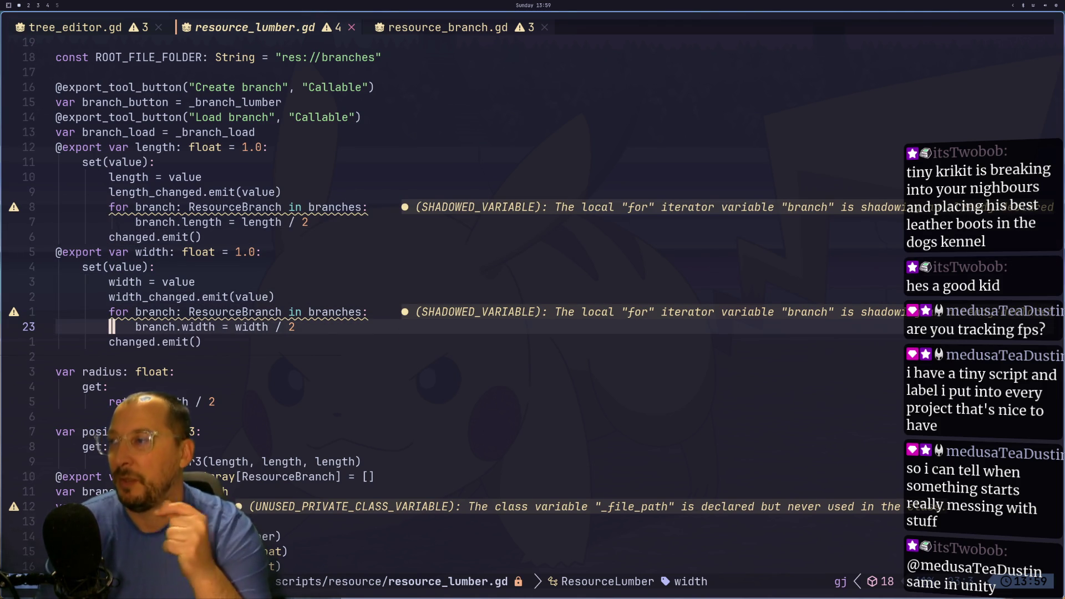
# Step: Glance at Godot, then return to resource_lumber.gd at the length for-loop line
pyautogui.press('super+2')
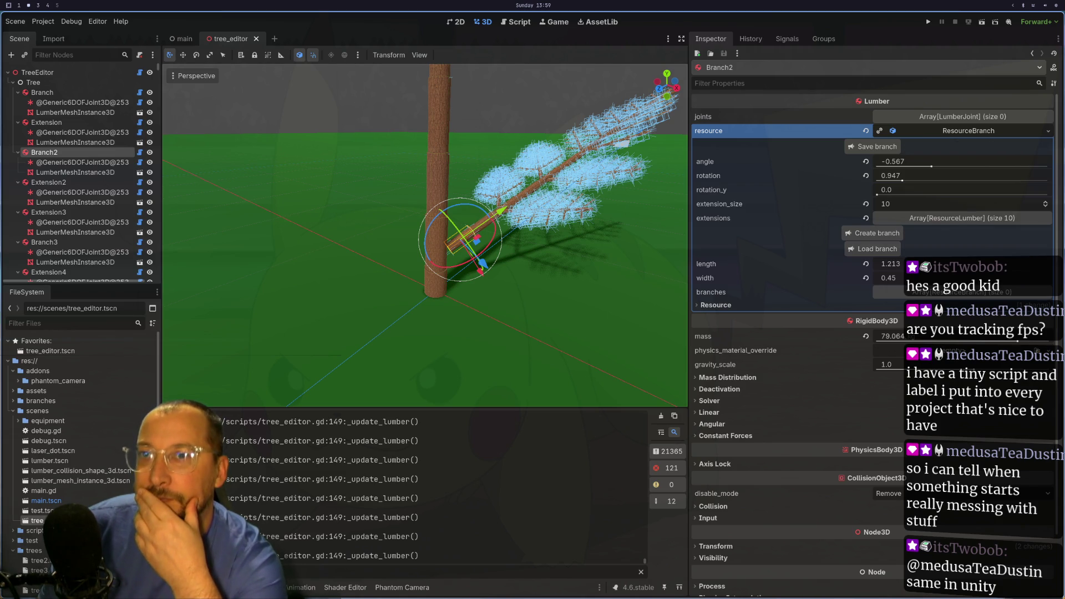
pyautogui.press('super+3')
pyautogui.press('super+2')
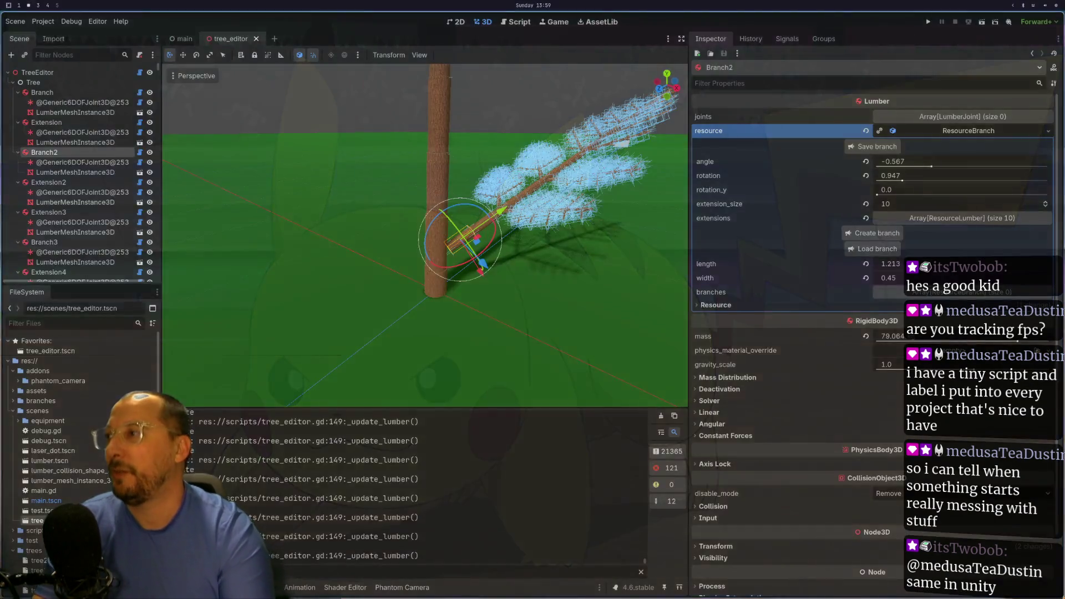
pyautogui.press('super+1')
pyautogui.press('k')
pyautogui.press('k')
pyautogui.press('k')
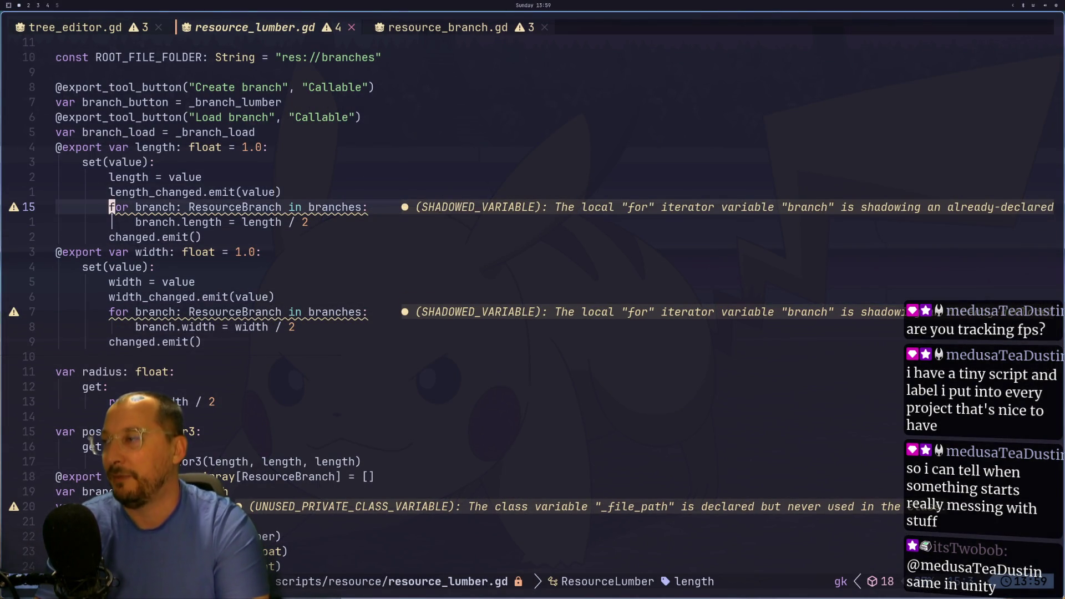
# Step: Comment out the branch.length line, the width for-loop and the branch.width line
pyautogui.write('i#')
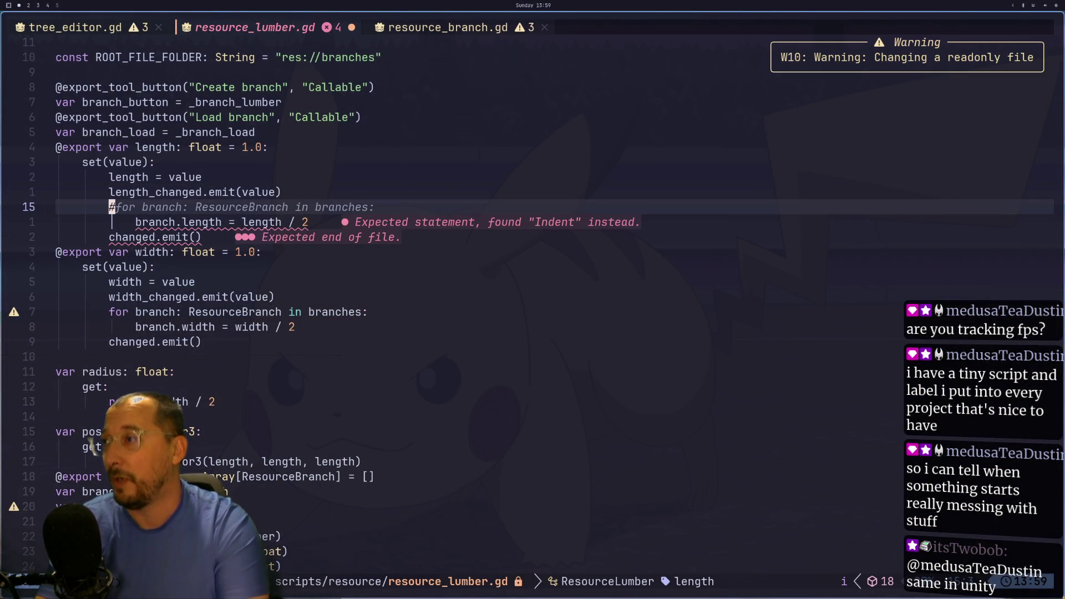
pyautogui.write('j')
pyautogui.press('.')
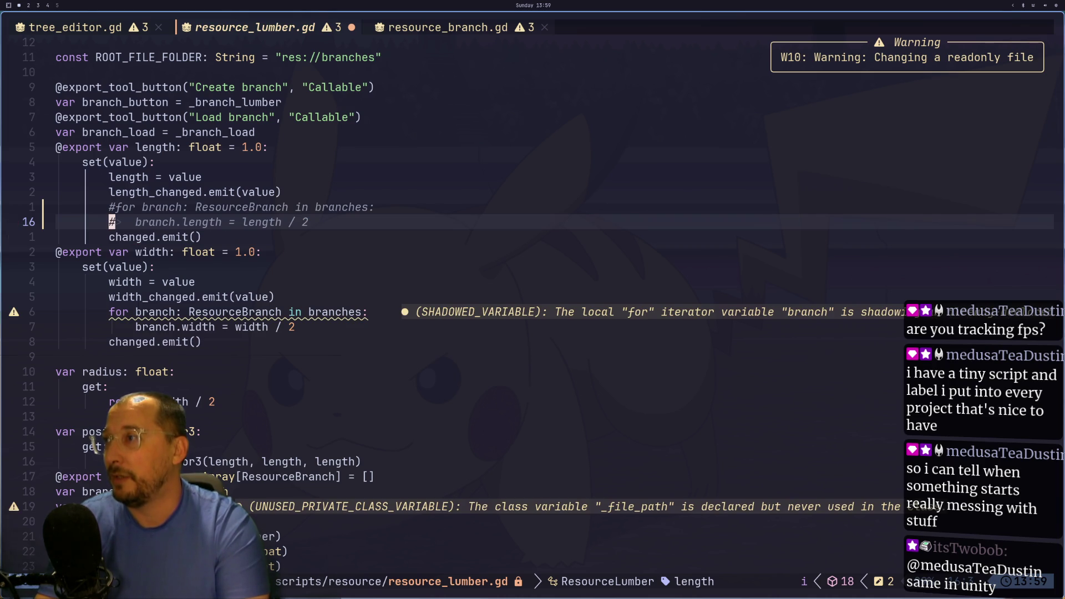
pyautogui.press('j')
pyautogui.press('j')
pyautogui.press('j')
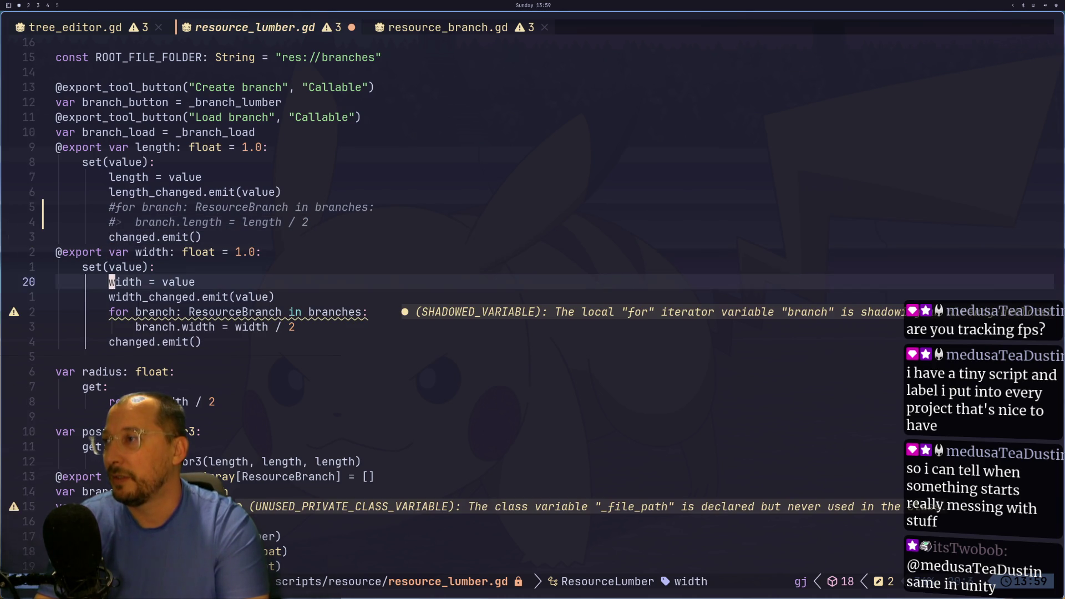
pyautogui.press('.')
pyautogui.press('u')
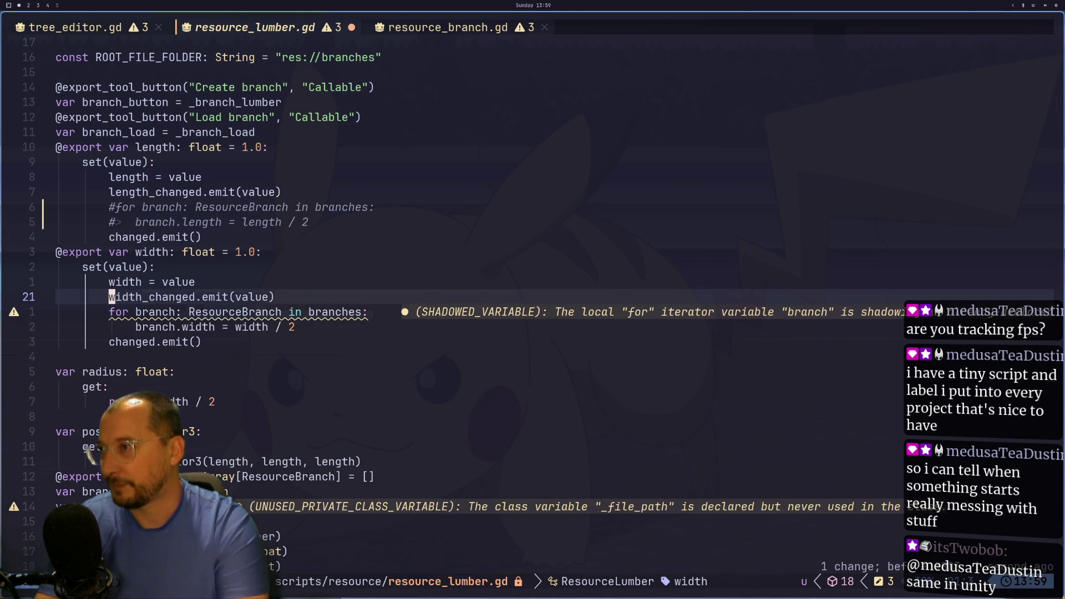
pyautogui.press('j')
pyautogui.press('.')
pyautogui.press('j')
pyautogui.press('.')
# Step: Try saving with :w, declining the readonly write prompt and keeping the branch.width comment
pyautogui.write(':w')
pyautogui.press('Return')
pyautogui.press('Escape')
pyautogui.write(':w')
pyautogui.press('Return')
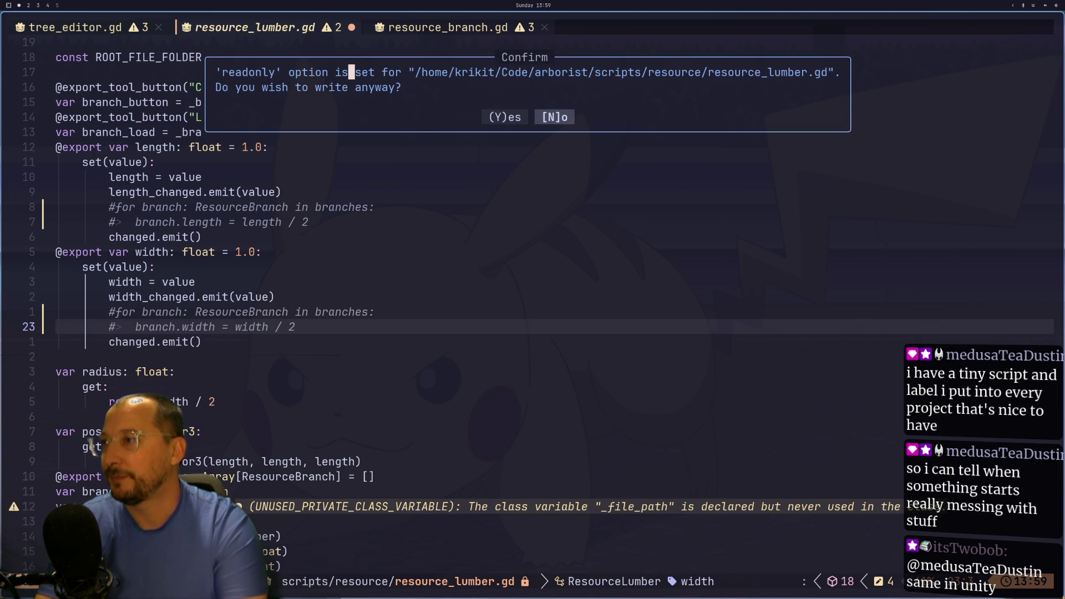
pyautogui.press('n')
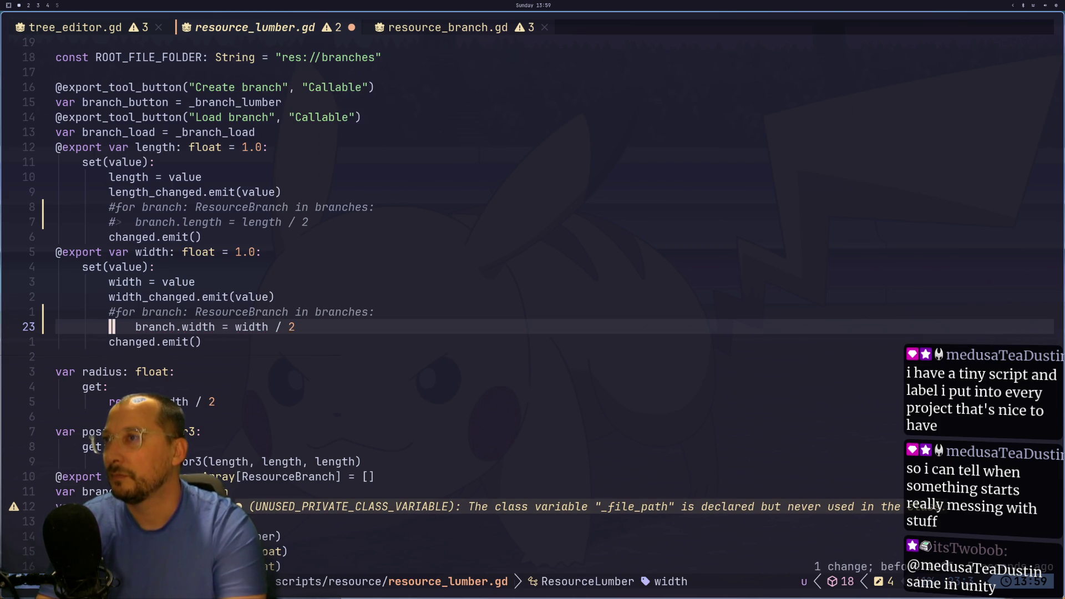
pyautogui.press('u')
pyautogui.hotkey('ctrl', 'r')
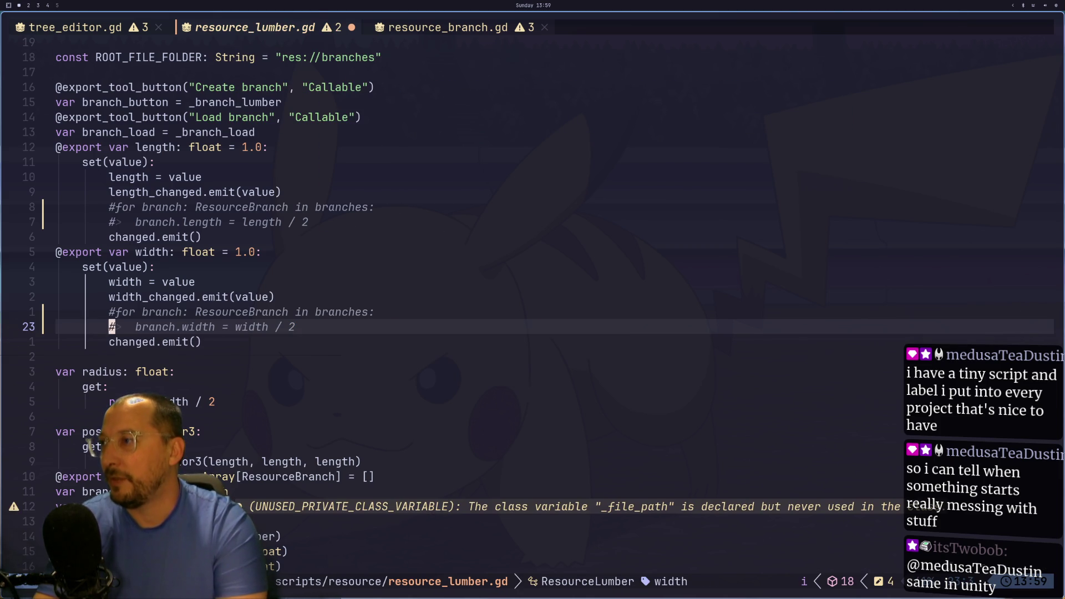
# Step: Comment out the width_changed and length_changed emit lines and save despite the readonly warning
pyautogui.press('k')
pyautogui.press('k')
pyautogui.write('i#')
pyautogui.press('Escape')
pyautogui.press('k')
pyautogui.press('k')
pyautogui.press('k')
pyautogui.write('.:w')
pyautogui.press('Return')
pyautogui.press('j')
pyautogui.press('j')
pyautogui.press('j')
pyautogui.press('j')
pyautogui.press('j')
pyautogui.press('j')
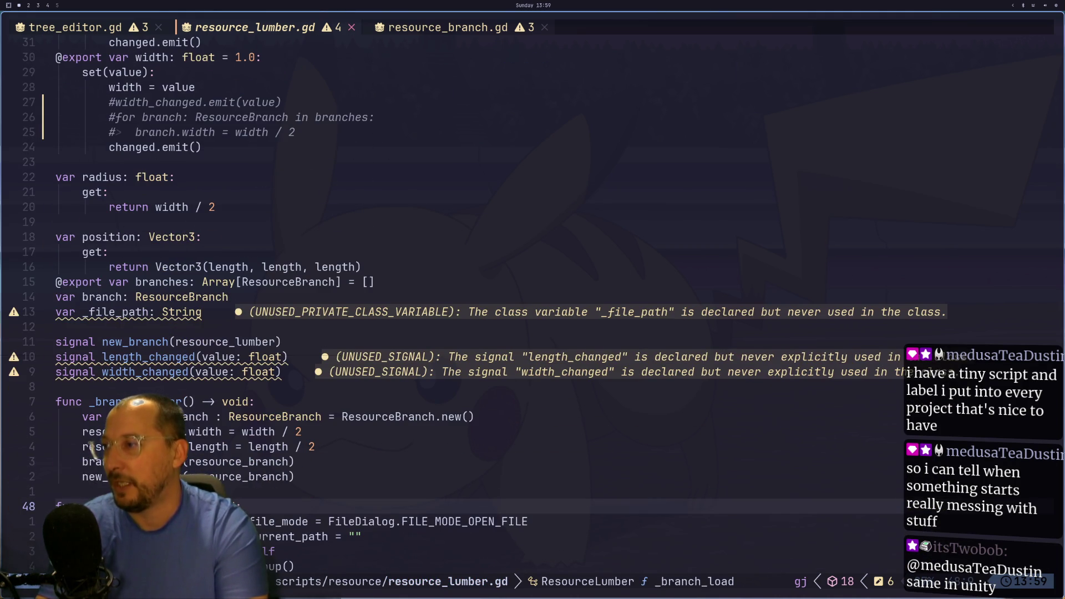
pyautogui.press('k')
pyautogui.press('k')
pyautogui.press('k')
pyautogui.press('k')
pyautogui.press('k')
pyautogui.press('k')
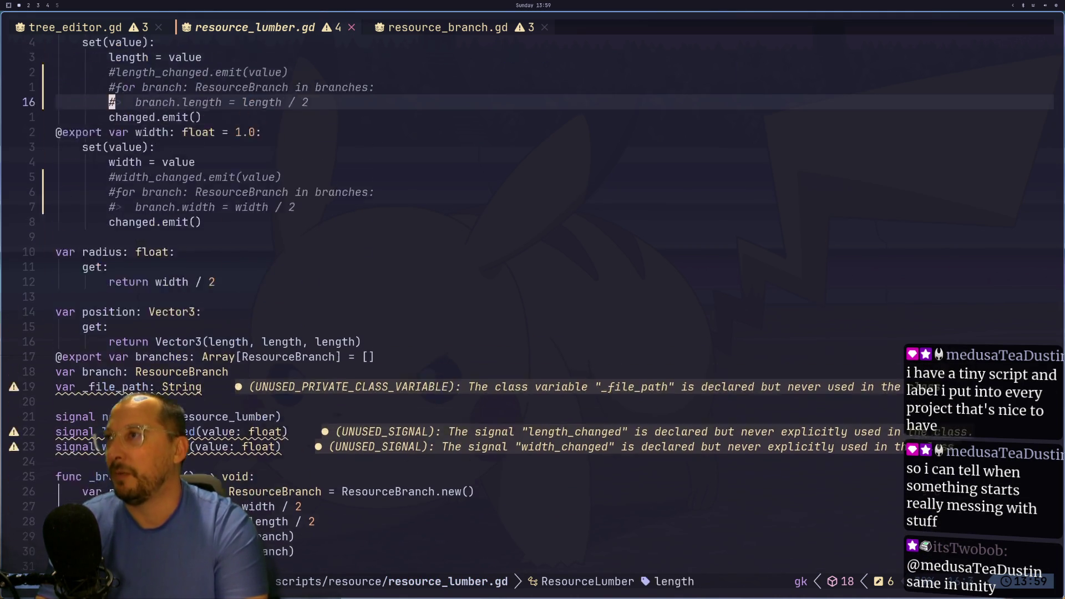
pyautogui.press('super+2')
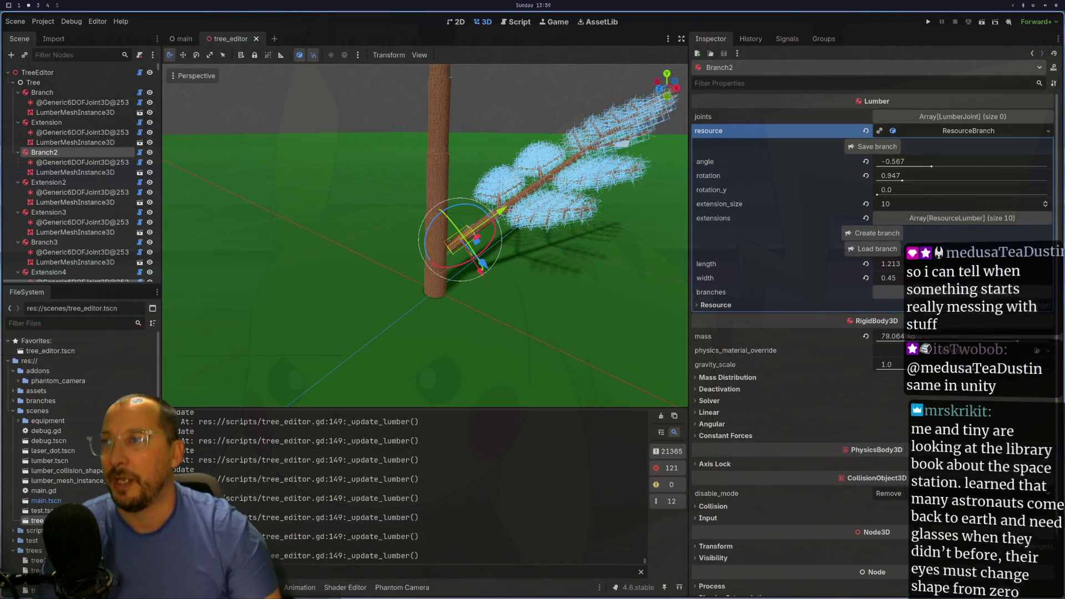
# Step: Orbit around Branch2 and drag its rotation down to 0.0
pyautogui.scroll(3, 547, 301)
pyautogui.moveTo(598, 268)
pyautogui.mouseDown()
pyautogui.moveTo(572, 298)
pyautogui.moveTo(549, 294)
pyautogui.moveTo(594, 271)
pyautogui.mouseUp()
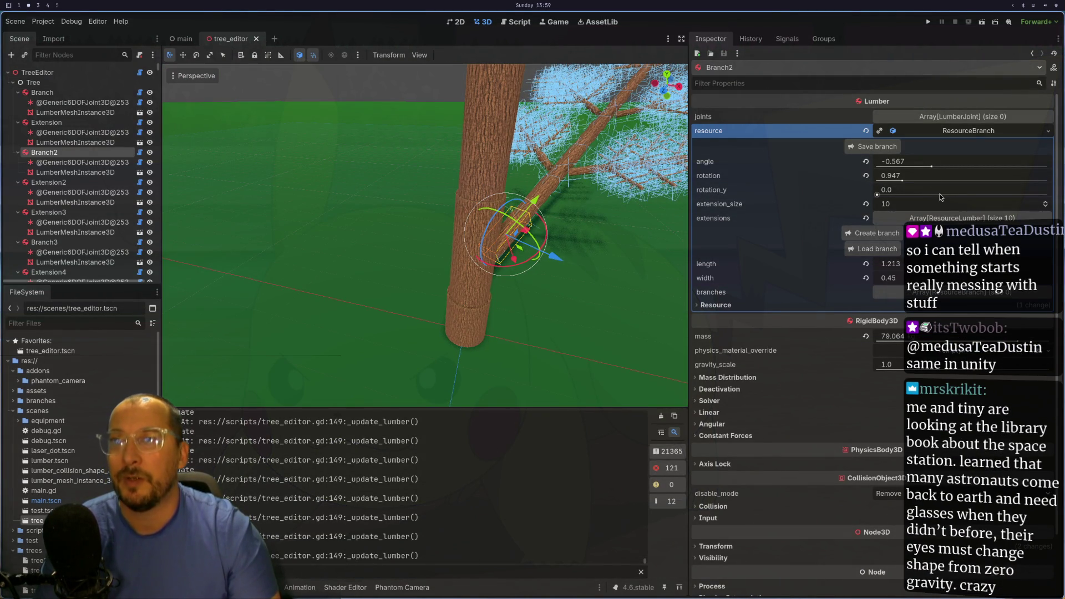
pyautogui.moveTo(902, 183); pyautogui.dragTo(891, 184)
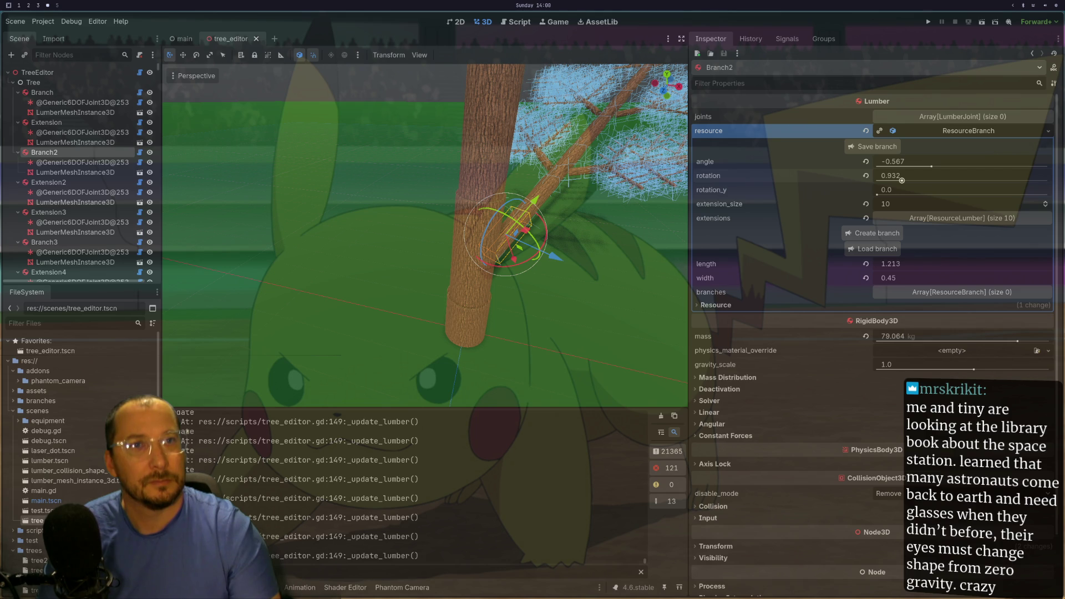
pyautogui.moveTo(902, 180); pyautogui.dragTo(877, 180)
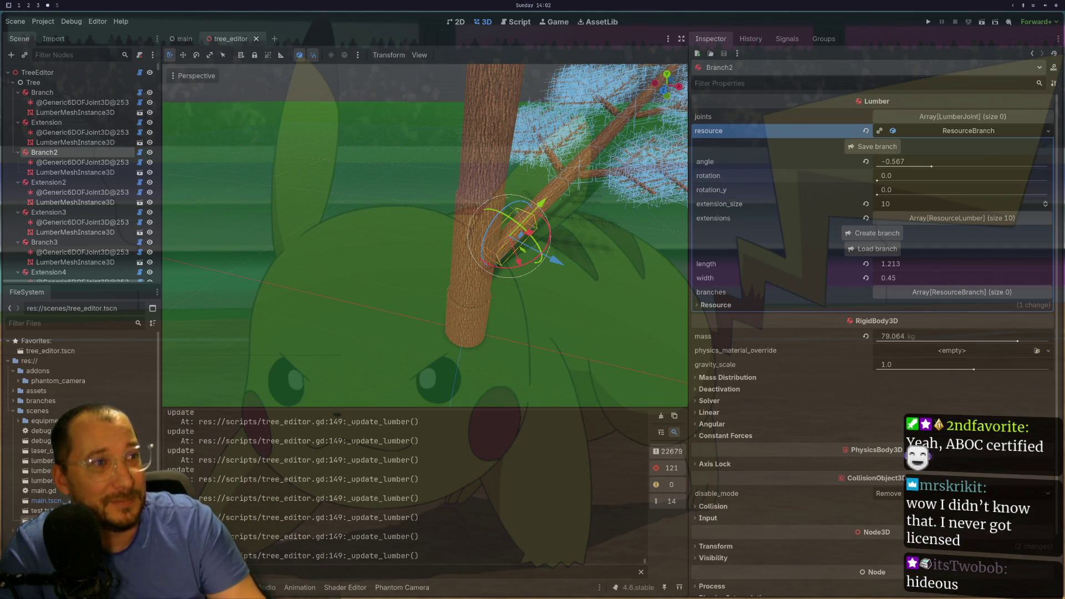
pyautogui.scroll(-5, 495, 249)
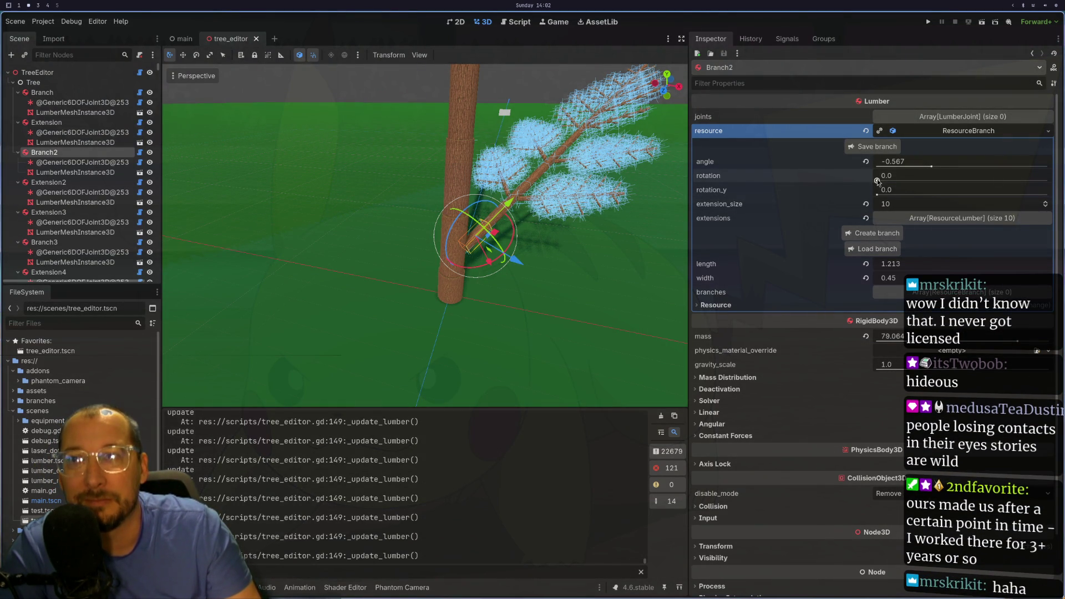
pyautogui.scroll(3, 565, 239)
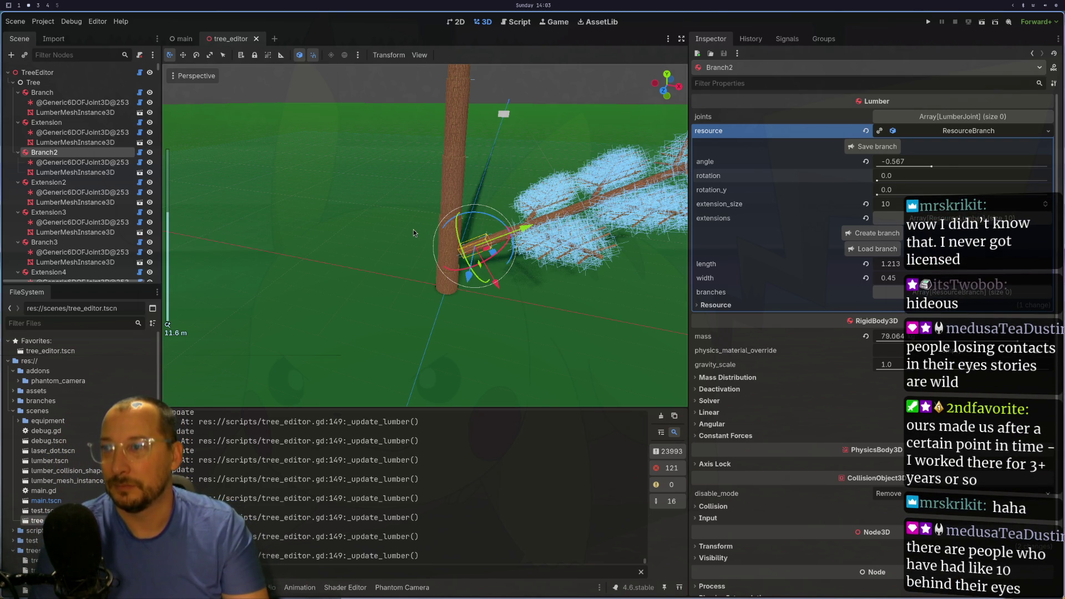
pyautogui.scroll(8, 414, 229)
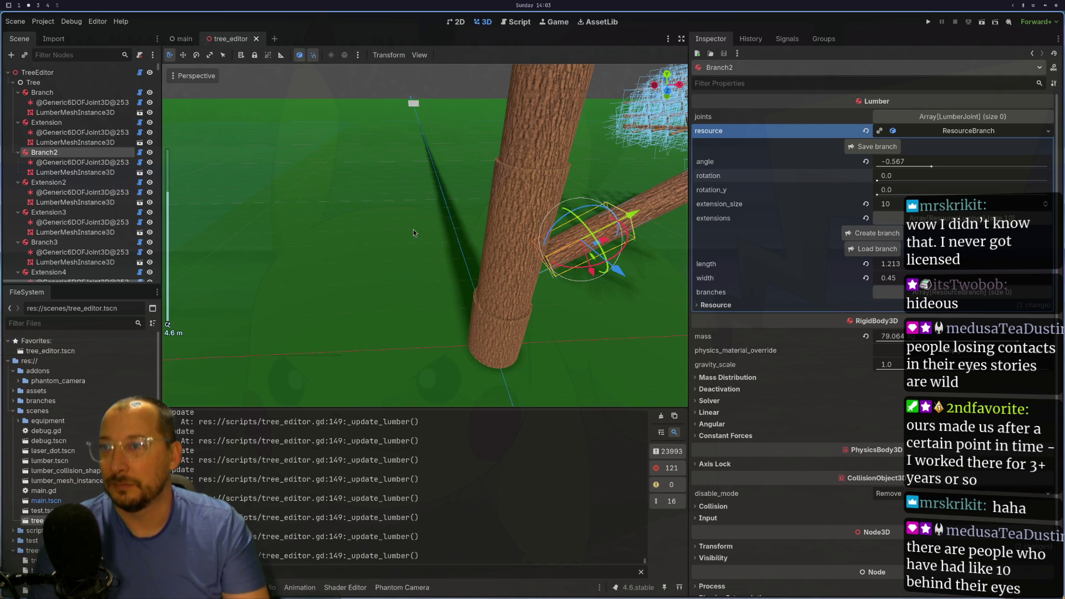
pyautogui.scroll(-3, 415, 220)
pyautogui.scroll(-3, 415, 219)
pyautogui.press('super+1')
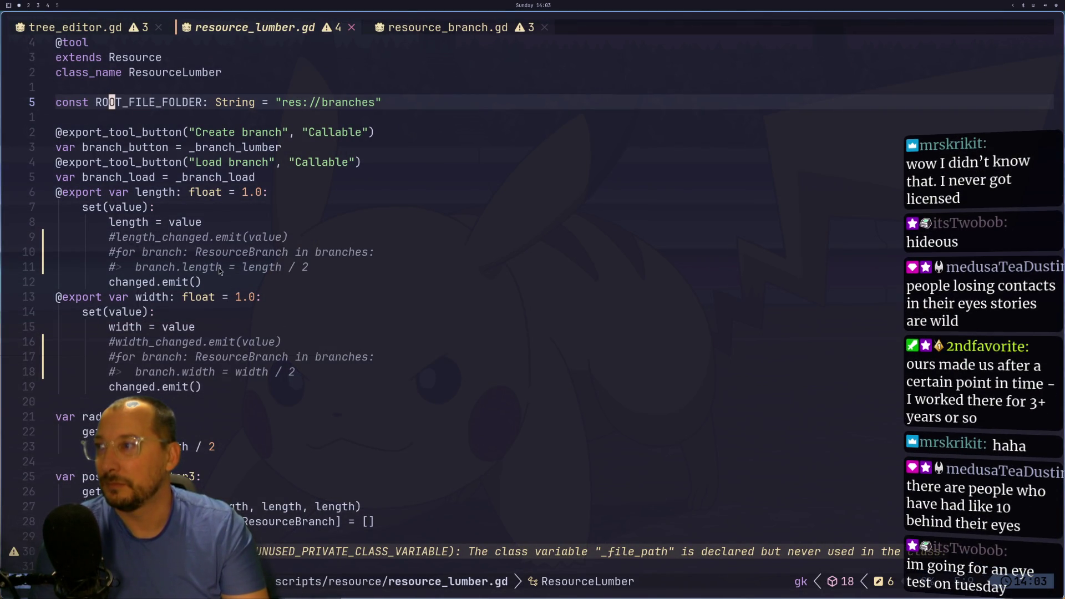
# Step: Look over resource_branch.gd and resource_lumber.gd, then open tree_editor.gd
pyautogui.click(445, 24)
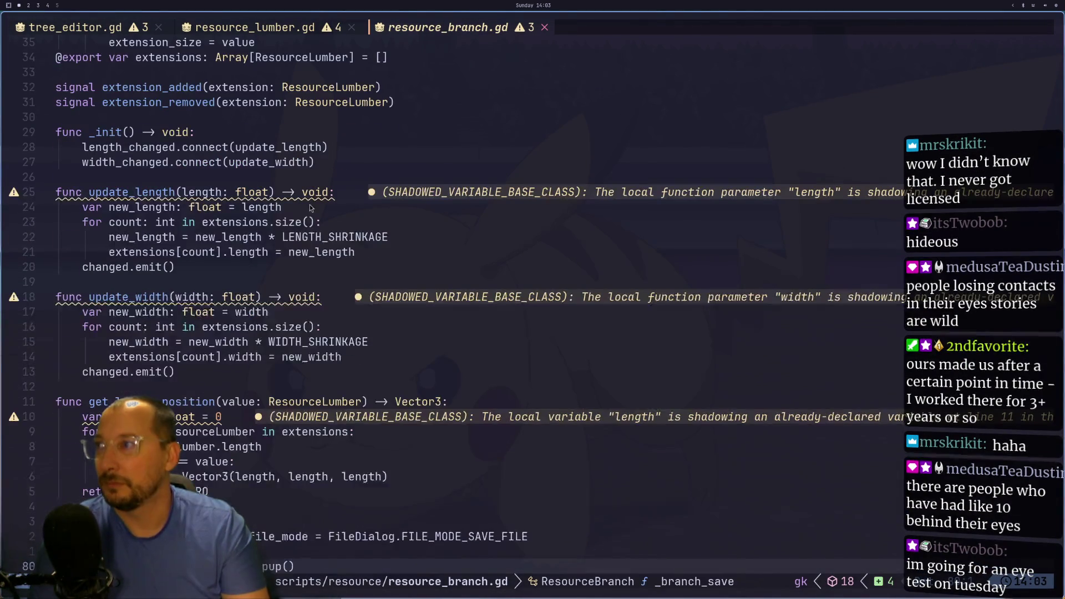
pyautogui.scroll(11, 311, 202)
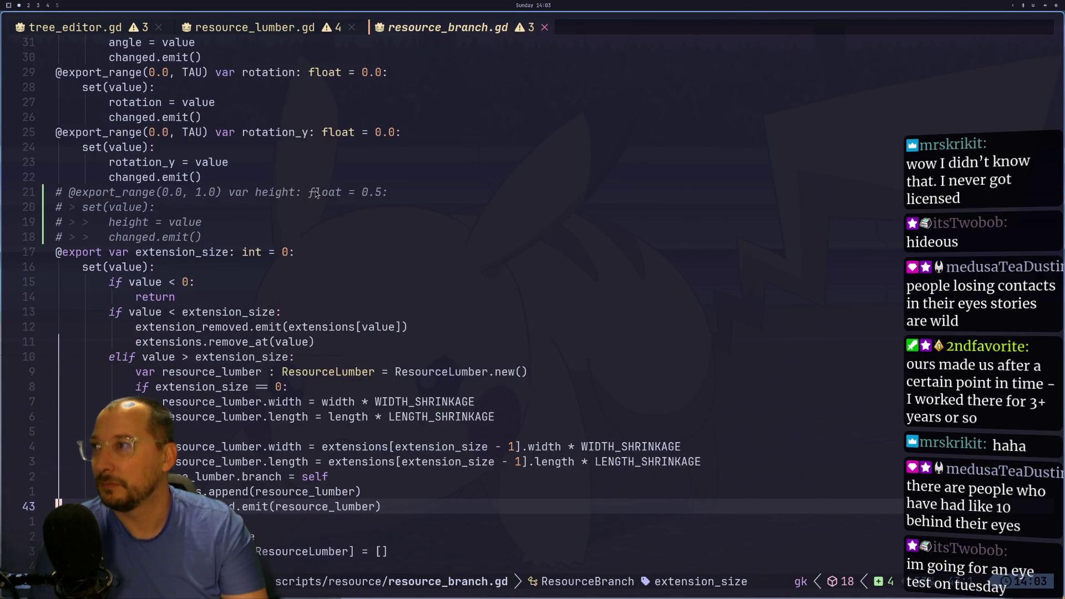
pyautogui.scroll(3, 315, 191)
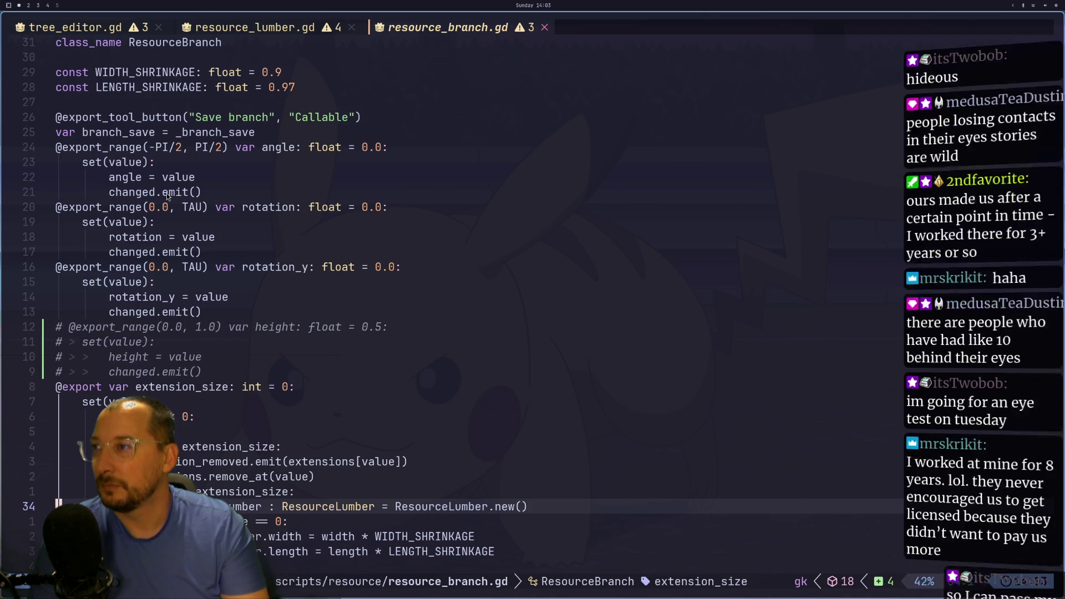
pyautogui.click(220, 29)
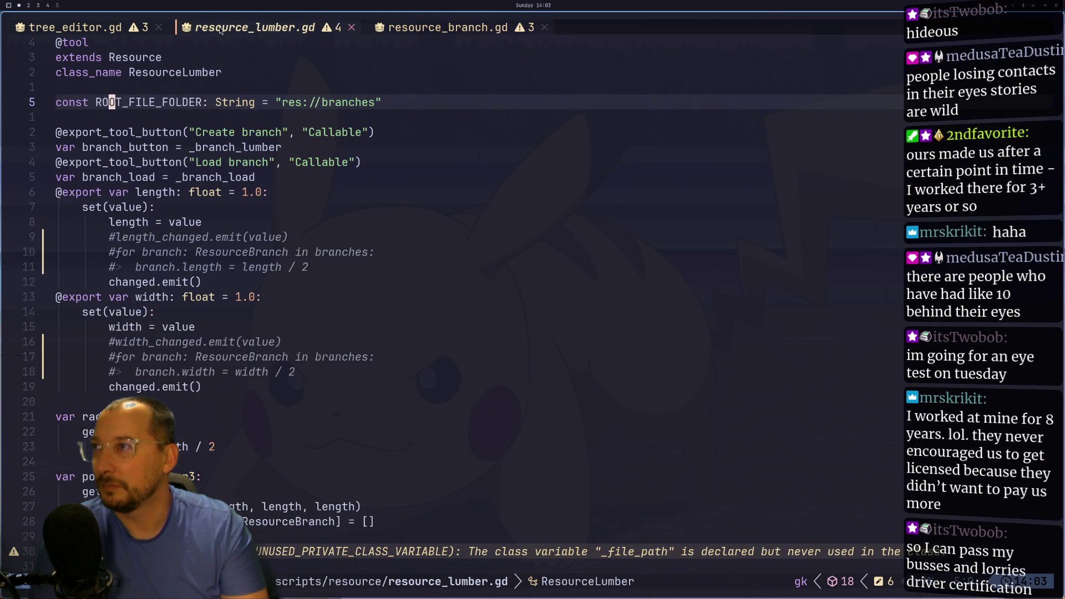
pyautogui.click(113, 33)
pyautogui.scroll(-10, 290, 300)
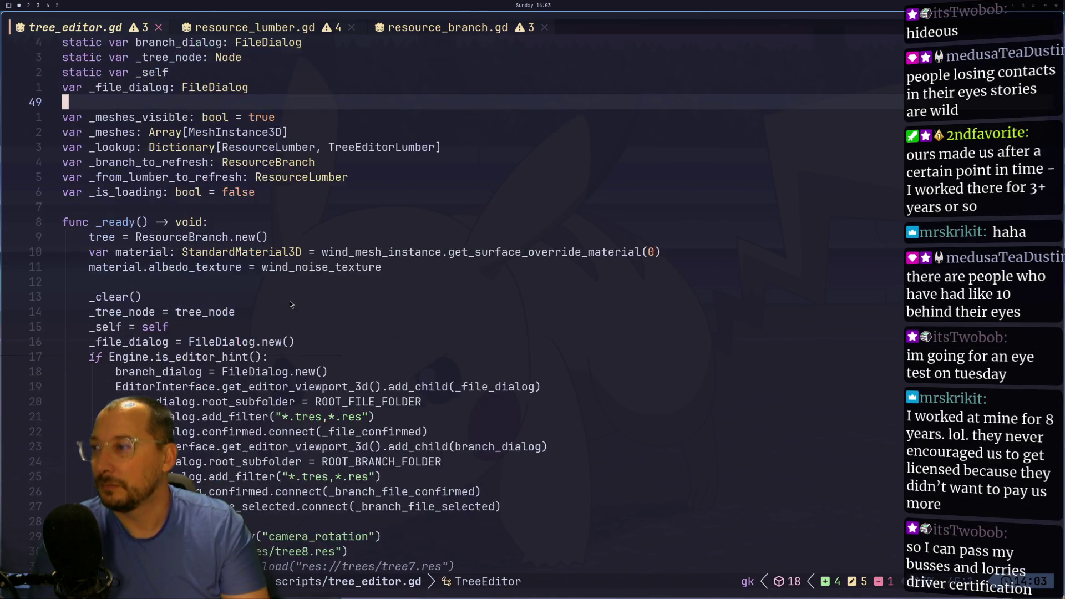
# Step: Scroll down tree_editor.gd and place the caret on the _refresh_extensions_from call
pyautogui.scroll(-18, 289, 301)
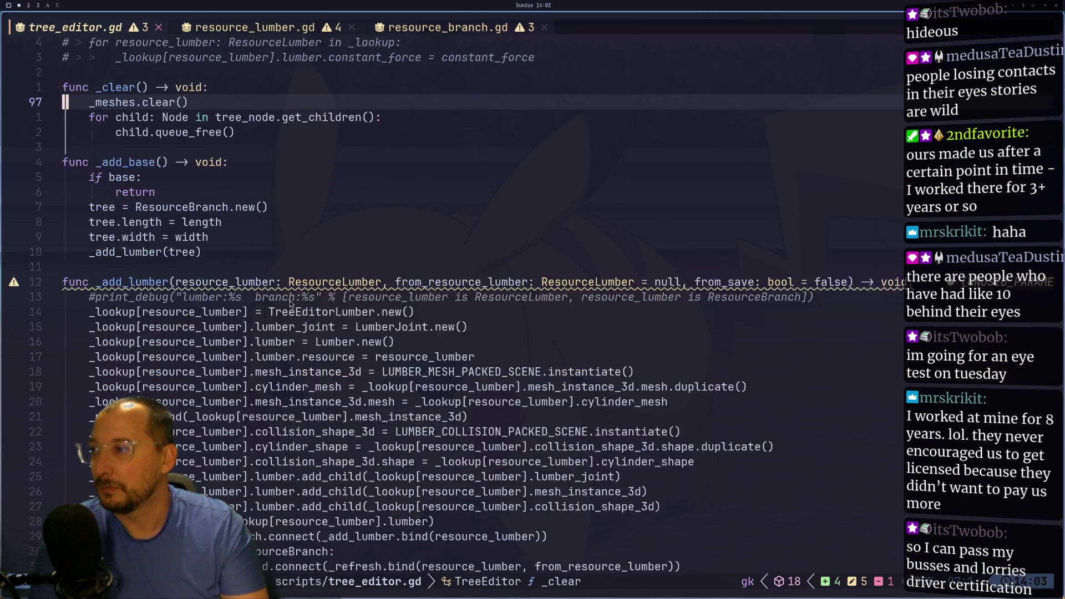
pyautogui.scroll(-7, 289, 301)
pyautogui.scroll(-11, 290, 302)
pyautogui.scroll(-9, 228, 400)
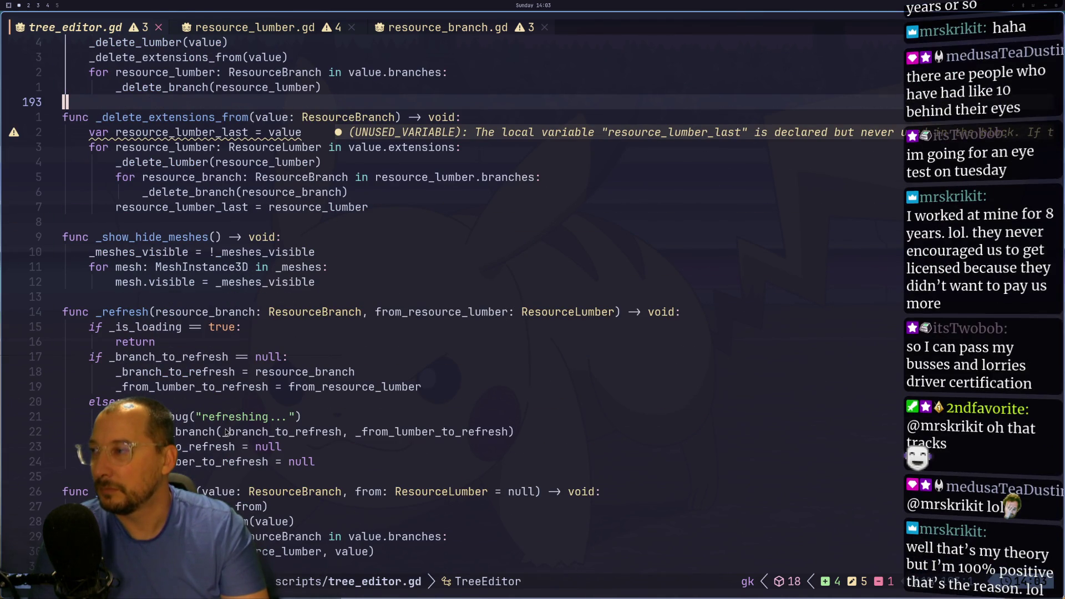
pyautogui.scroll(-7, 231, 420)
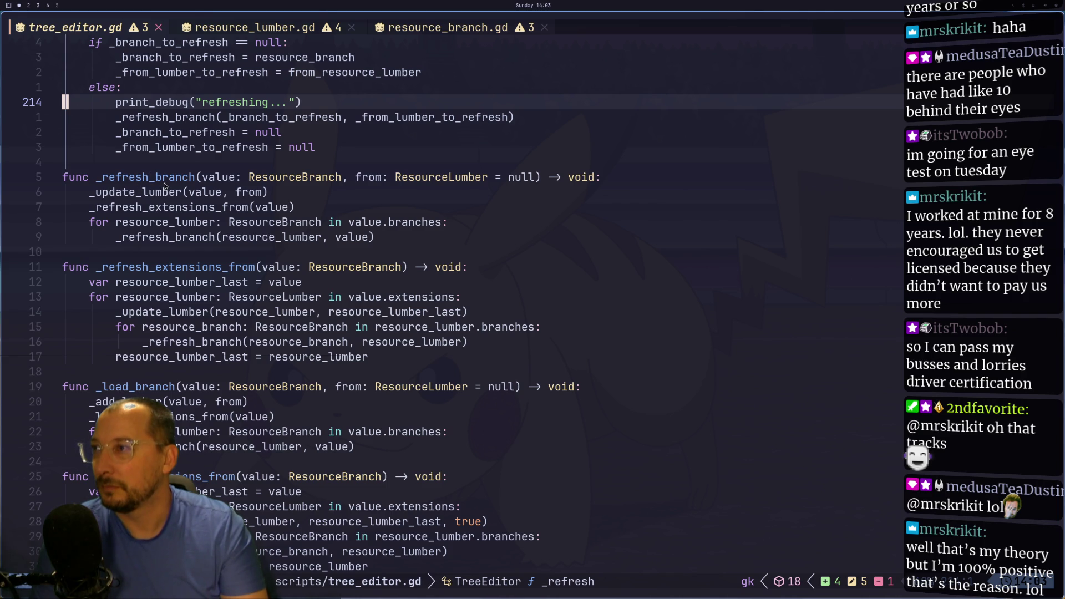
pyautogui.click(172, 207)
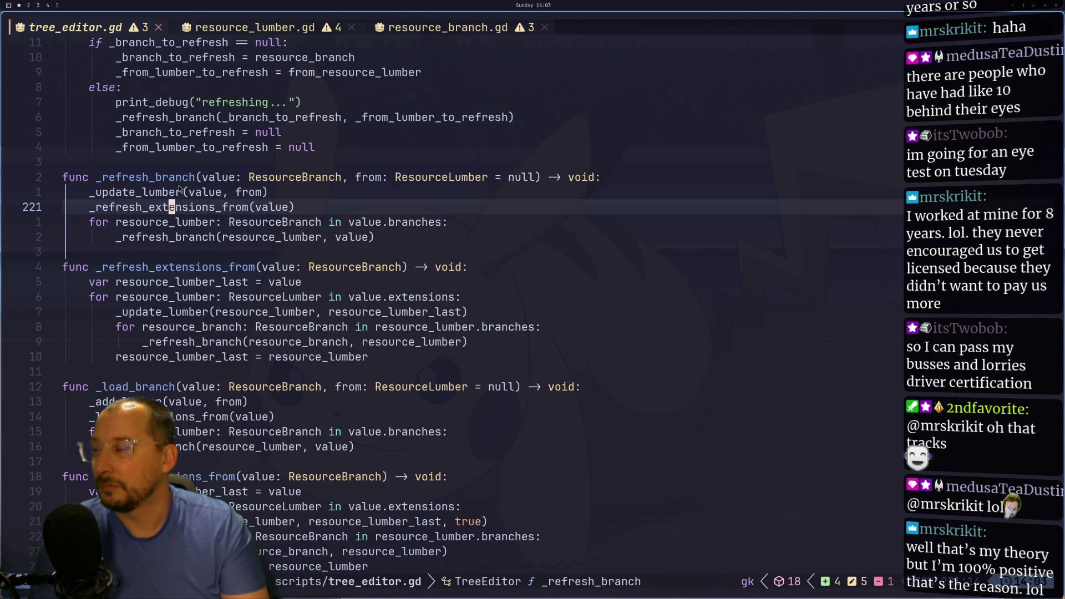
pyautogui.hotkey('alt', 'Tab')
pyautogui.hotkey('alt', 'Tab')
pyautogui.press('Tab')
pyautogui.hotkey('alt', 'Tab')
pyautogui.hotkey('alt', 'Tab')
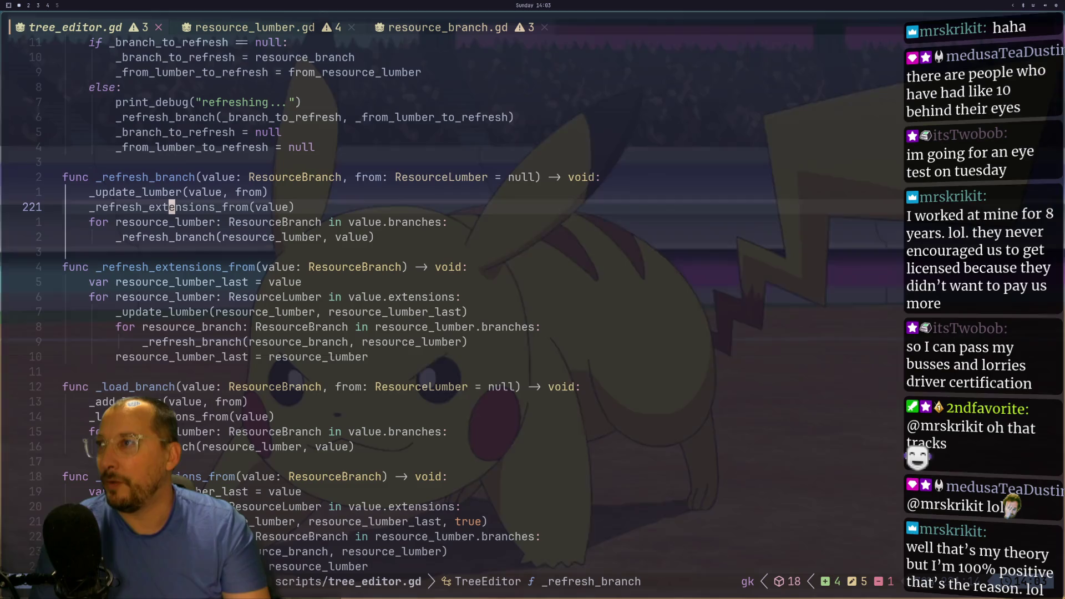
# Step: Scroll up to _add_lumber and use * on its _refresh call to find the definition
pyautogui.scroll(15, 444, 307)
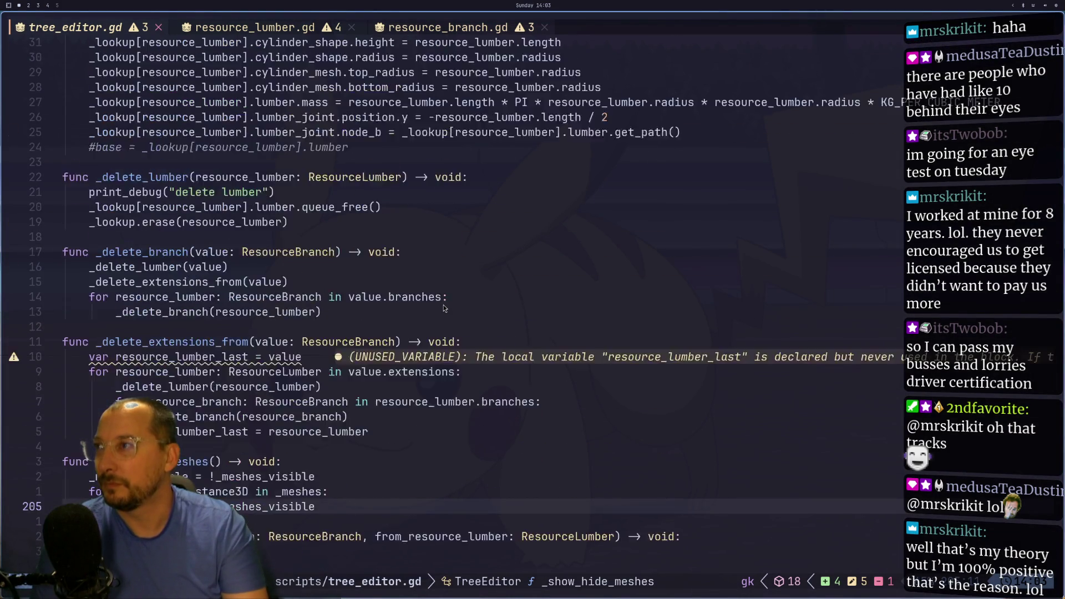
pyautogui.scroll(9, 444, 304)
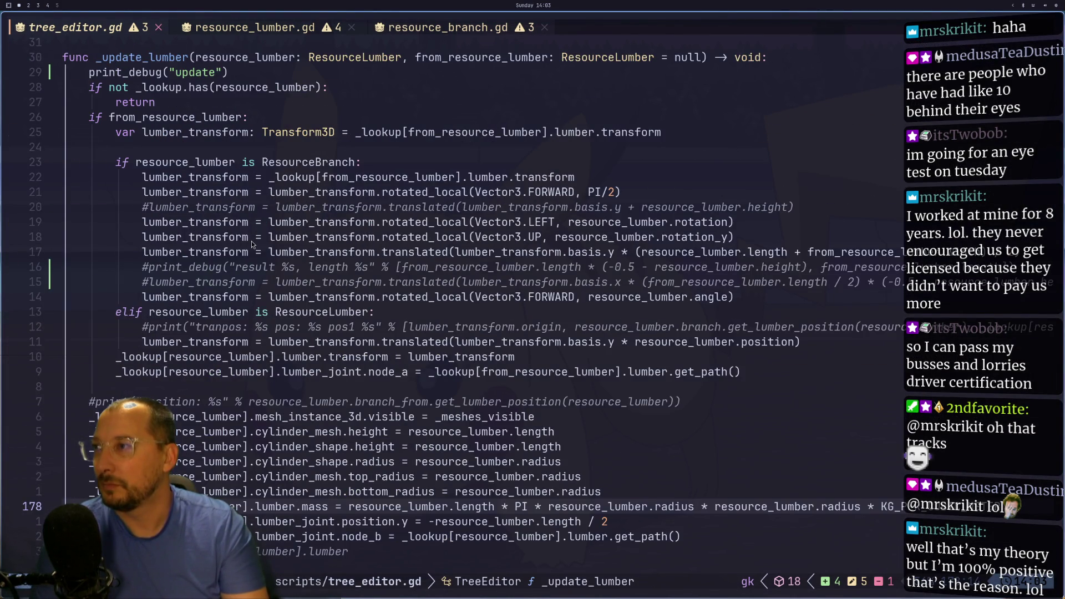
pyautogui.scroll(9, 252, 241)
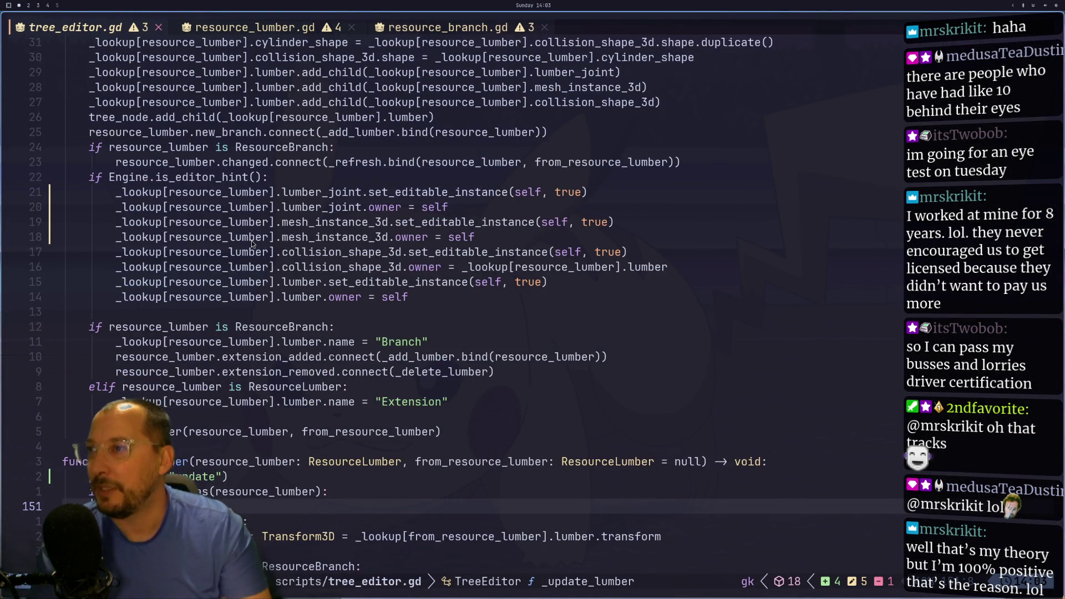
pyautogui.scroll(2, 251, 240)
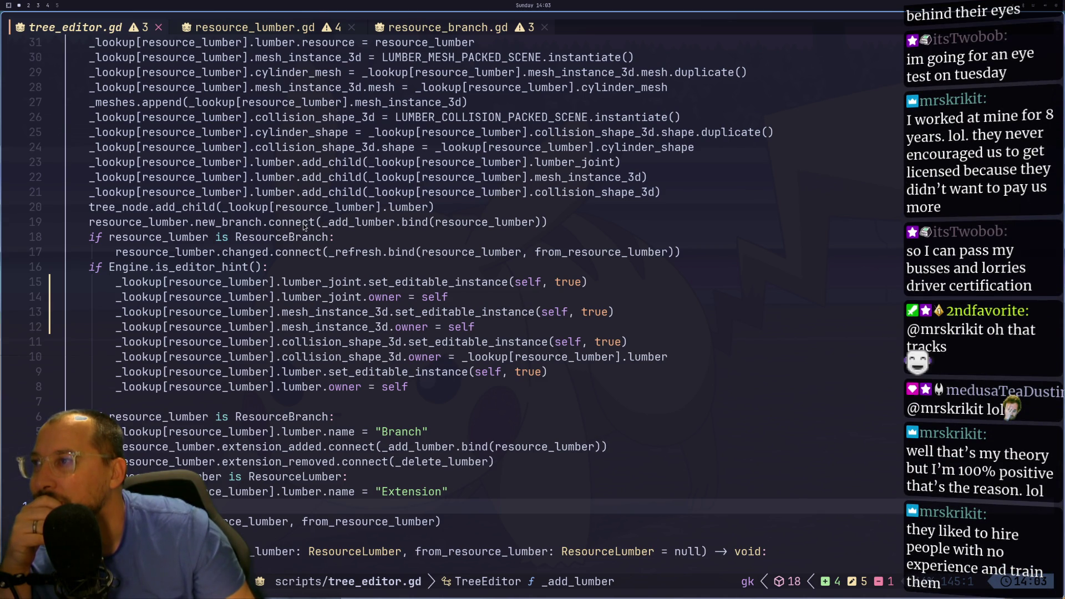
pyautogui.scroll(1, 303, 226)
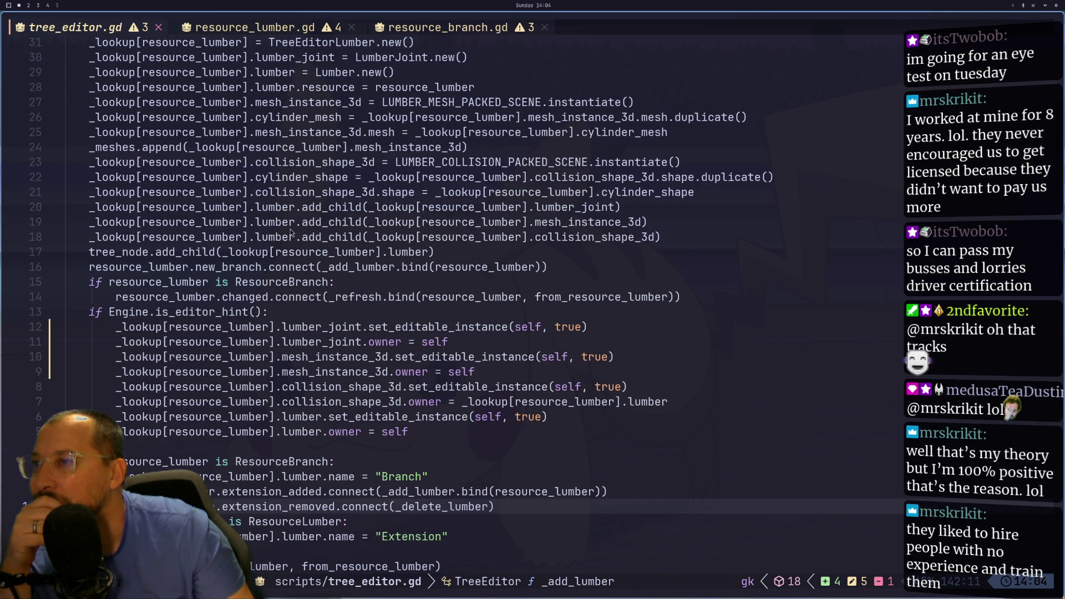
pyautogui.scroll(1, 291, 232)
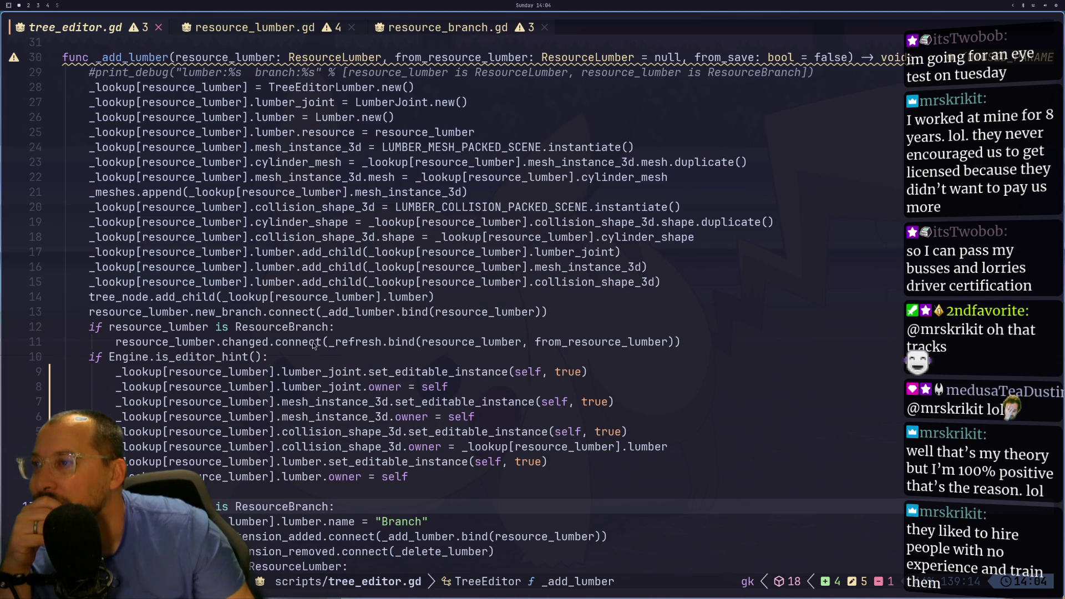
pyautogui.click(360, 343)
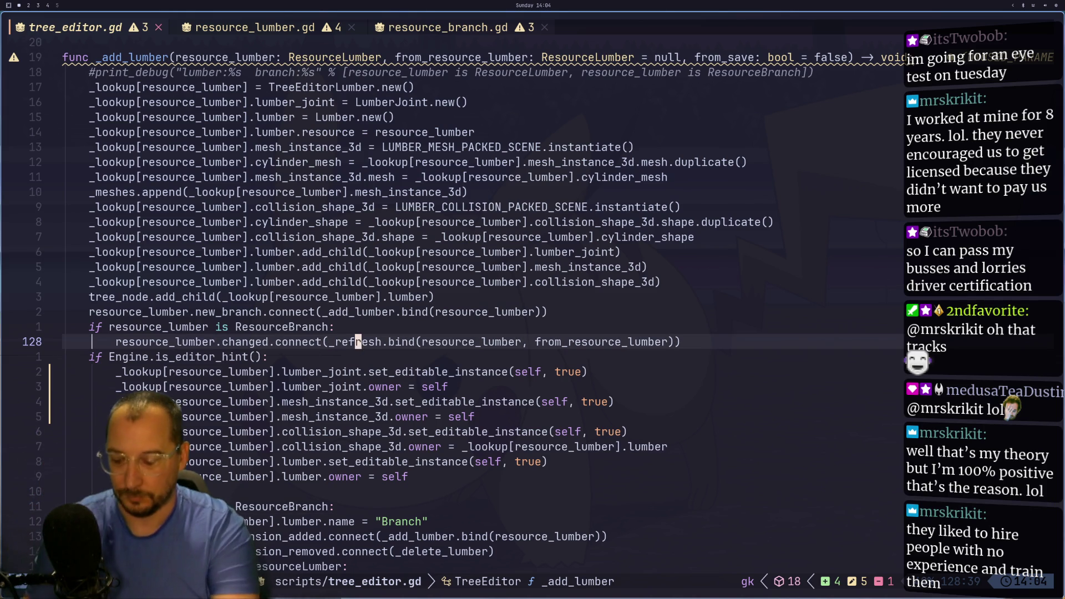
pyautogui.press('*')
pyautogui.press('super+2')
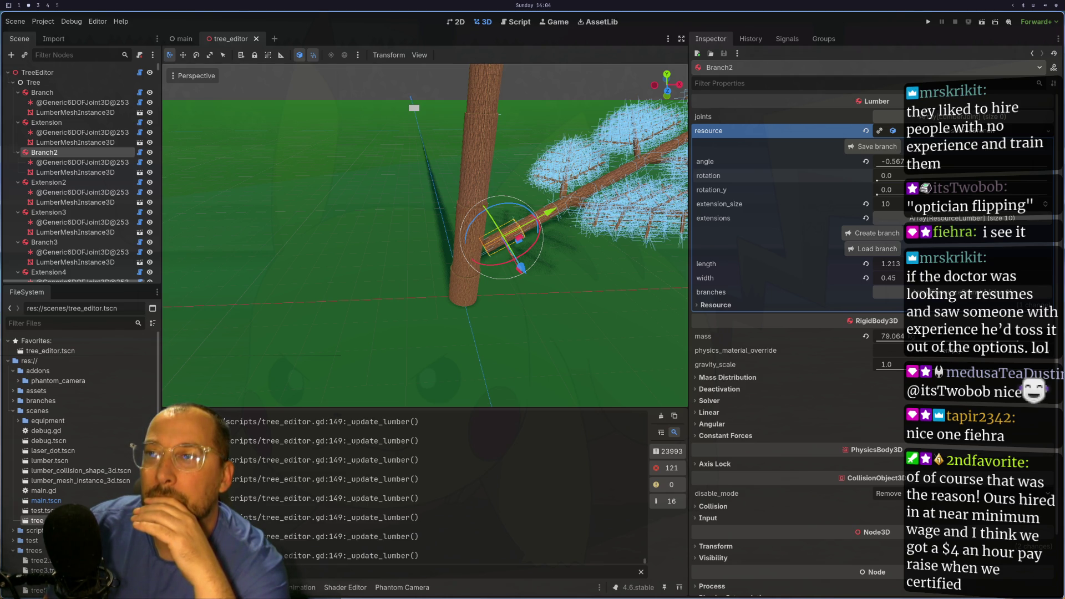
# Step: Back in tree_editor.gd, undo a stray edit and move to _refresh_branch's _delete_extensions_from call
pyautogui.press('super+1')
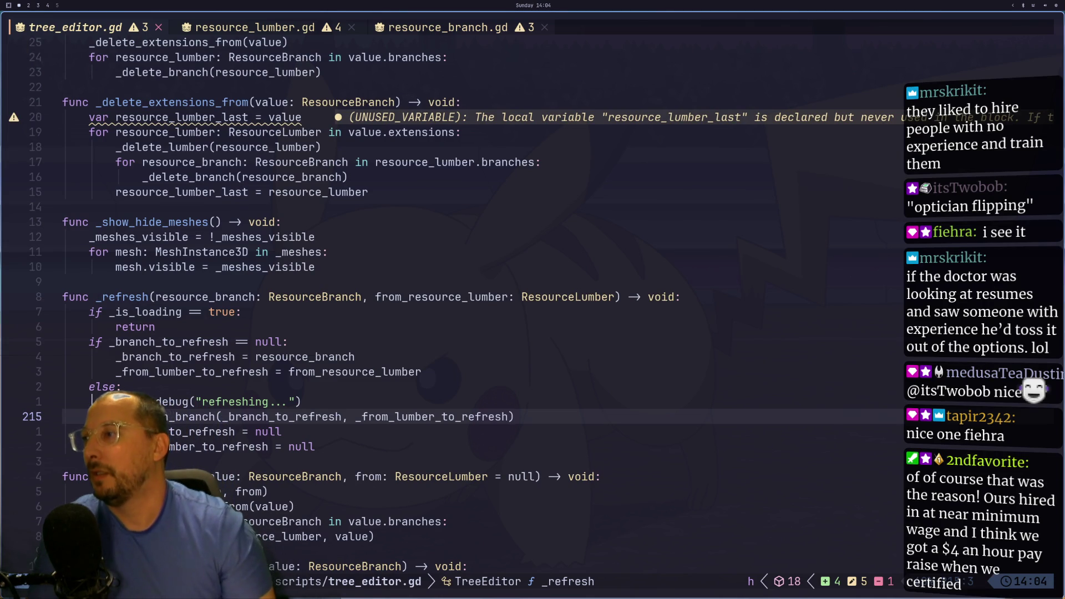
pyautogui.click(66, 492)
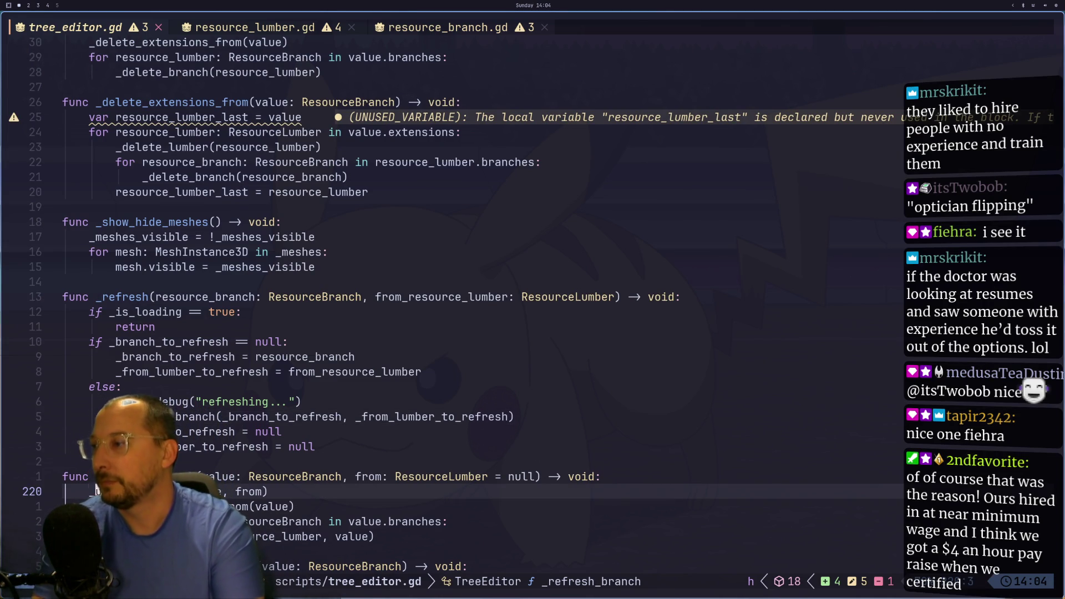
pyautogui.press('g')
pyautogui.press('j')
pyautogui.press('u')
pyautogui.press('#')
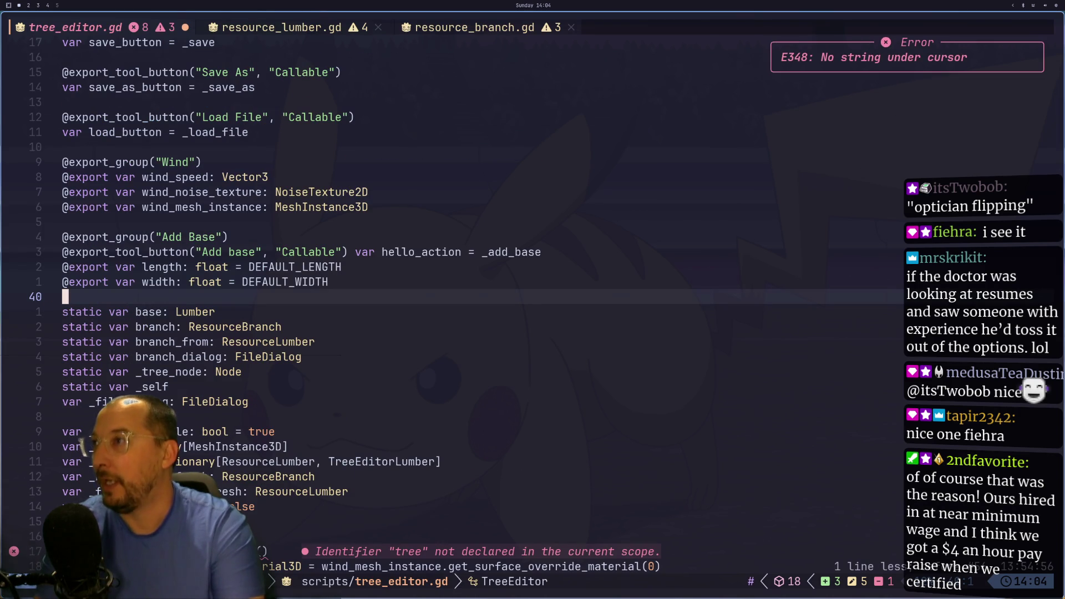
pyautogui.hotkey('ctrl', 'r')
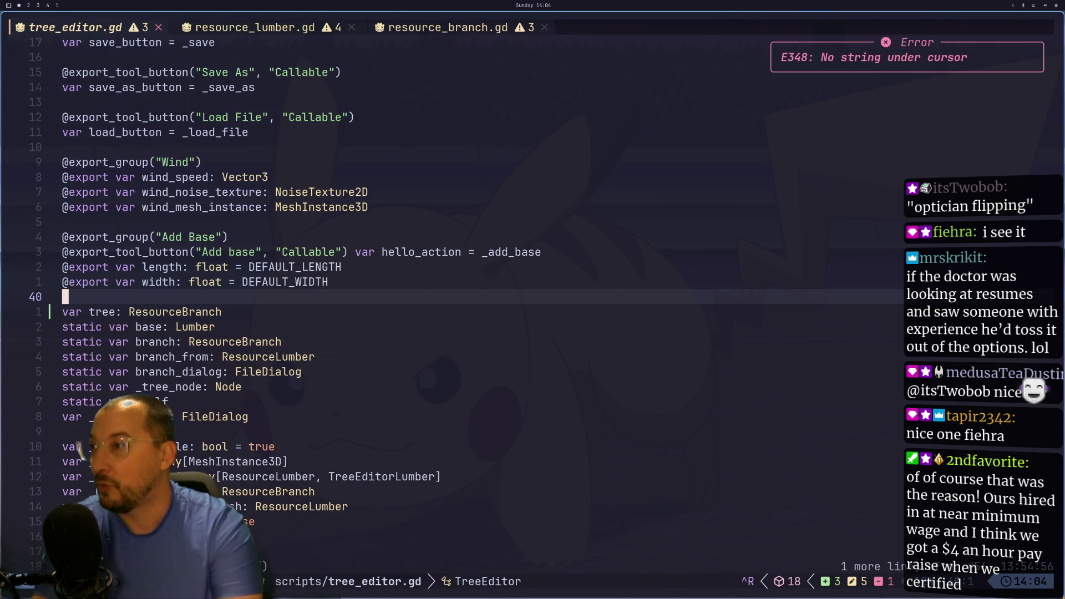
pyautogui.press('j')
pyautogui.press('j')
pyautogui.press('j')
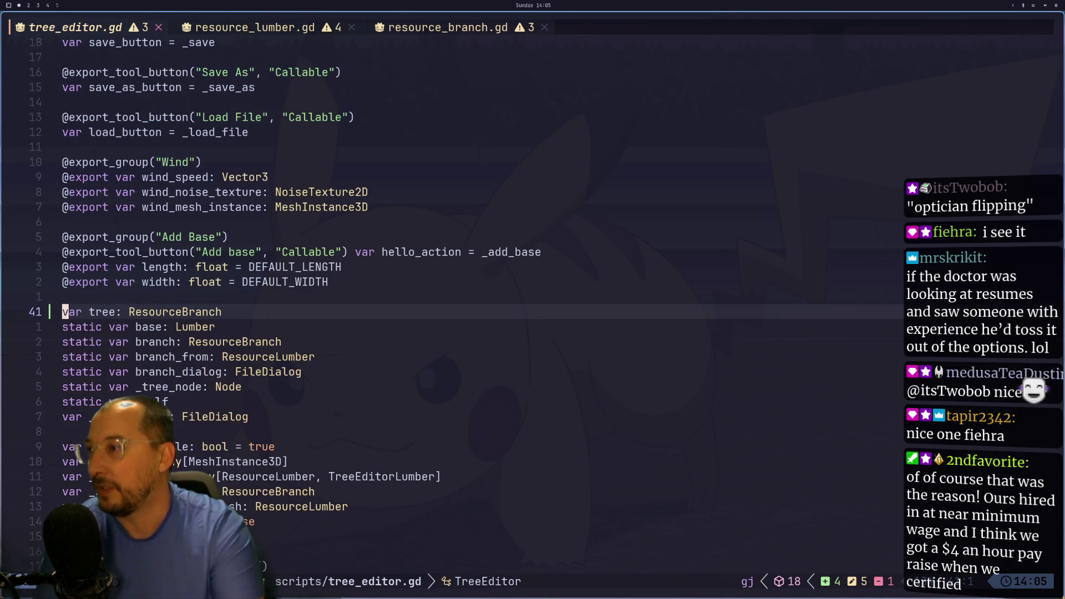
pyautogui.press('n')
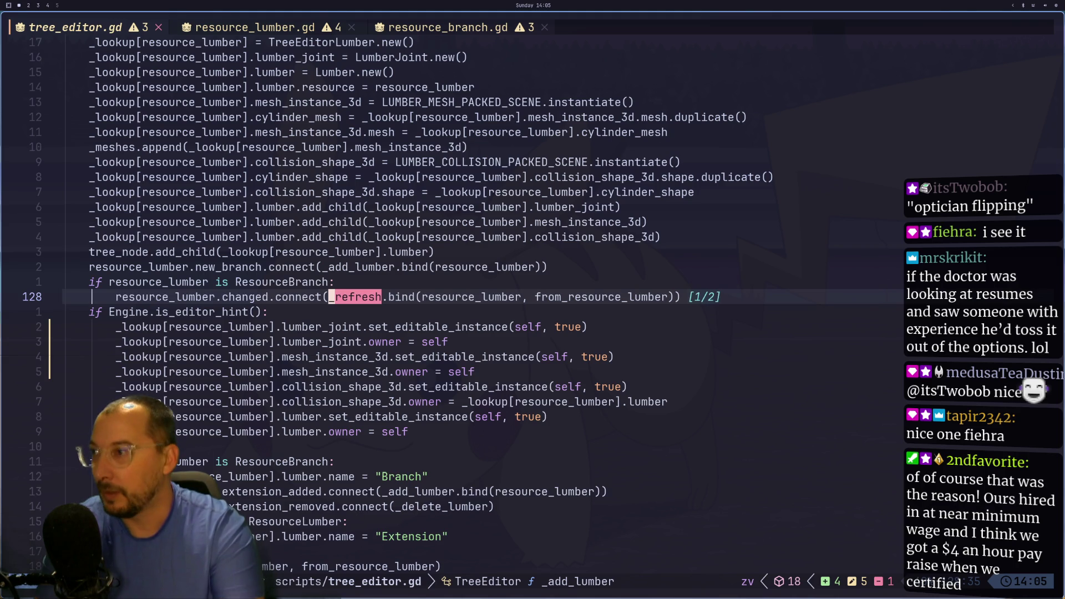
pyautogui.press('n')
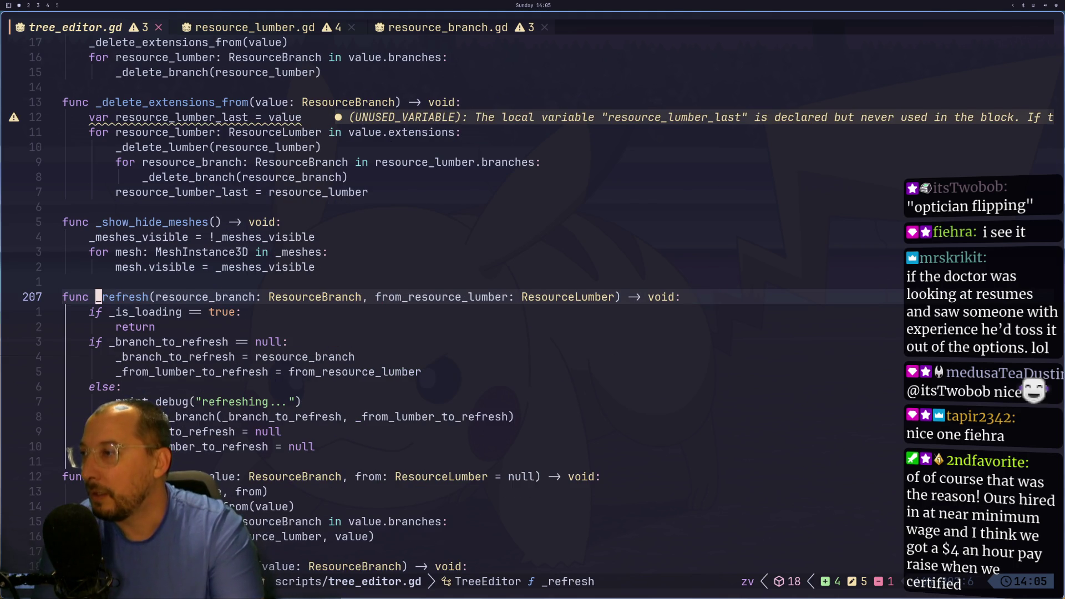
pyautogui.press('j')
pyautogui.press('j')
pyautogui.press('j')
pyautogui.press('j')
pyautogui.press('j')
pyautogui.press('j')
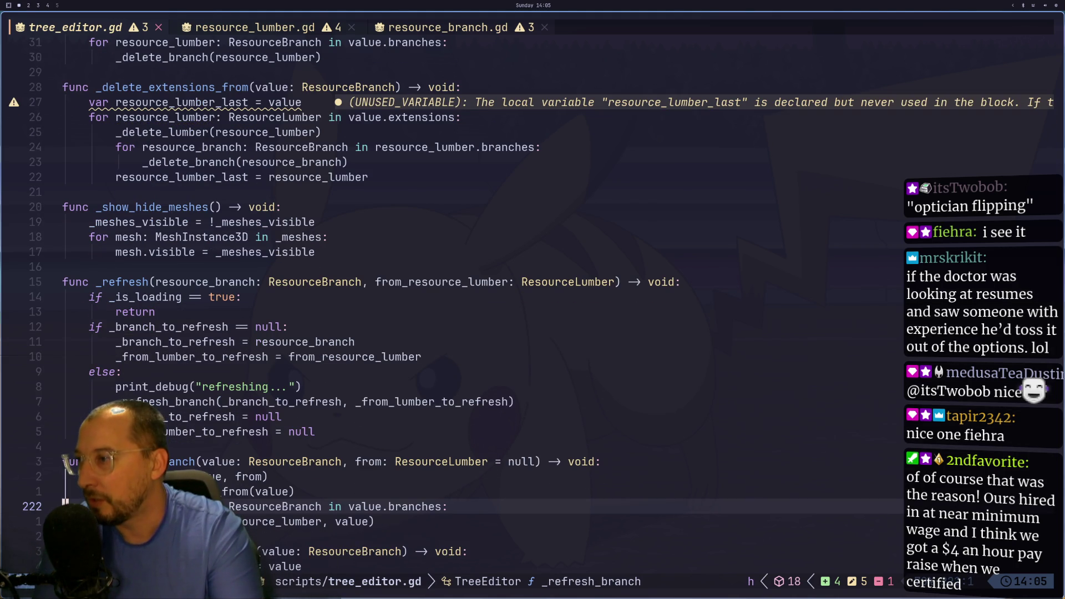
pyautogui.press('k')
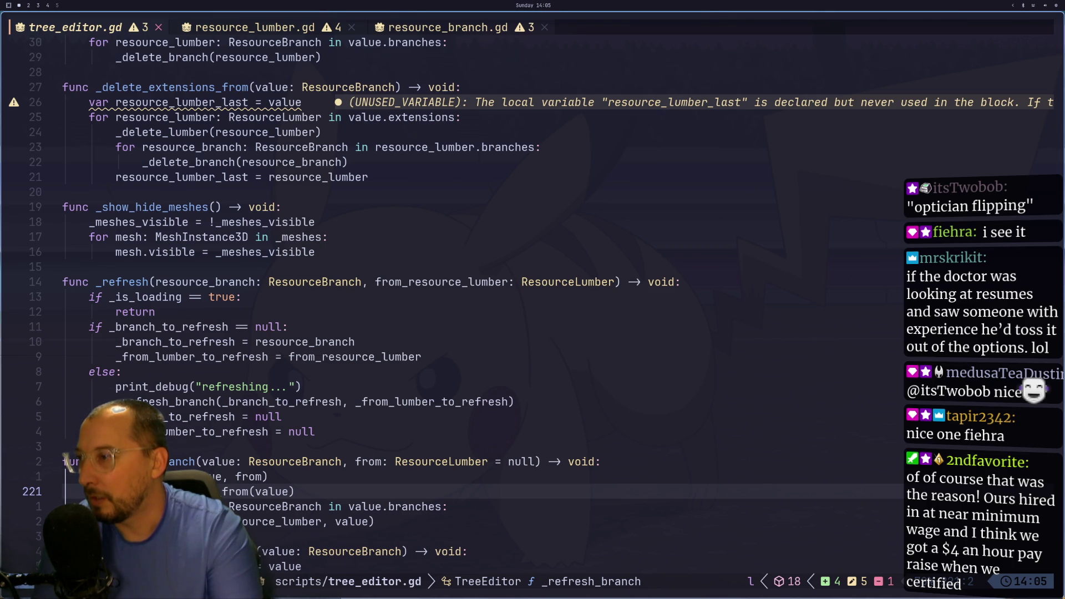
# Step: Comment out lines 221–223 in _refresh_branch, save with :w, and return to Godot
pyautogui.press('c')
pyautogui.press('c')
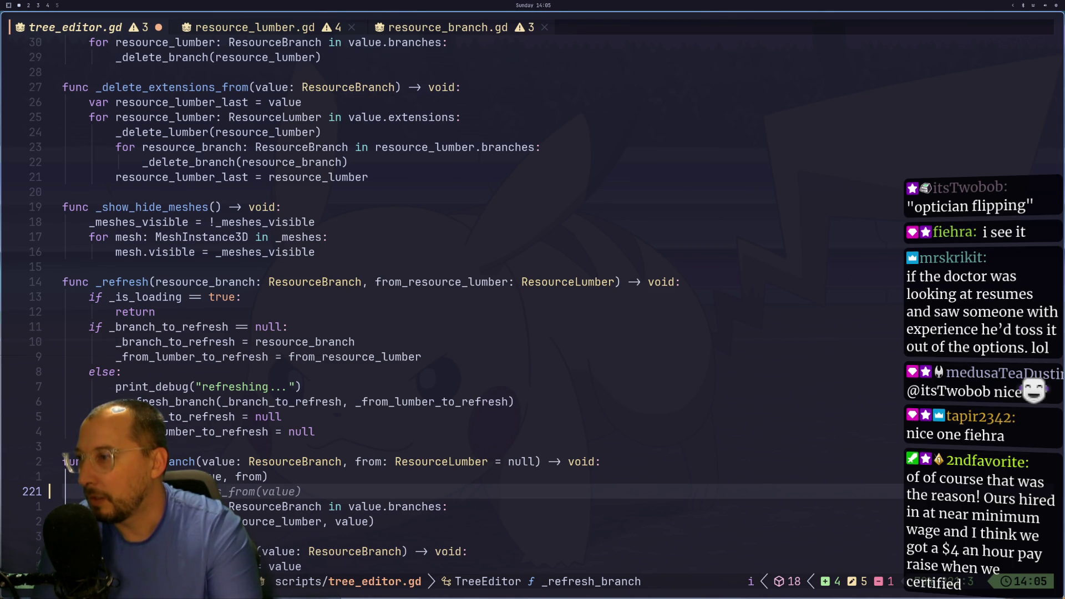
pyautogui.press('Escape')
pyautogui.write('jI#')
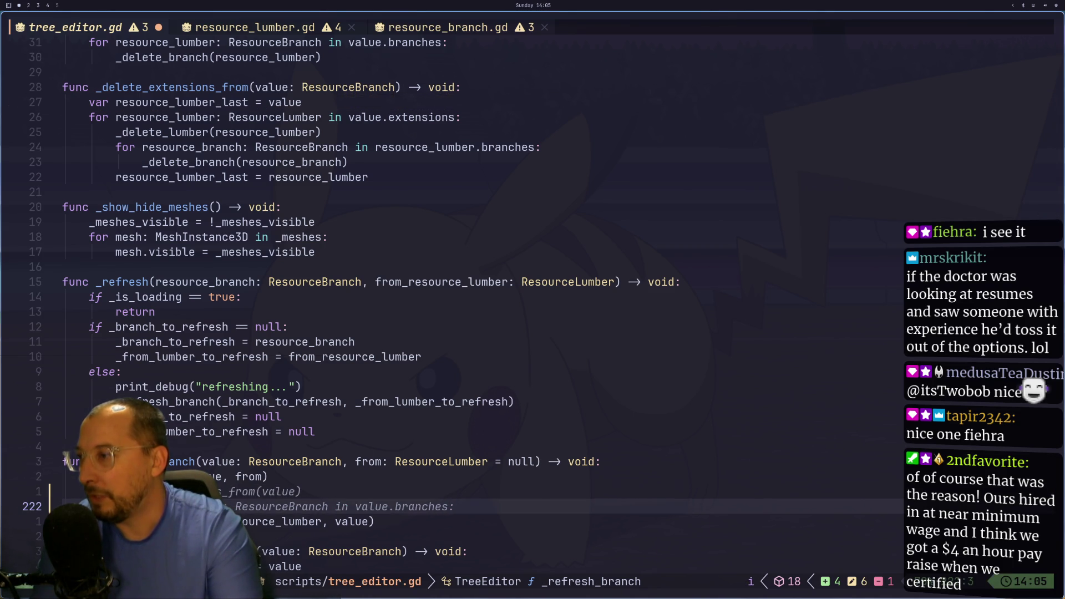
pyautogui.press('Escape')
pyautogui.write('j:w')
pyautogui.press('Return')
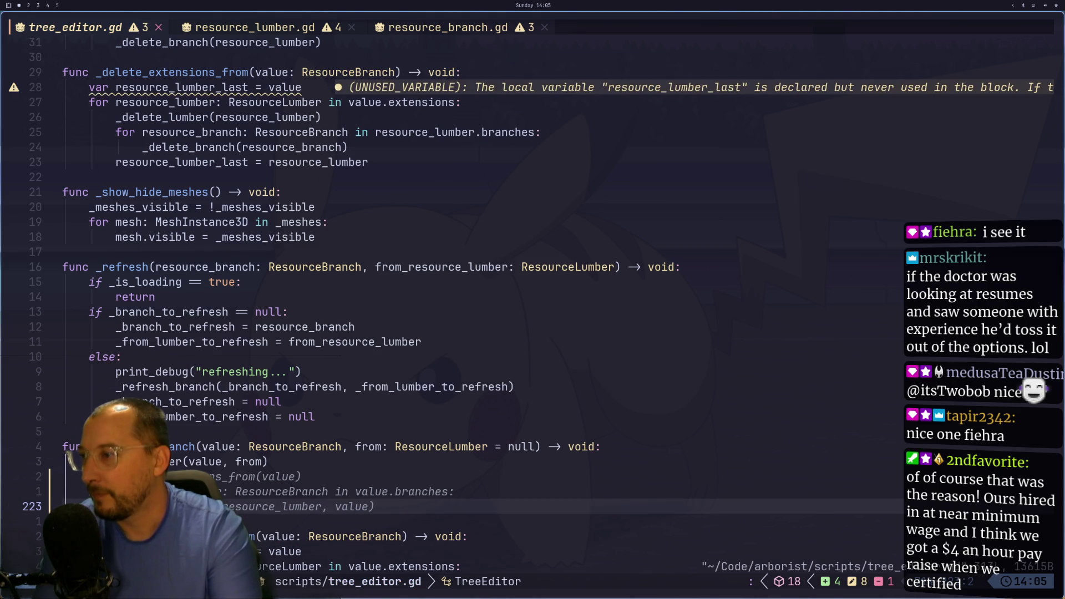
pyautogui.press('super+2')
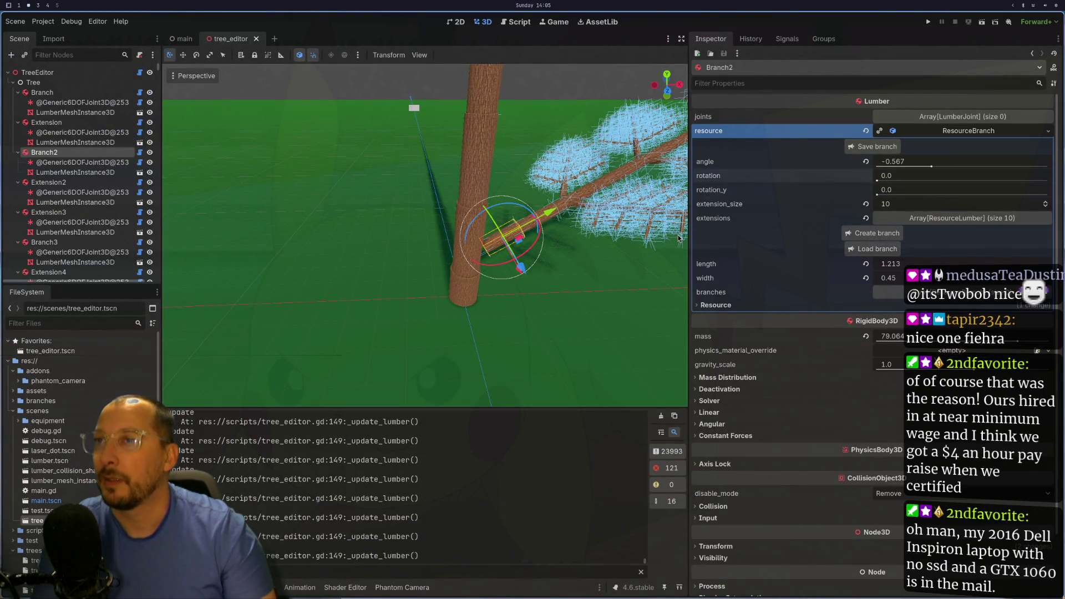
# Step: Tilt Branch2 to an angle of -1.033, then revert its angle to default
pyautogui.scroll(5, 564, 289)
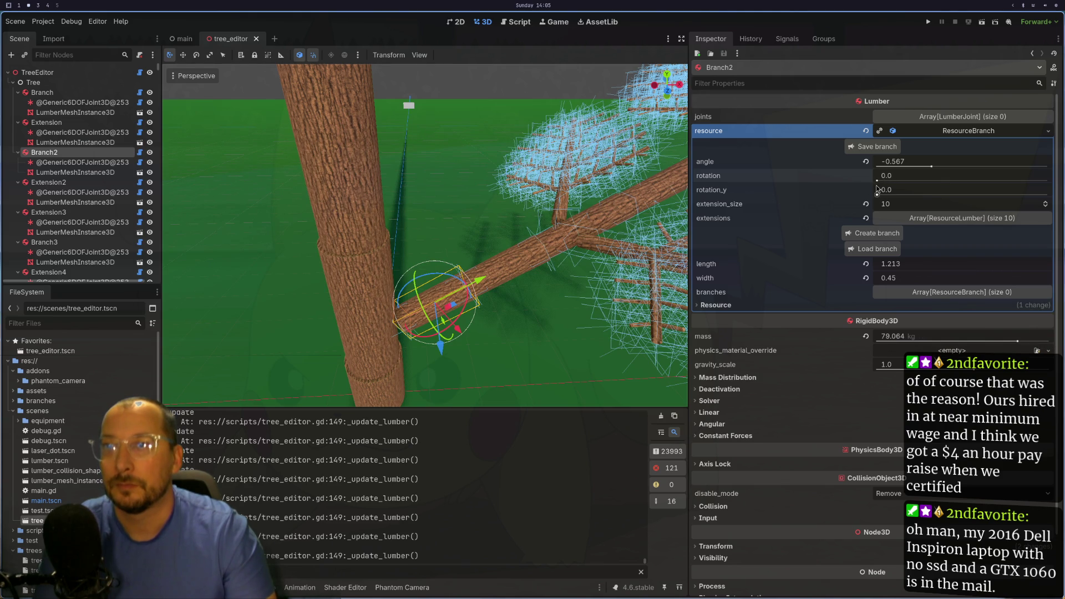
pyautogui.moveTo(932, 168); pyautogui.dragTo(907, 172)
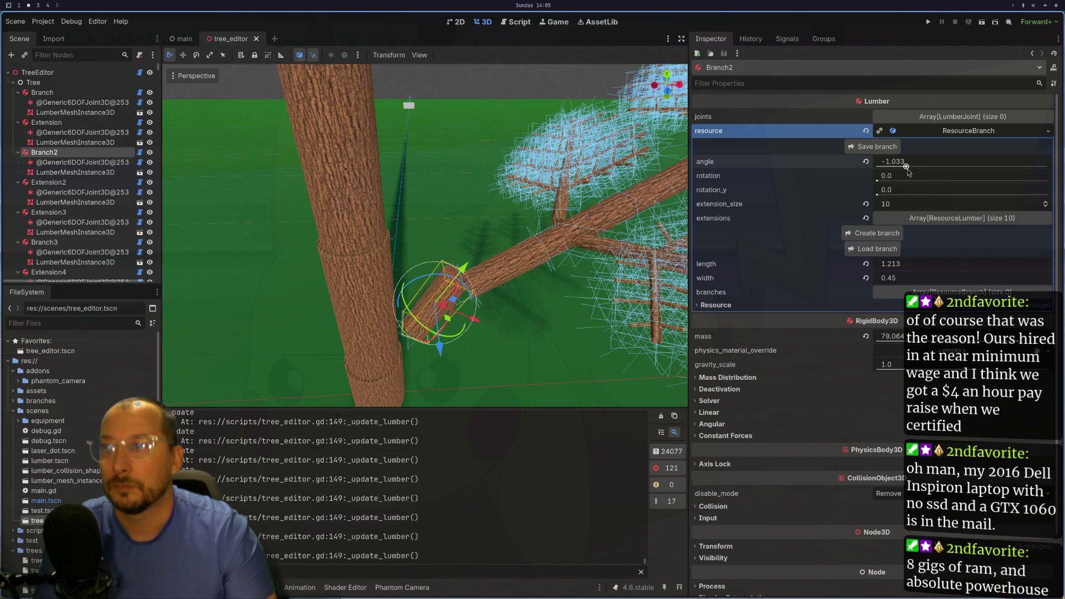
pyautogui.click(866, 162)
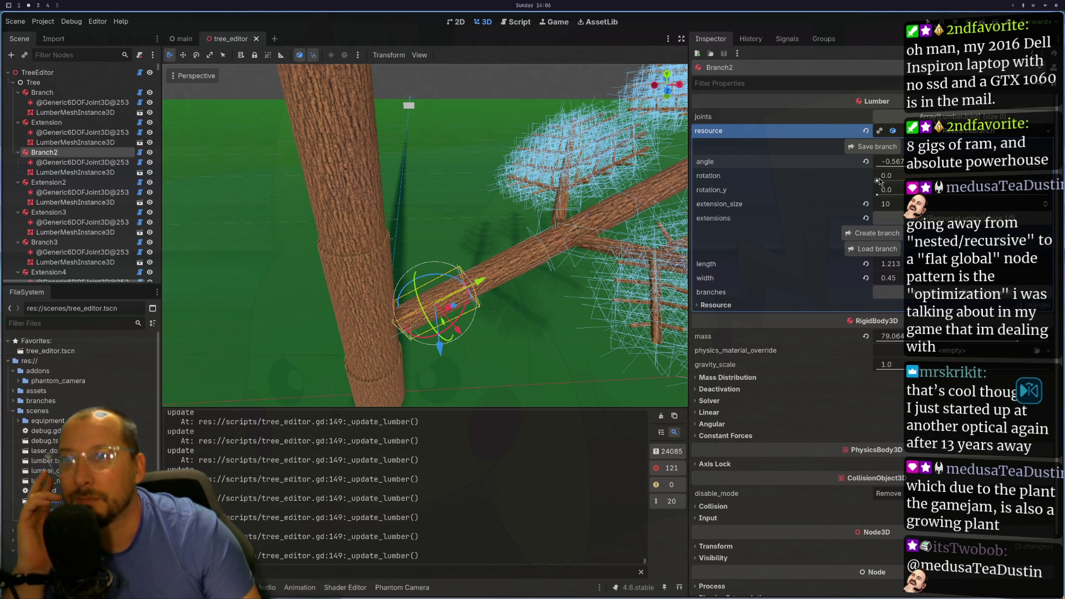
# Step: Spin Branch2 to a rotation of 3.363, then revert its rotation to 0.0
pyautogui.moveTo(884, 175)
pyautogui.mouseDown()
pyautogui.moveTo(907, 175)
pyautogui.moveTo(876, 180)
pyautogui.mouseUp()
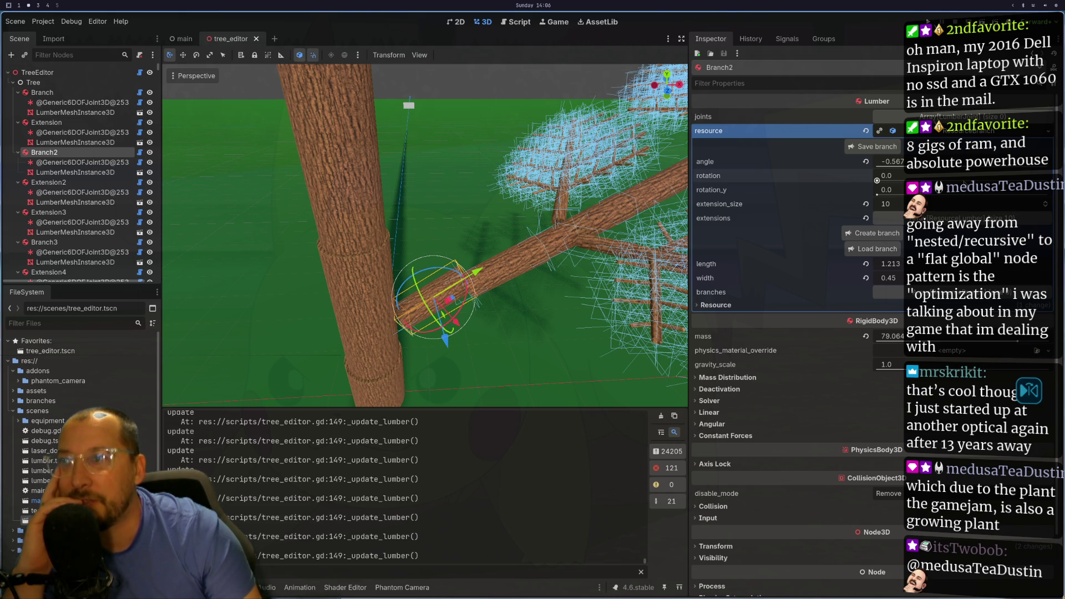
pyautogui.moveTo(876, 180); pyautogui.dragTo(968, 181)
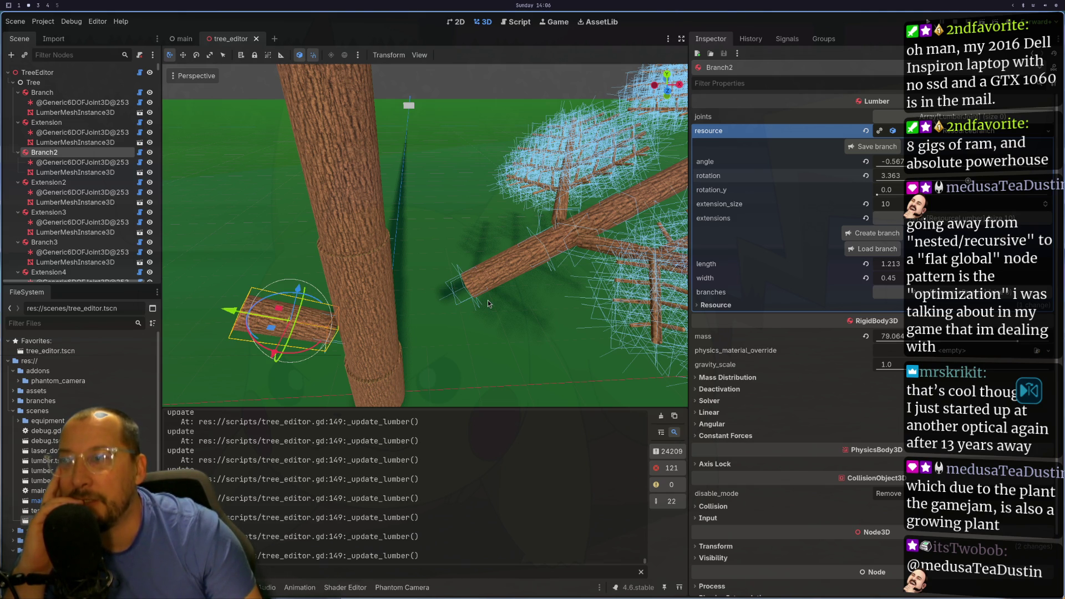
pyautogui.scroll(-3, 488, 301)
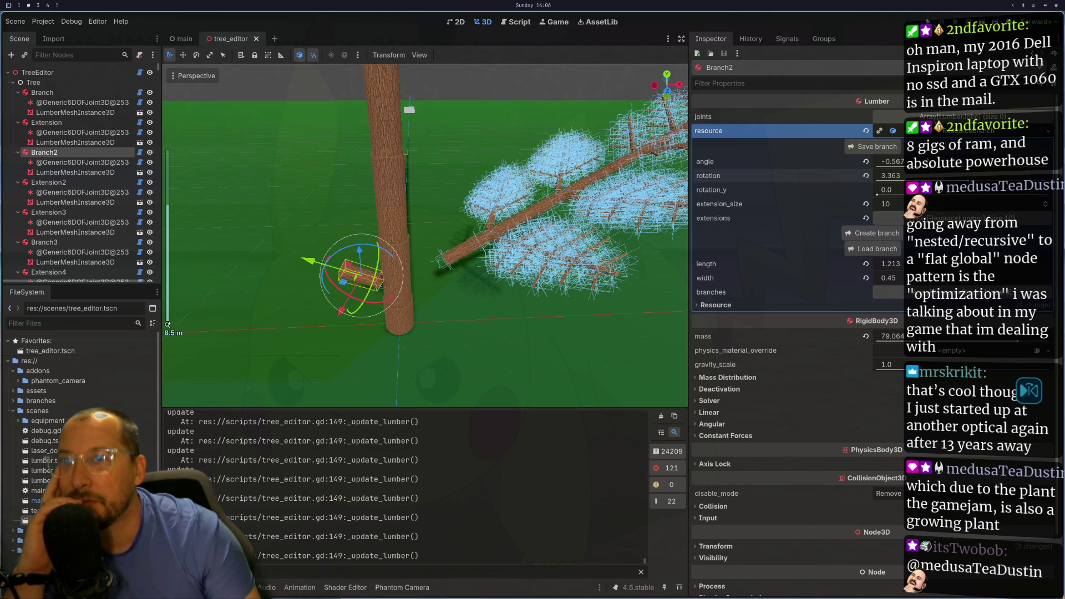
pyautogui.click(865, 176)
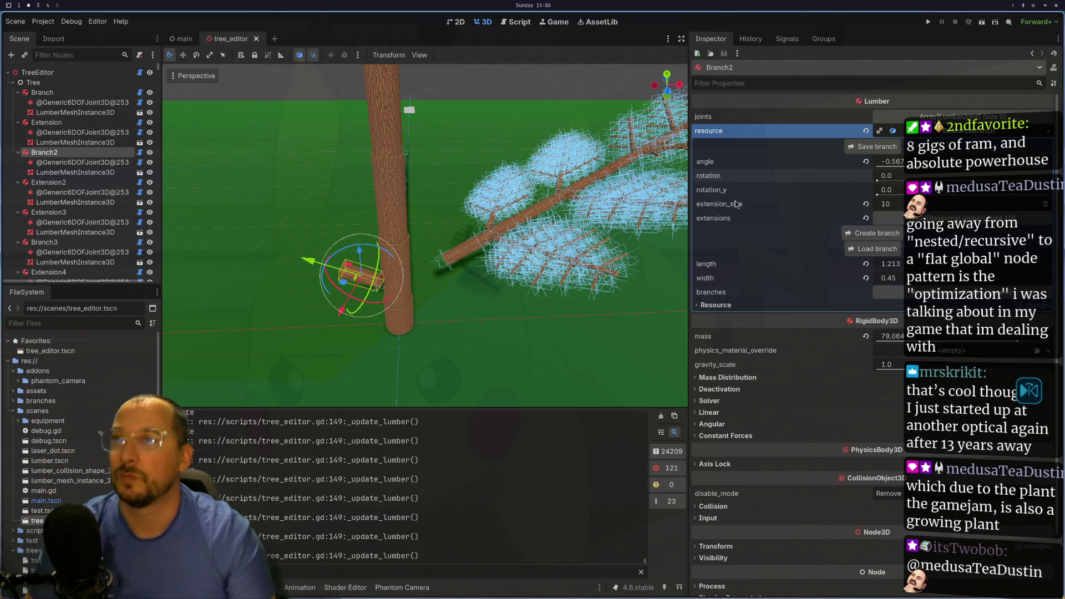
pyautogui.press('super+1')
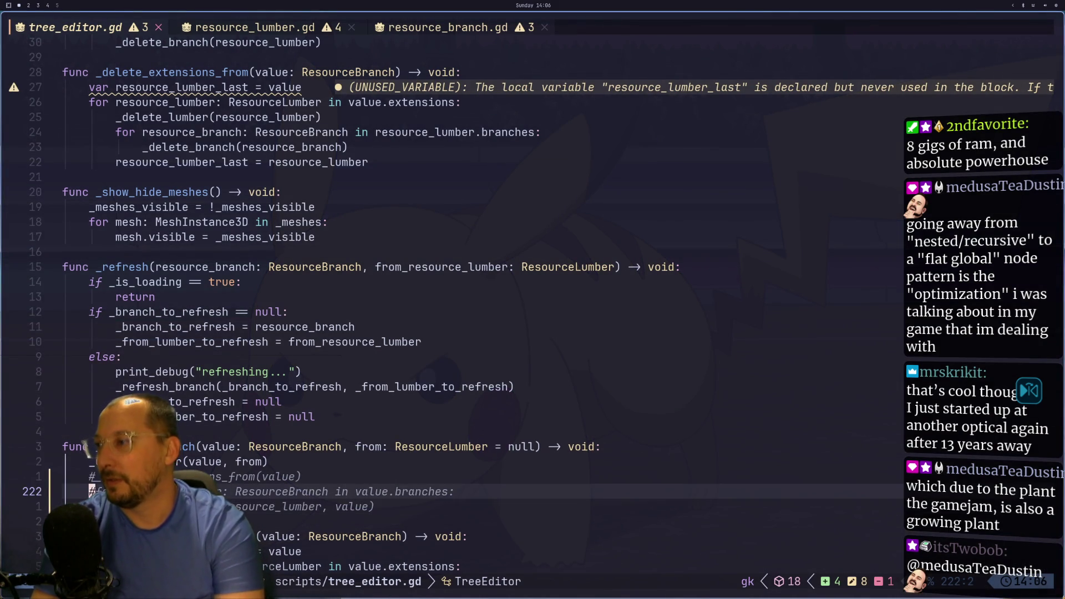
# Step: Uncomment the _delete_extensions_from call and branch loop (lines 221–223), save tree_editor.gd, and return to Godot
pyautogui.press('k')
pyautogui.press('x')
pyautogui.press('x')
pyautogui.hotkey('ctrl', 'c')
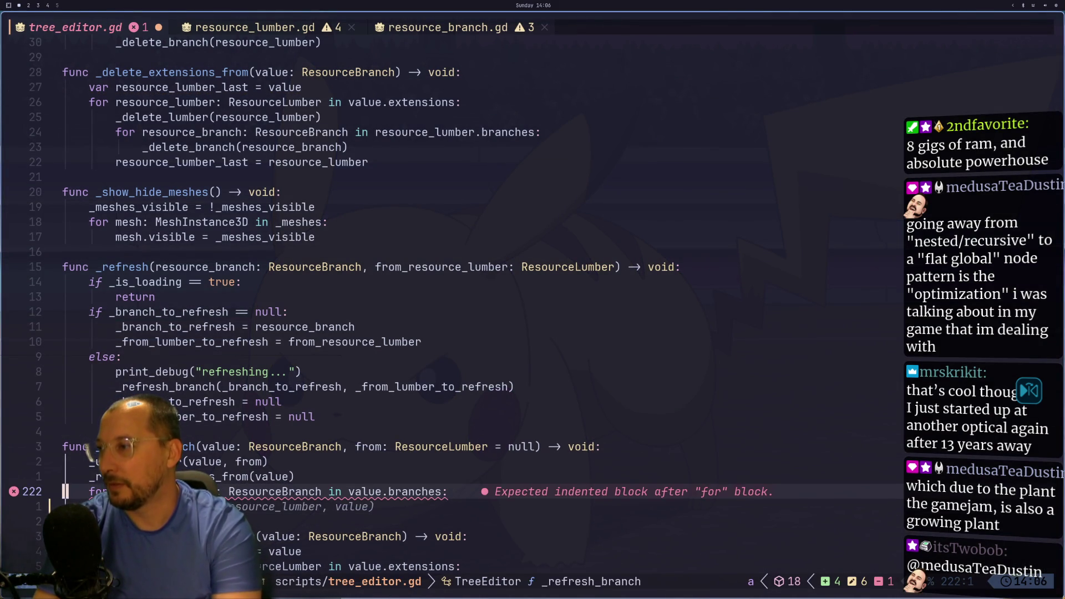
pyautogui.press('j')
pyautogui.press('g')
pyautogui.press('c')
pyautogui.press('c')
pyautogui.write(':w')
pyautogui.press('Return')
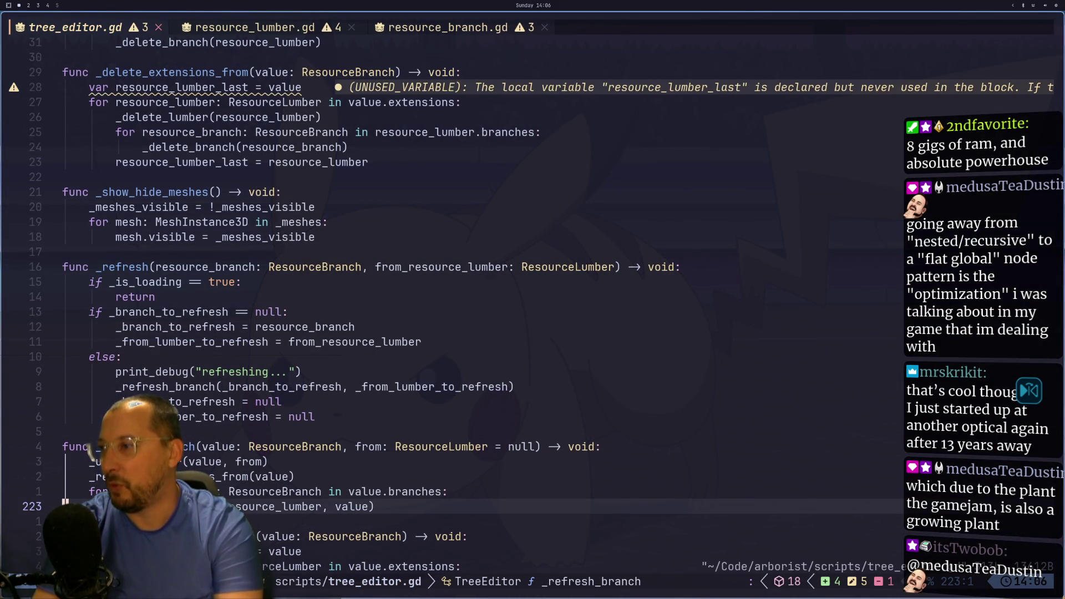
pyautogui.press('super+2')
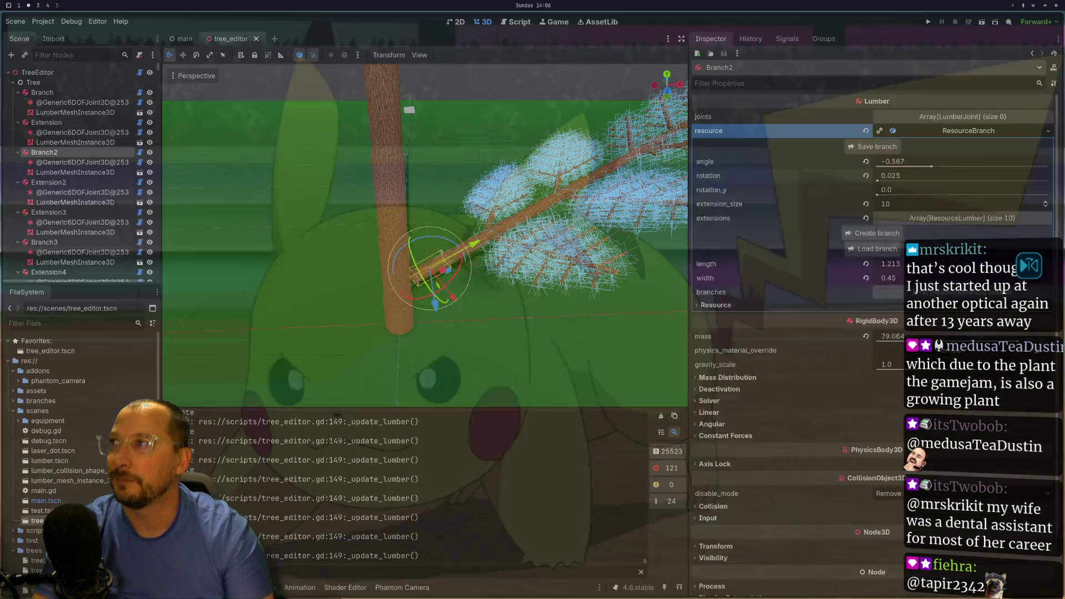
# Step: Select Branch2, then the trunk's Extension node, and expand its ResourceLumber (length 2.425, width 0.9)
pyautogui.click(465, 392)
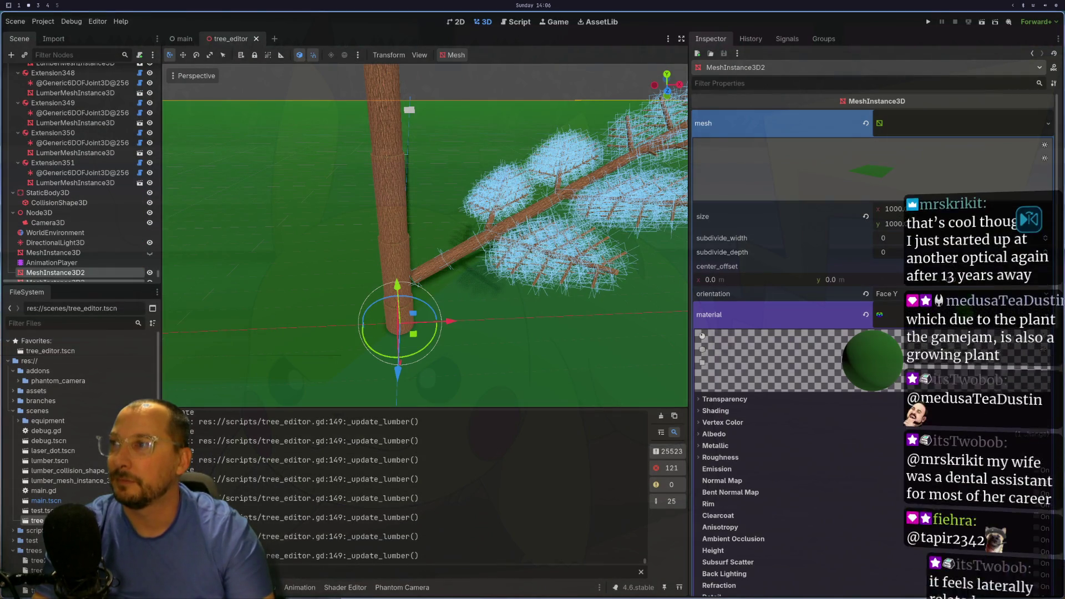
pyautogui.scroll(4, 477, 331)
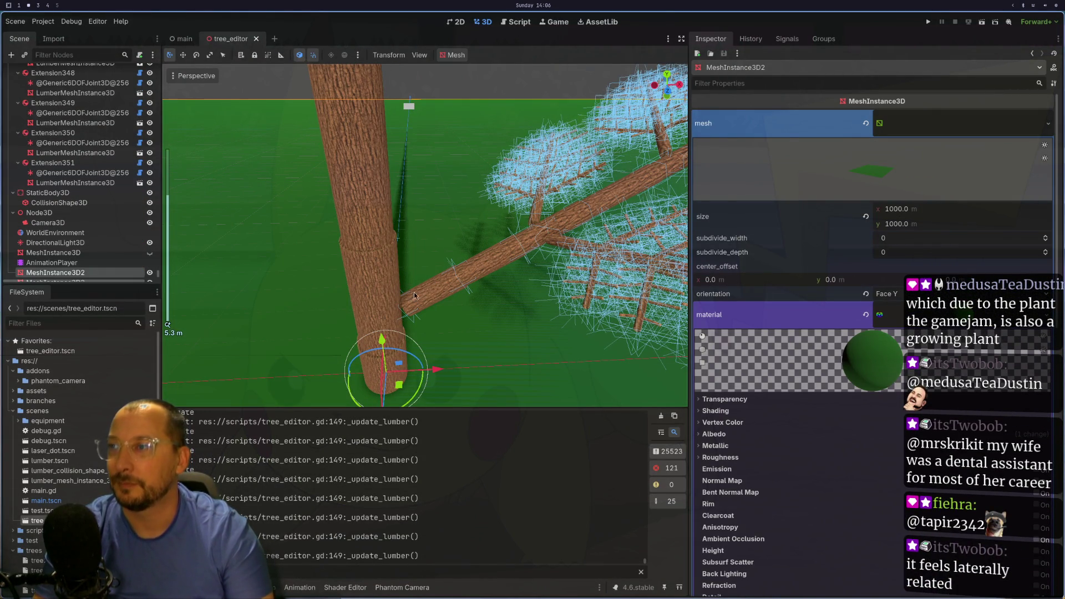
pyautogui.click(387, 303)
pyautogui.click(444, 286)
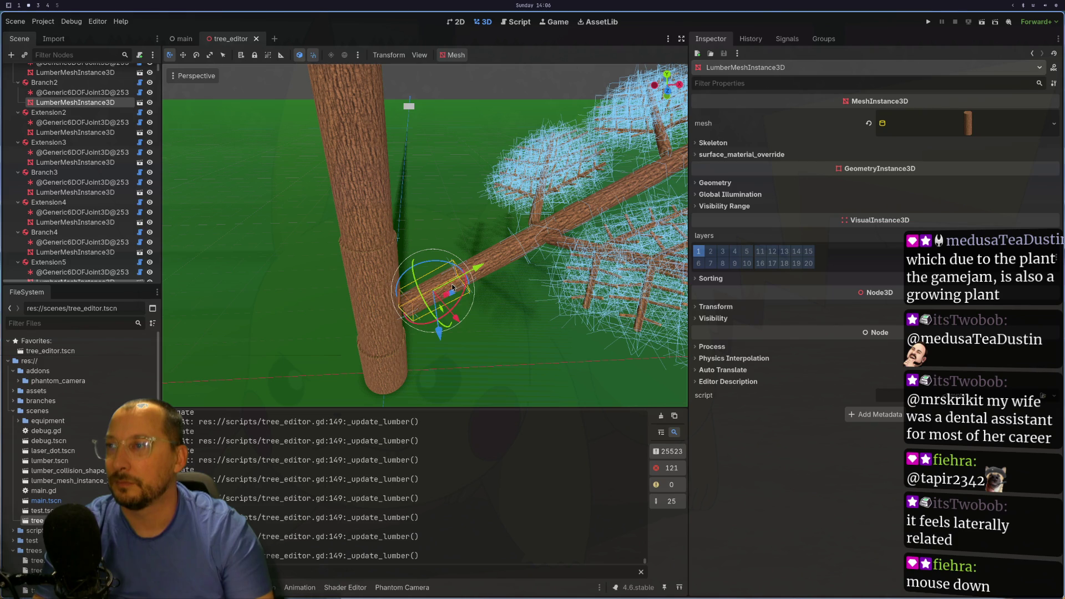
pyautogui.click(356, 198)
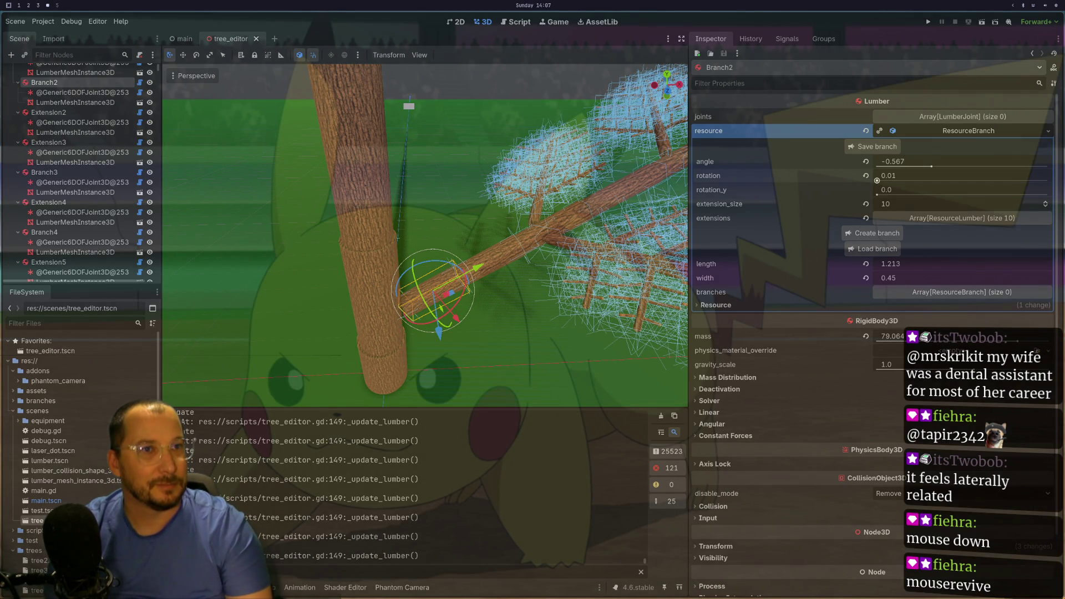
pyautogui.click(368, 289)
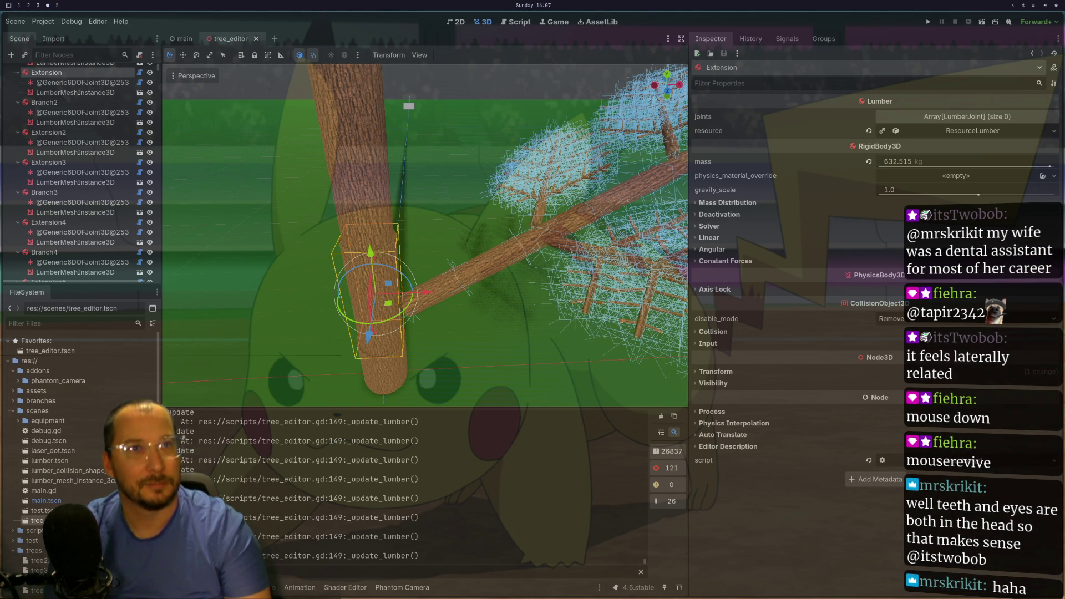
pyautogui.click(973, 130)
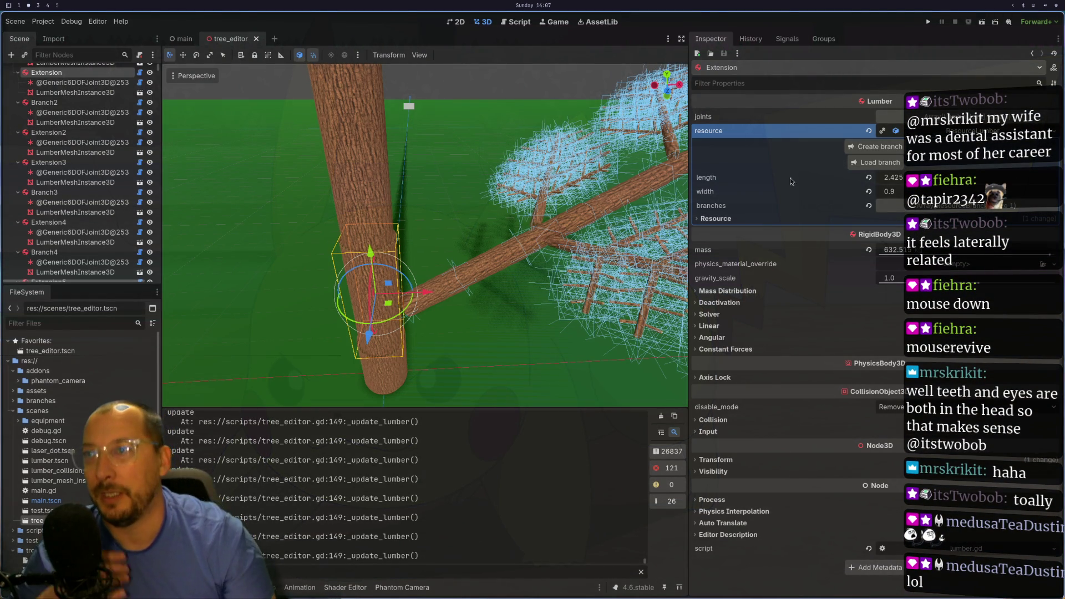
pyautogui.click(881, 162)
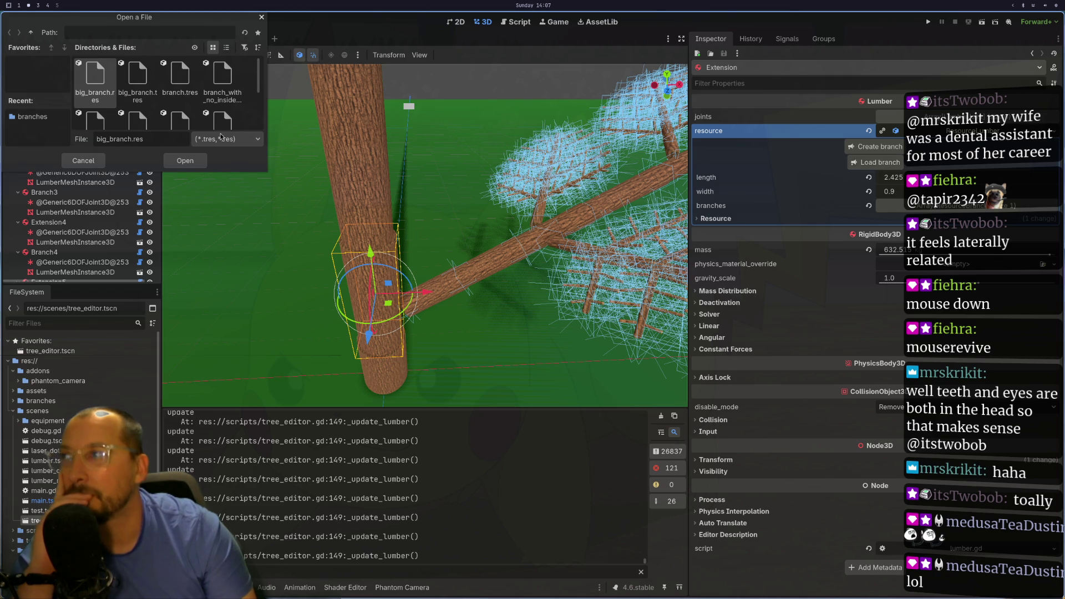
pyautogui.scroll(-3, 178, 103)
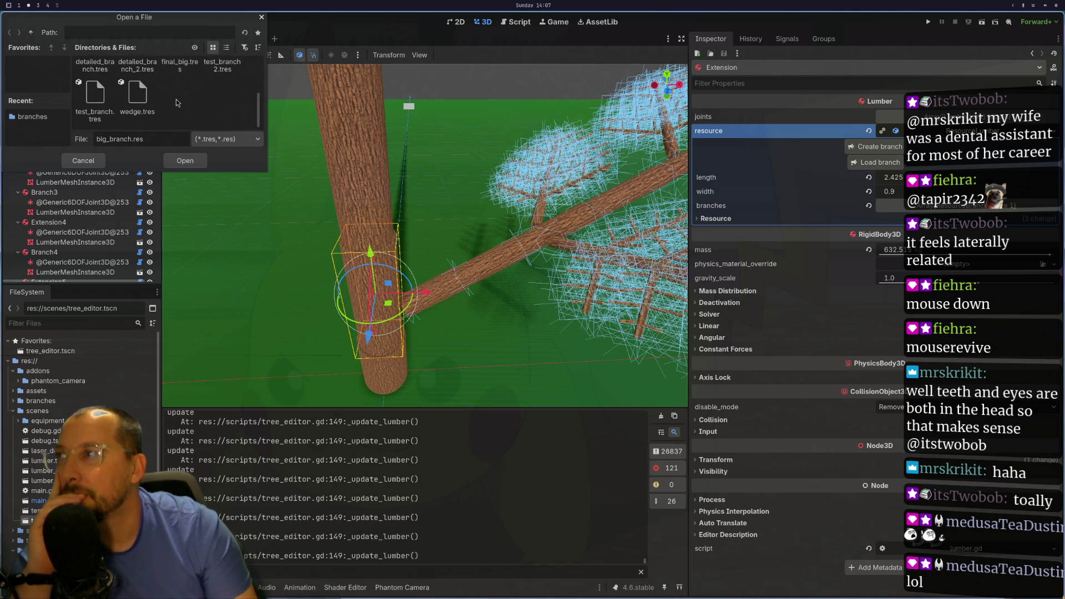
pyautogui.scroll(-1, 187, 97)
pyautogui.scroll(-1, 187, 101)
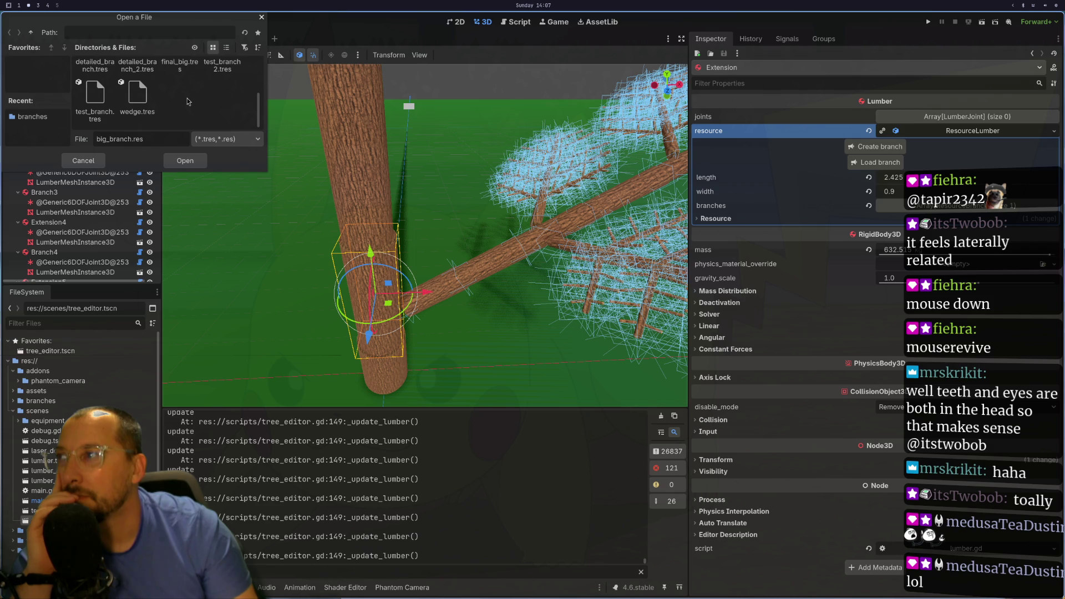
pyautogui.click(83, 161)
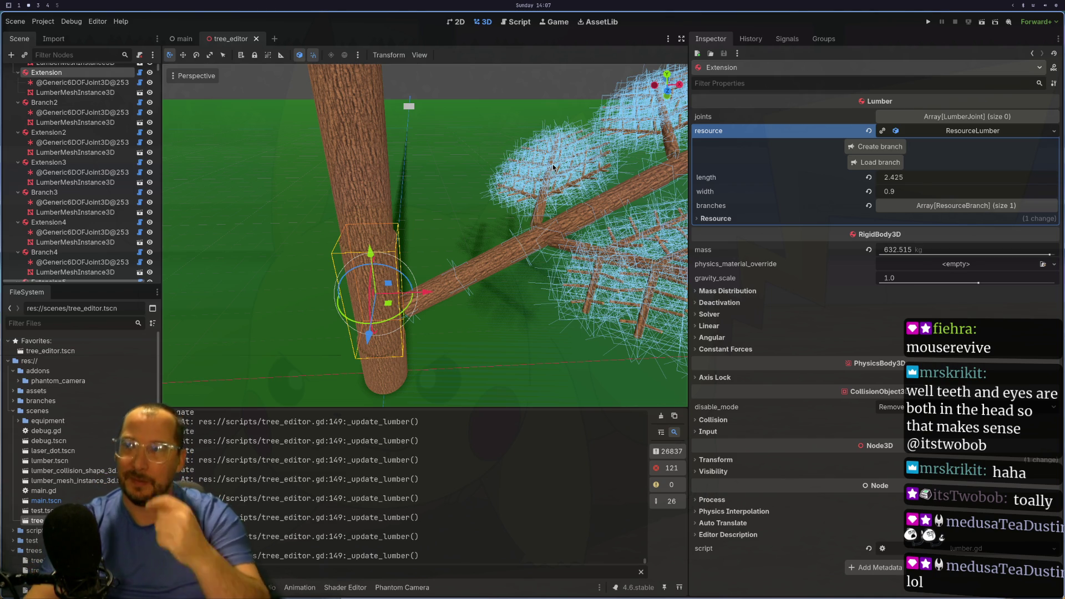
pyautogui.press('super+1')
pyautogui.scroll(7, 567, 202)
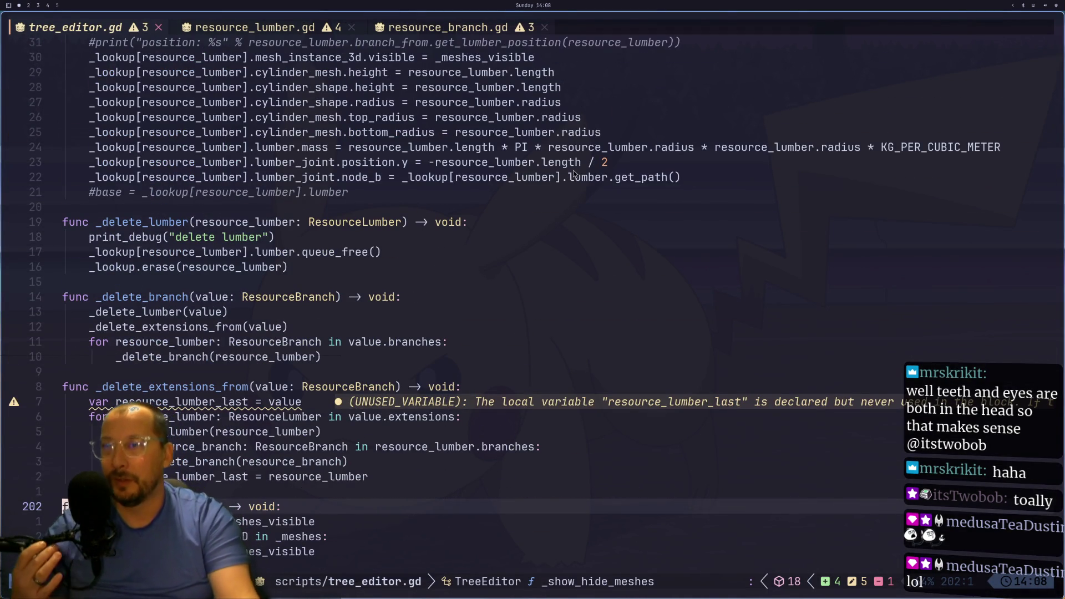
pyautogui.press('super+2')
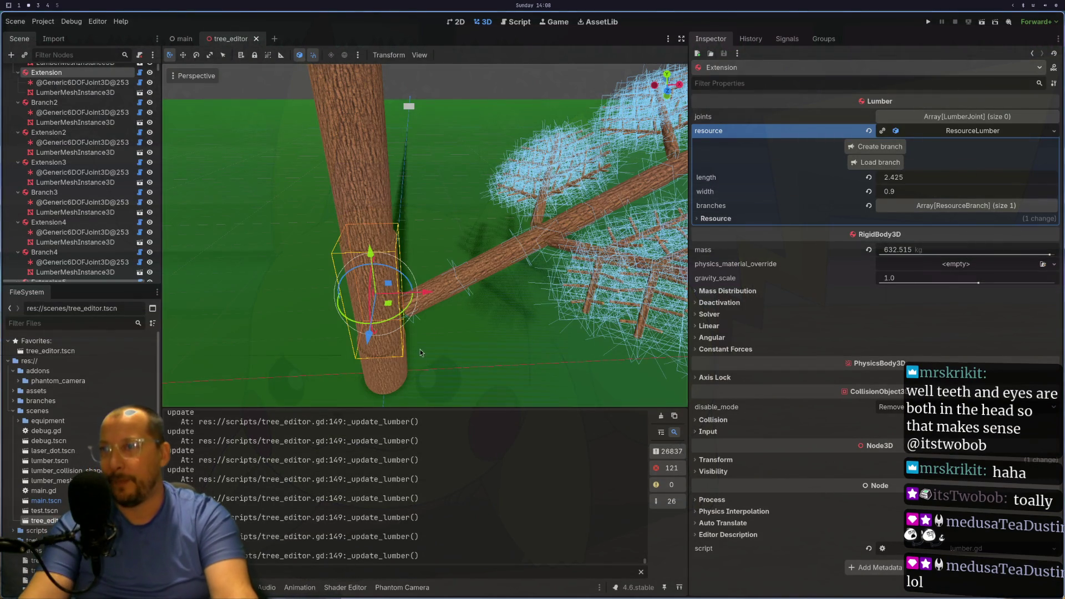
pyautogui.scroll(5, 493, 294)
pyautogui.scroll(-3, 438, 309)
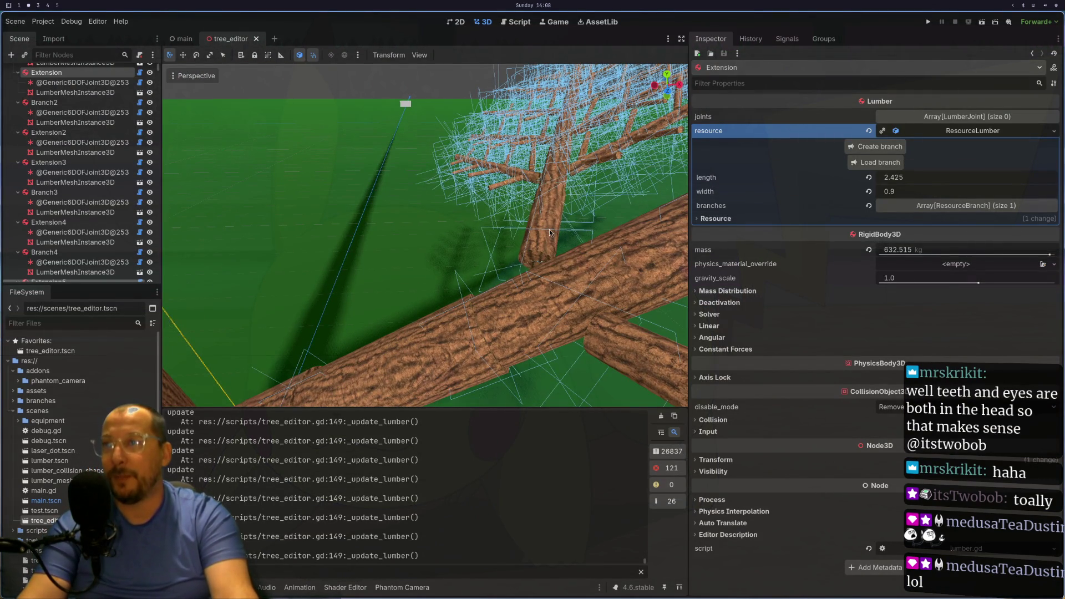
pyautogui.click(554, 239)
pyautogui.scroll(2, 665, 286)
pyautogui.scroll(-4, 665, 286)
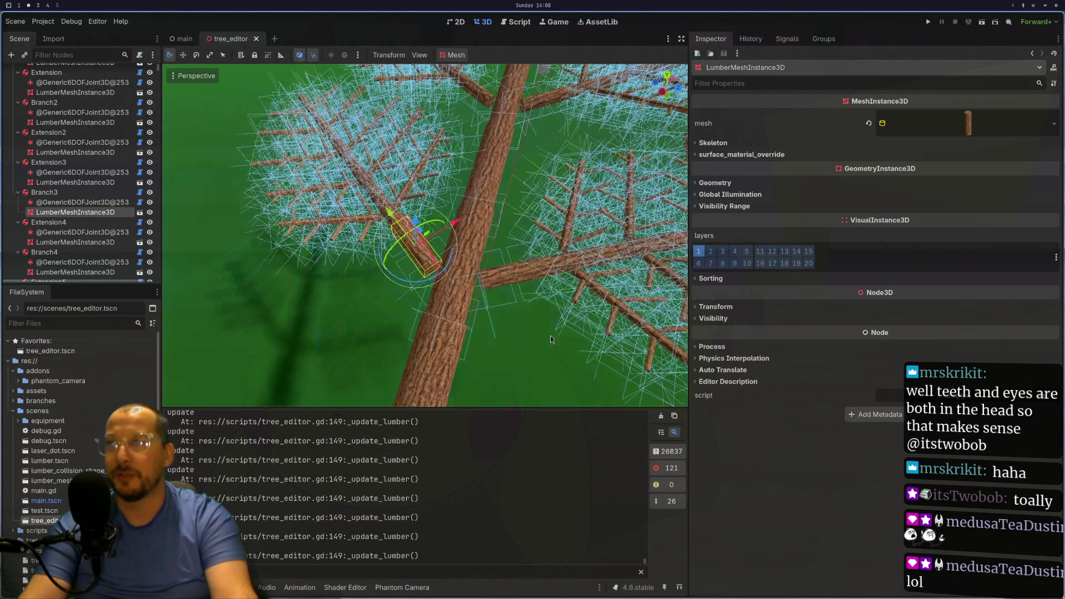
pyautogui.click(511, 271)
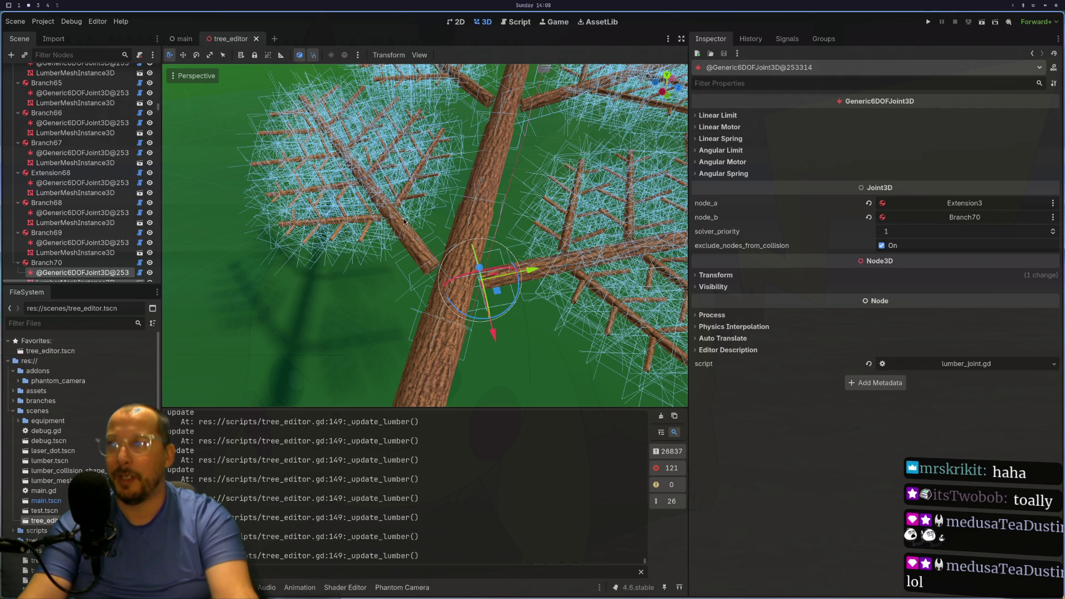
pyautogui.click(408, 249)
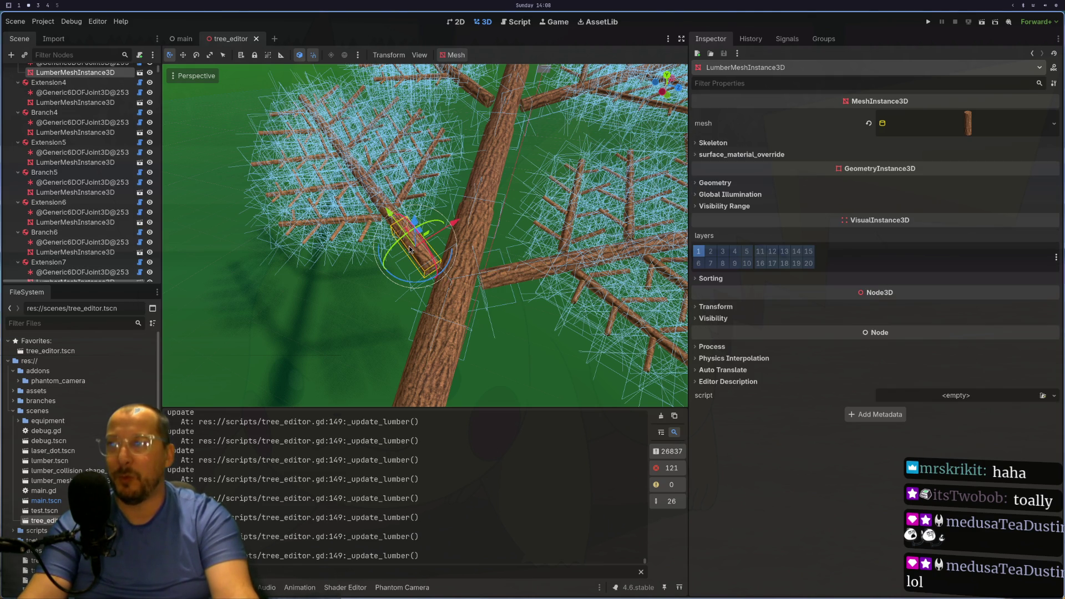
pyautogui.click(515, 276)
pyautogui.press('super+1')
pyautogui.press('super+2')
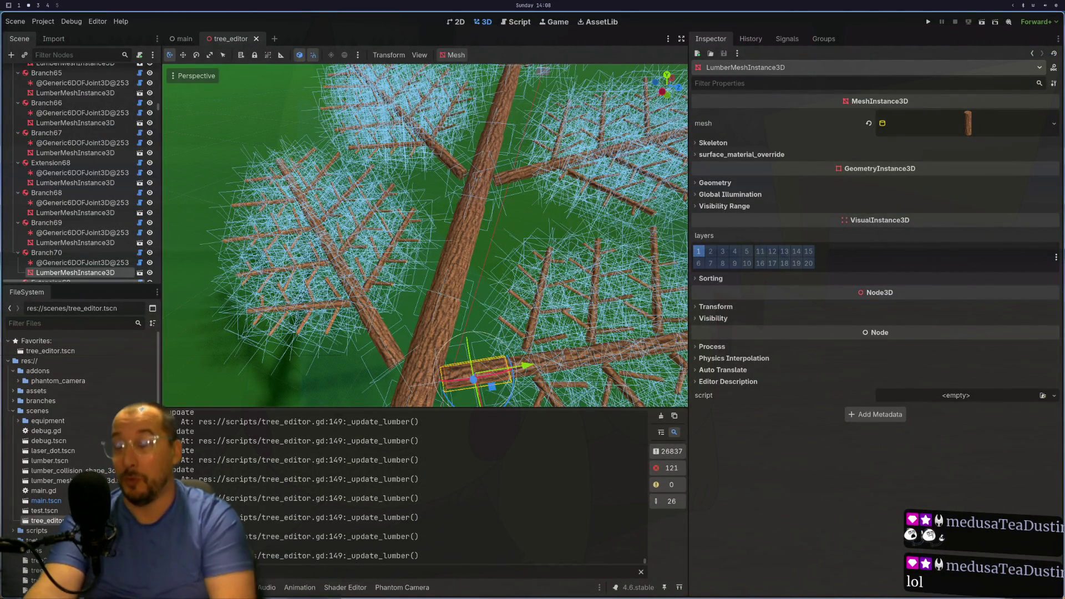
pyautogui.moveTo(491, 256); pyautogui.dragTo(531, 196)
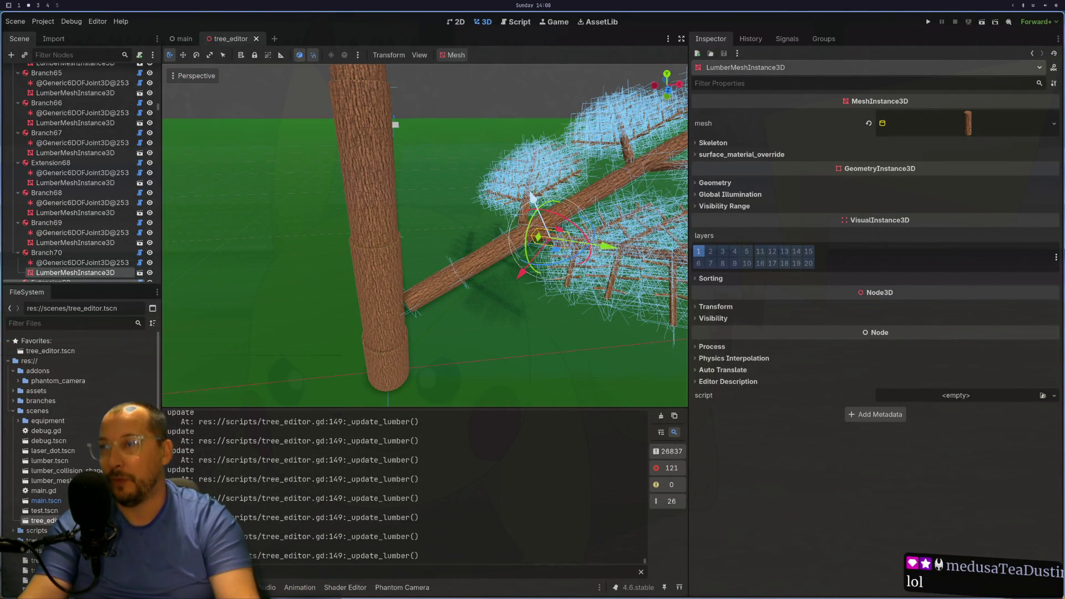
pyautogui.click(377, 288)
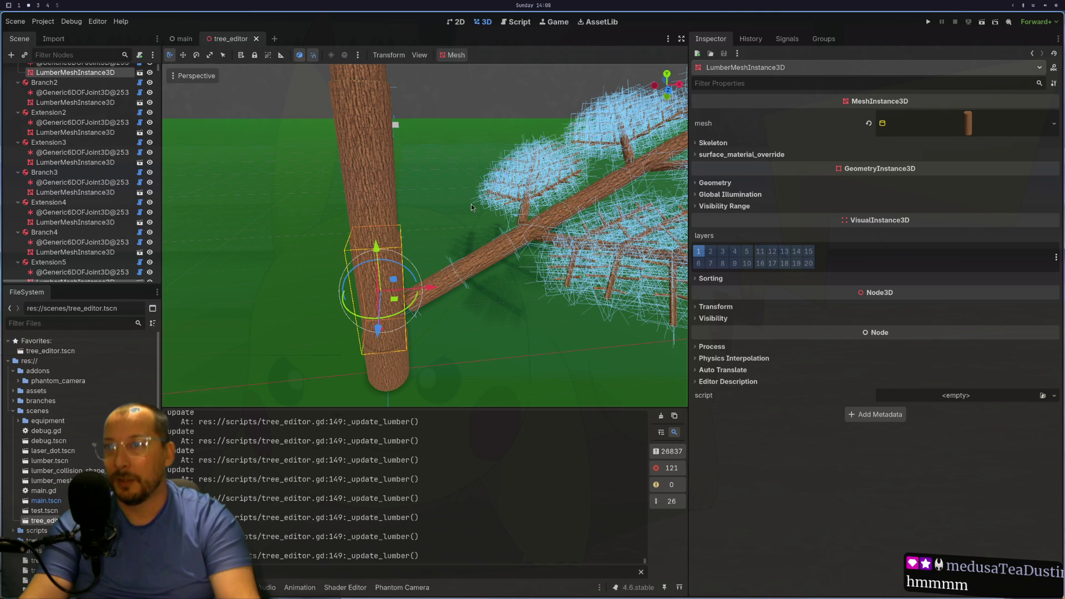
pyautogui.scroll(2, 78, 166)
pyautogui.click(46, 103)
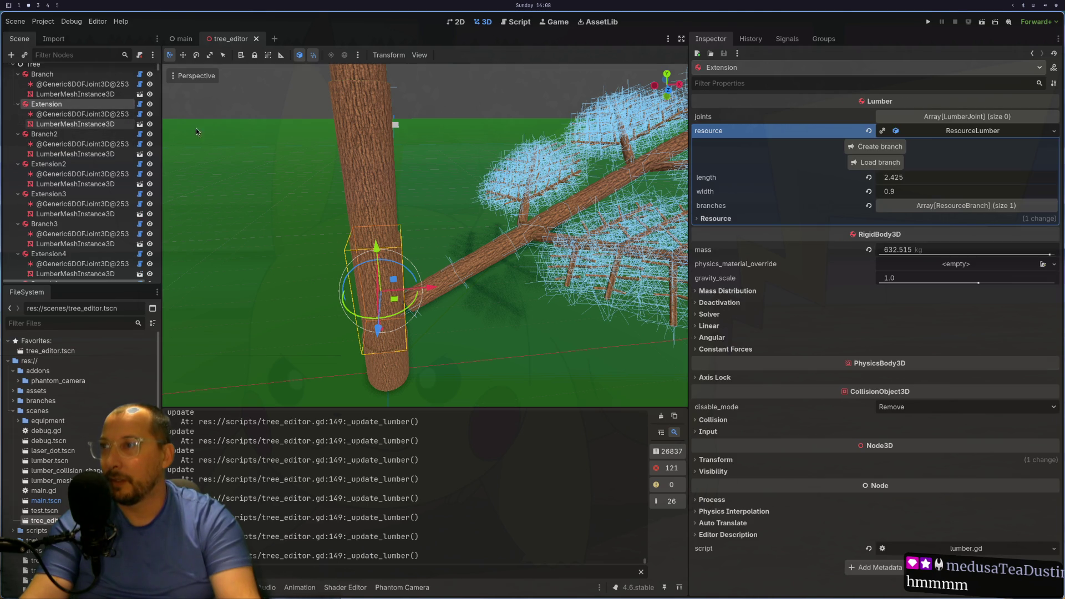
# Step: From Load branch's file picker, select branch_with_no_insides.tres
pyautogui.click(970, 136)
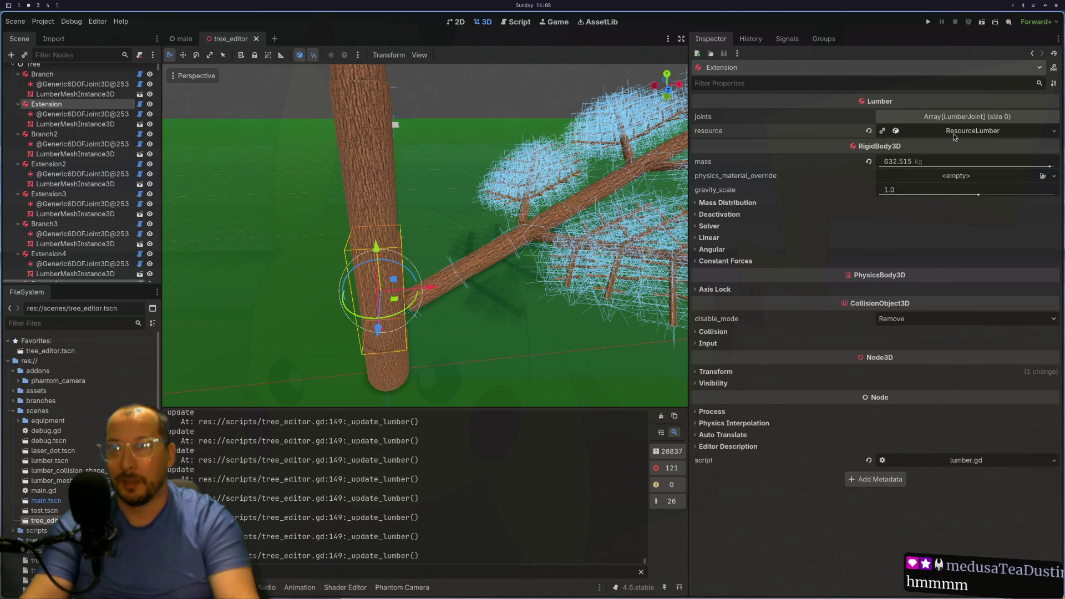
pyautogui.click(953, 133)
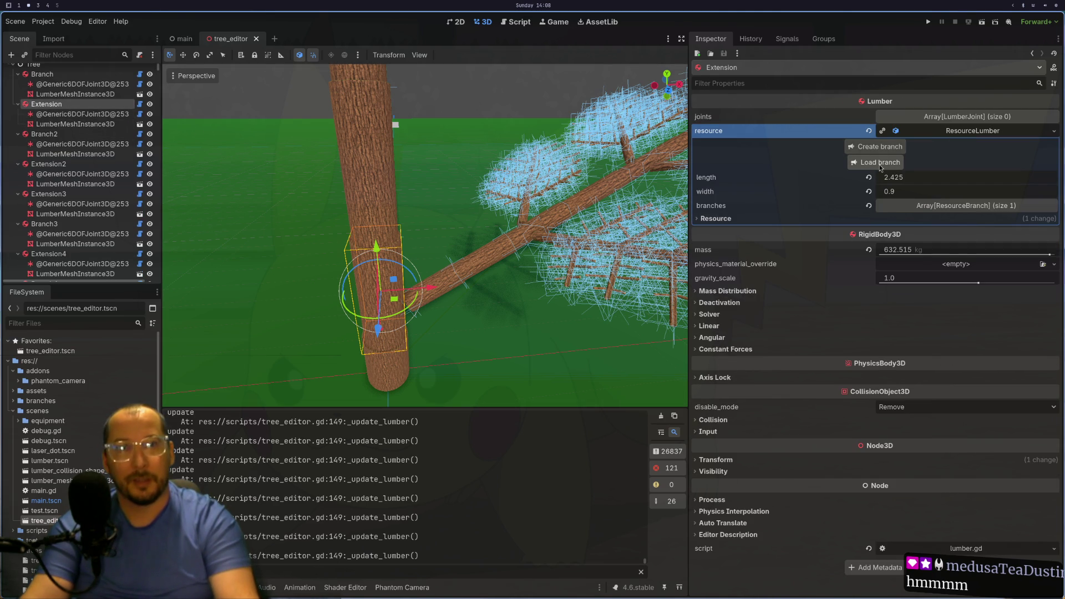
pyautogui.click(880, 164)
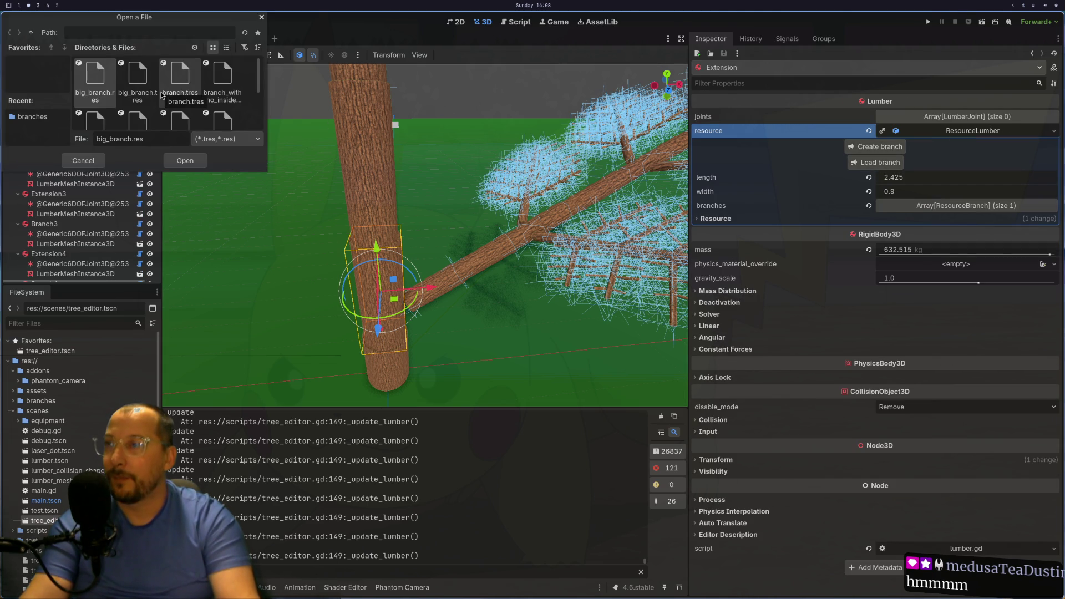
pyautogui.scroll(-5, 161, 94)
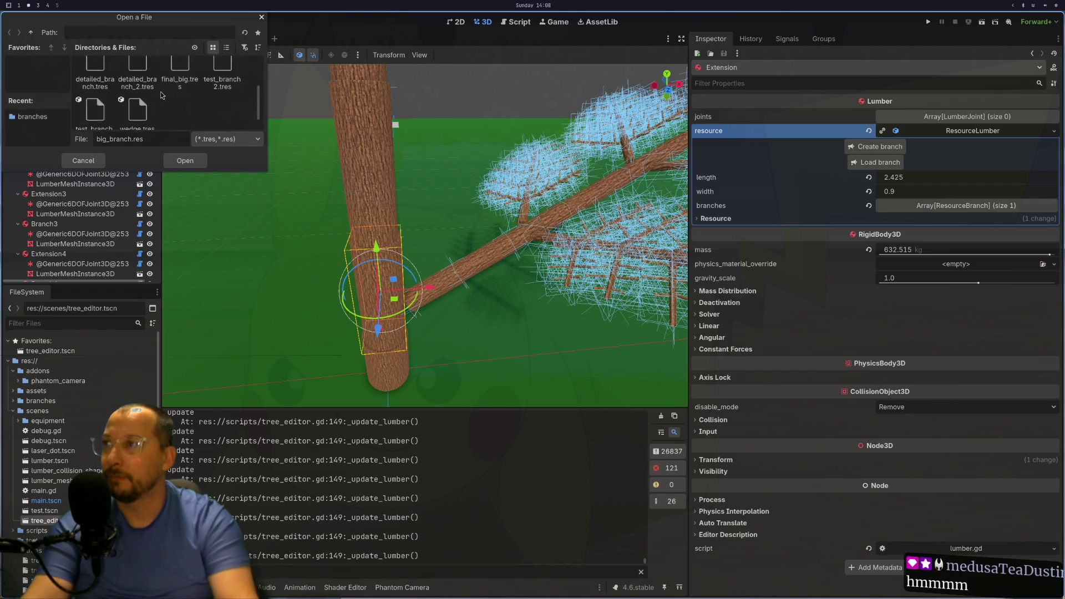
pyautogui.scroll(5, 161, 94)
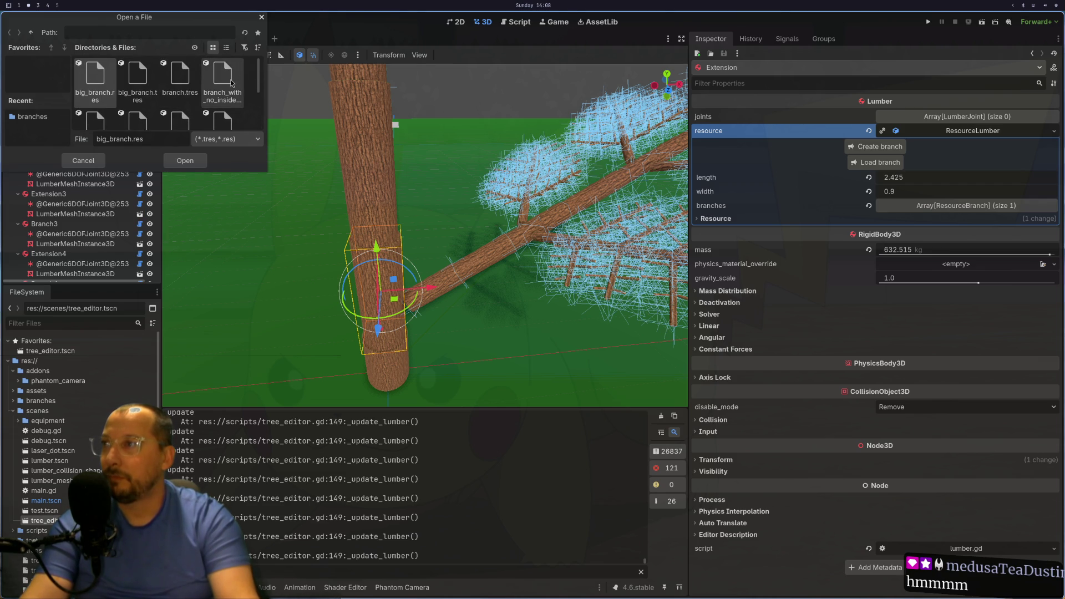
pyautogui.click(232, 83)
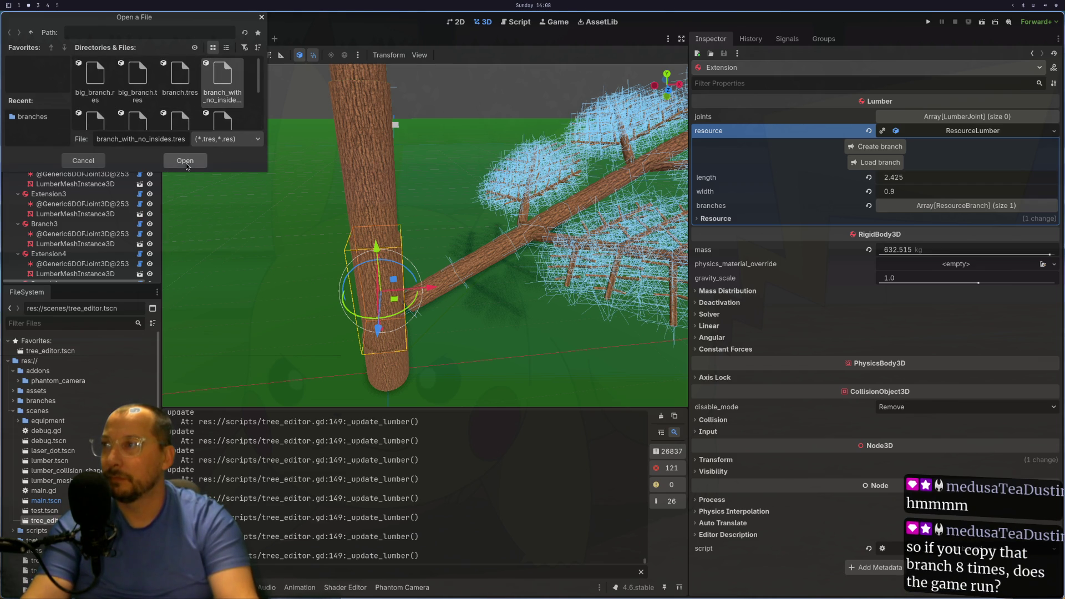
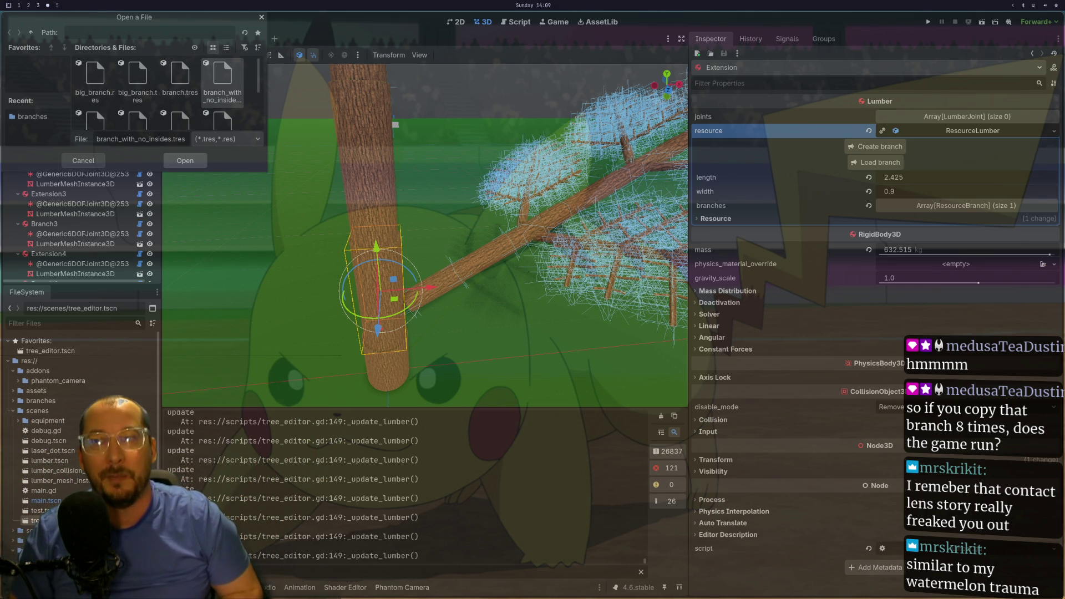
# Step: Load branch_with_no_insides.tres onto the Extension log, inspect the dense log pile, and select TreeEditor
pyautogui.press('Return')
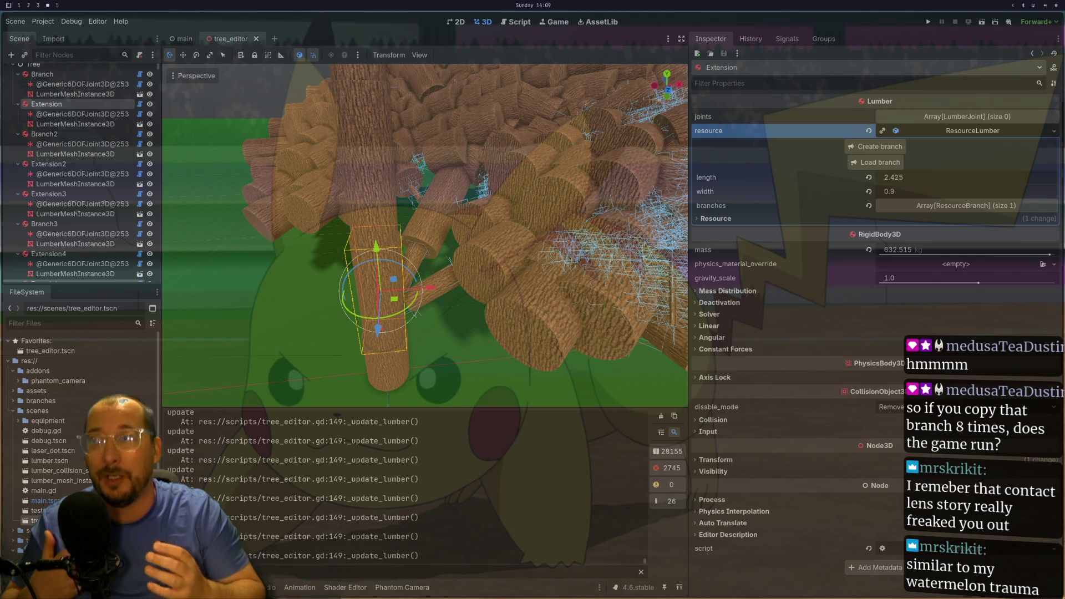
pyautogui.scroll(-10, 480, 284)
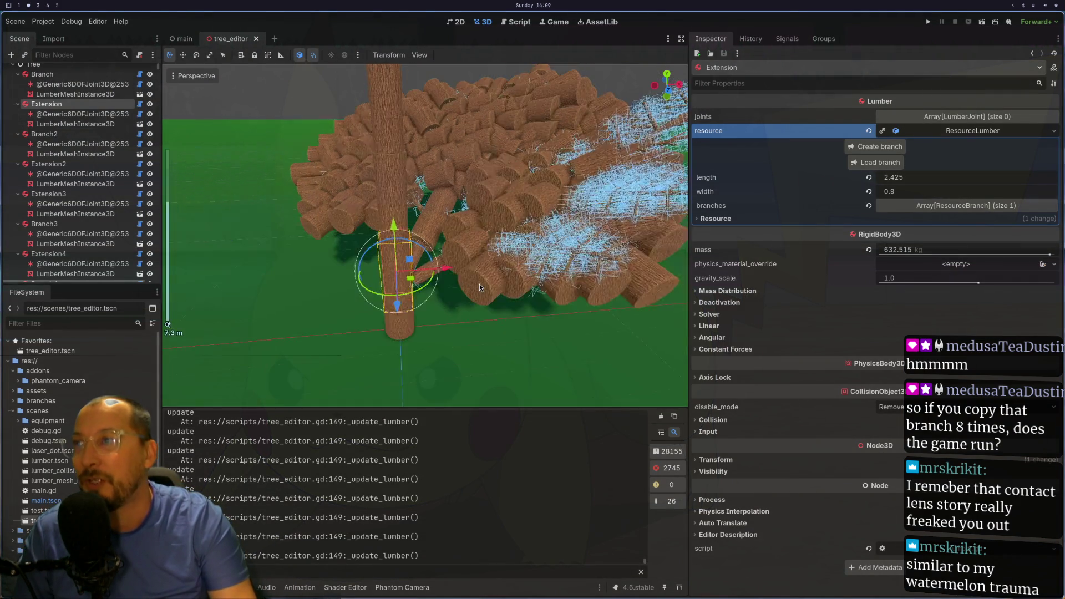
pyautogui.scroll(15, 487, 260)
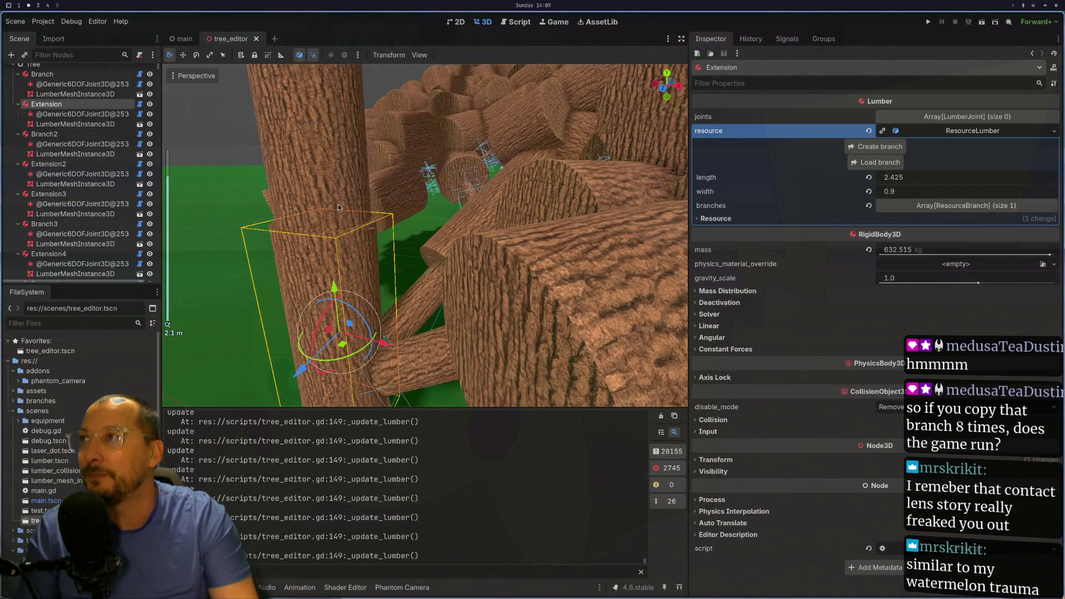
pyautogui.moveTo(338, 208); pyautogui.dragTo(422, 183)
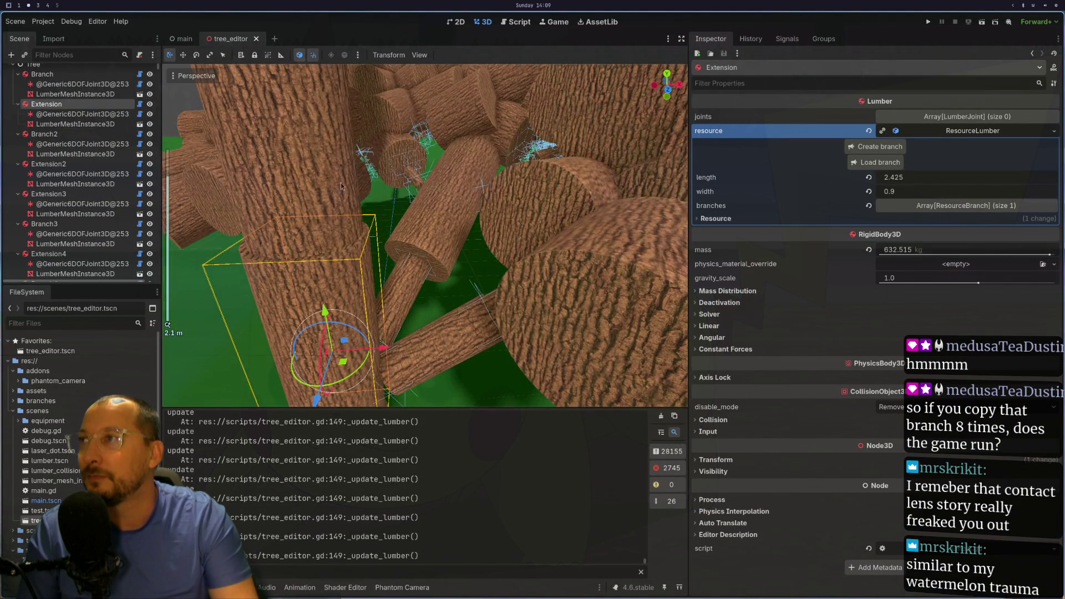
pyautogui.scroll(2, 94, 75)
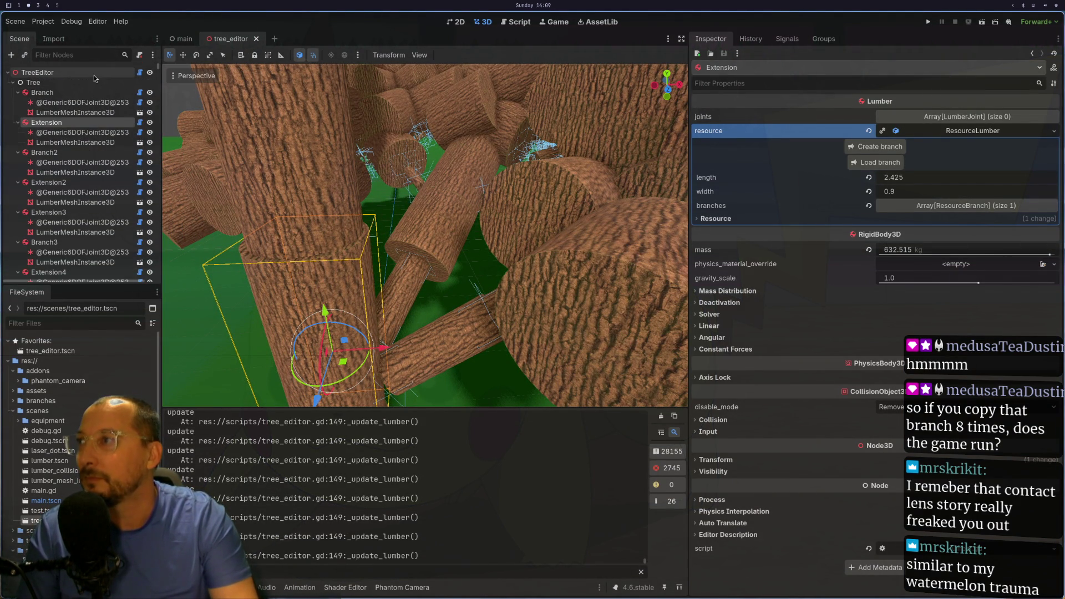
pyautogui.click(94, 76)
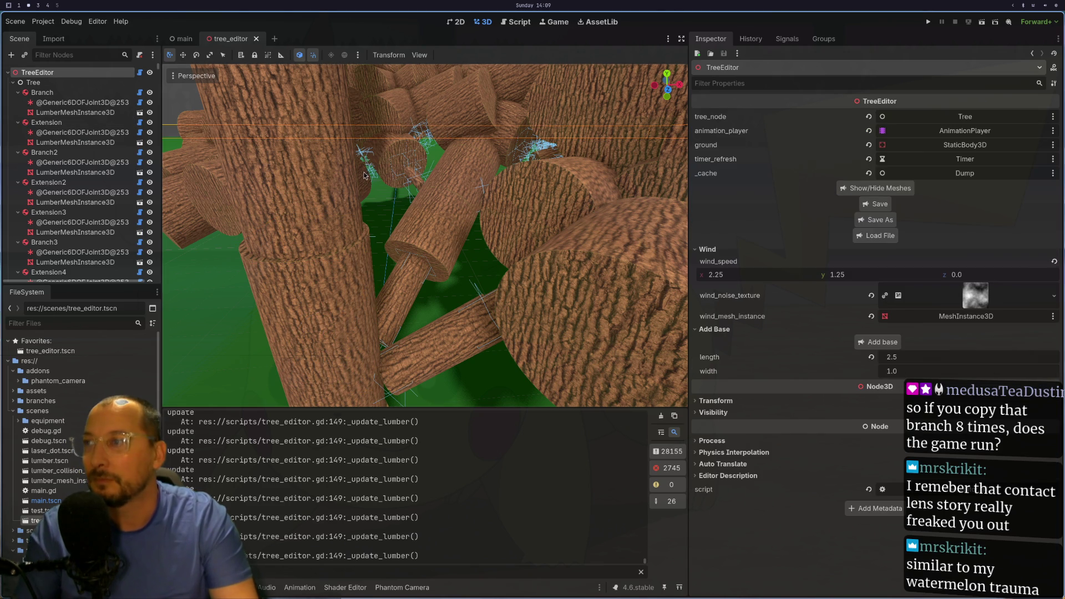
# Step: Review the _delete_lumber function and branches loop in tree_editor.gd in Neovim
pyautogui.press('super+1')
pyautogui.click(451, 435)
pyautogui.scroll(-5, 451, 435)
pyautogui.scroll(-5, 451, 435)
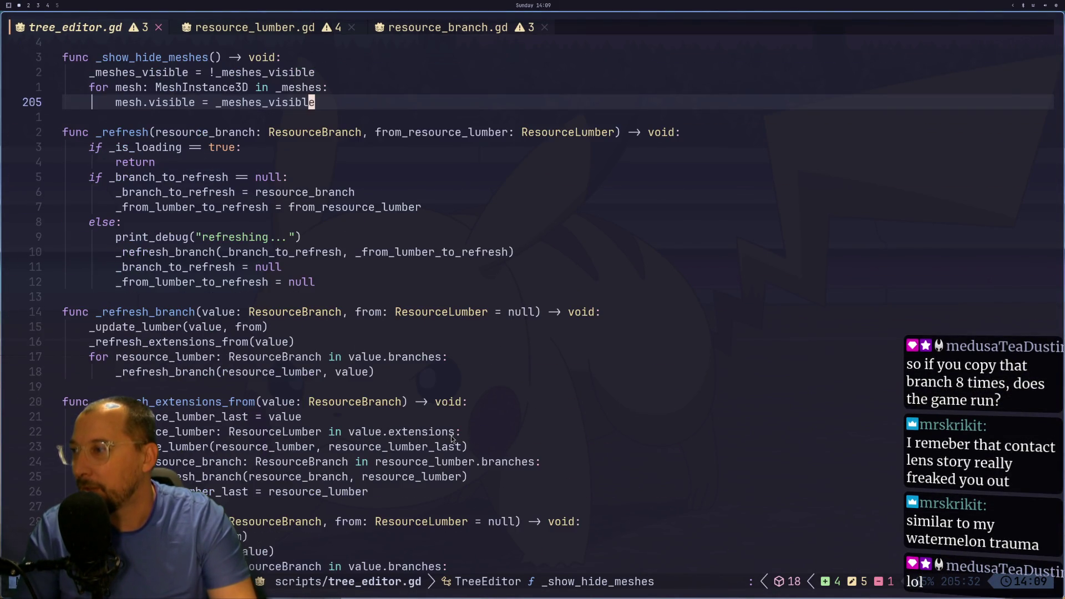
pyautogui.scroll(1, 455, 416)
pyautogui.click(458, 402)
# Step: Close and reopen the tree_editor scene to clear it, then start Load File for a saved tree
pyautogui.press('super+2')
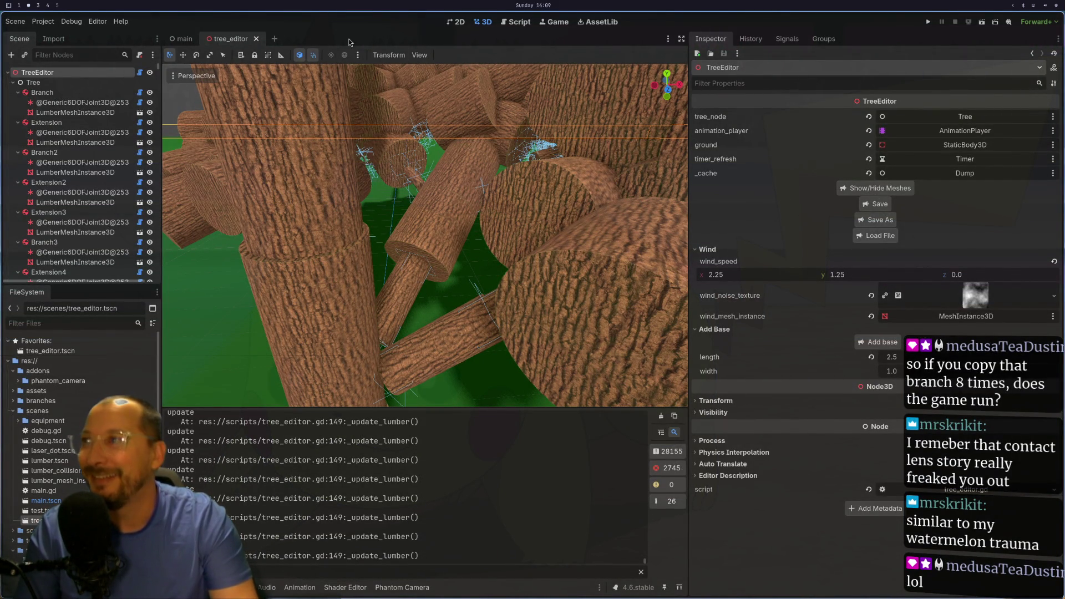
pyautogui.click(255, 39)
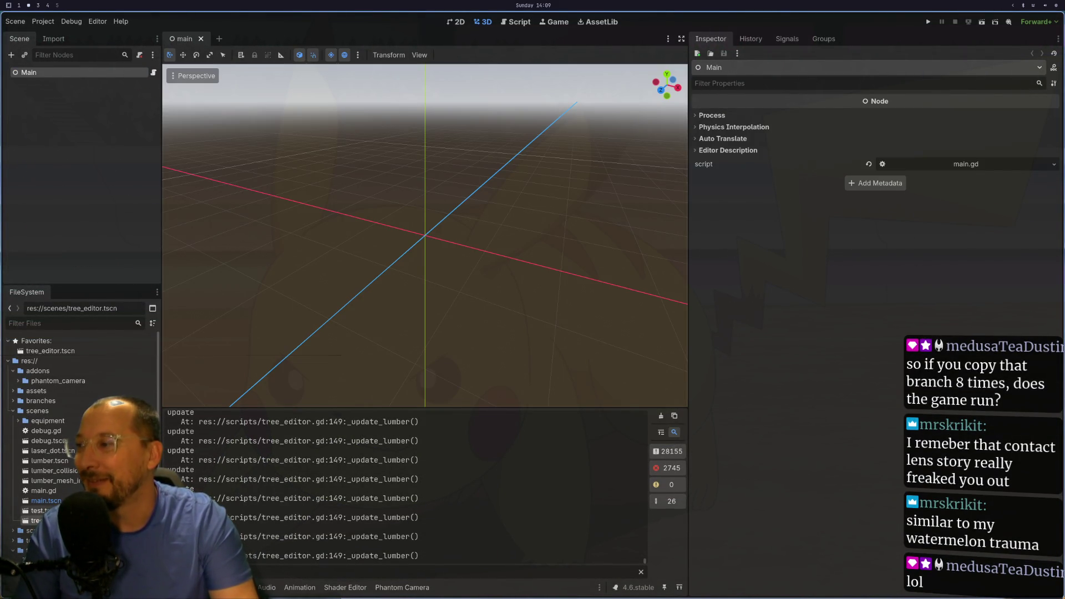
pyautogui.hotkey('ctrl', 'shift', 't')
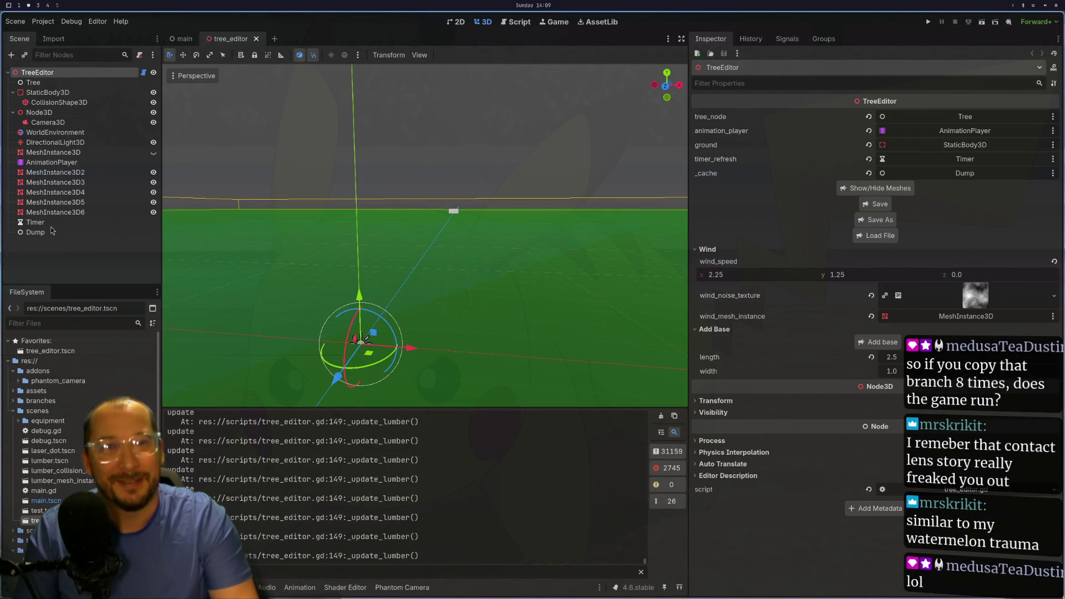
pyautogui.click(875, 237)
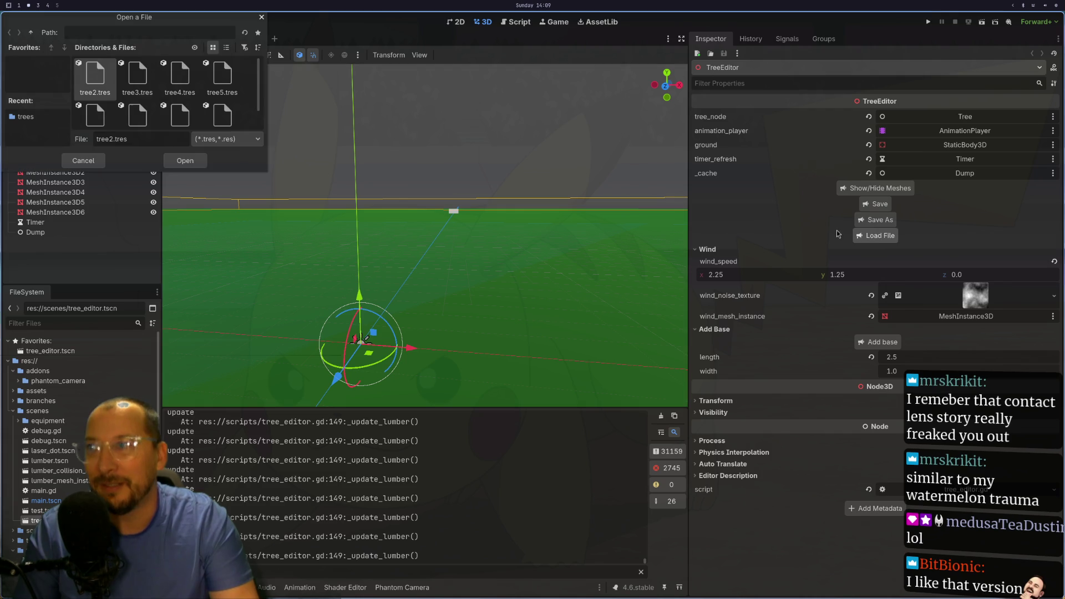
# Step: Open tree8.res, orbit around the rebuilt trunk and branch logs, and select TreeEditor
pyautogui.scroll(-2, 180, 105)
pyautogui.click(179, 100)
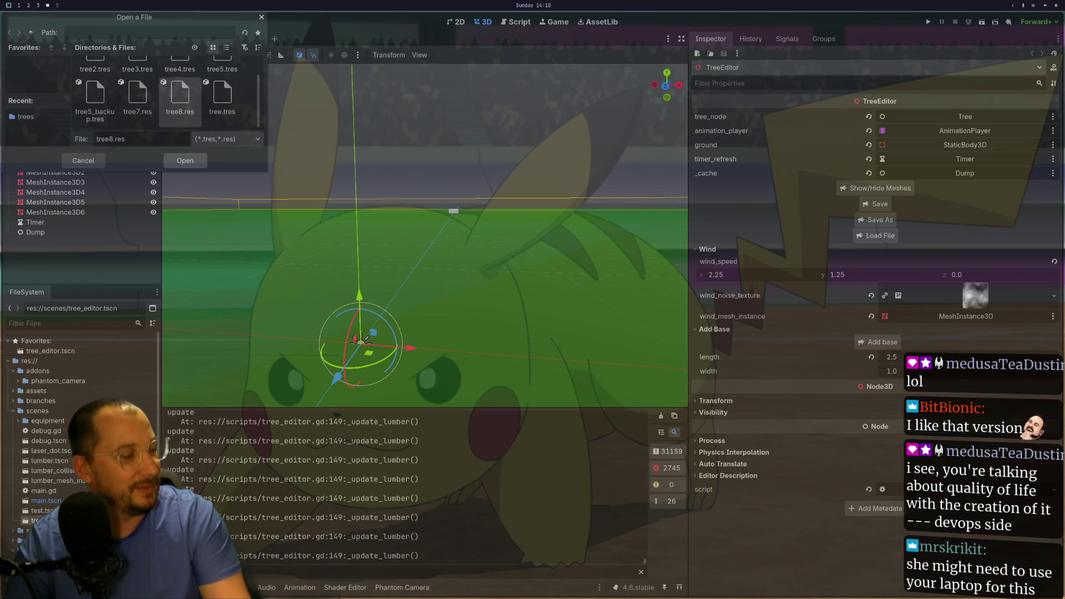
pyautogui.press('Return')
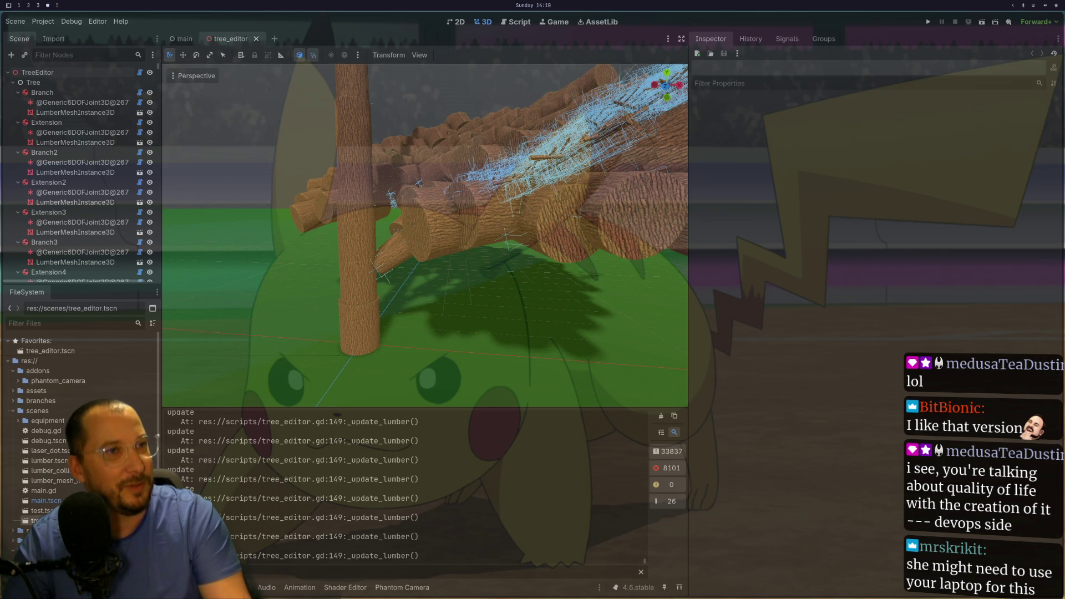
pyautogui.scroll(-3, 426, 169)
pyautogui.moveTo(426, 169); pyautogui.dragTo(469, 211)
pyautogui.click(99, 73)
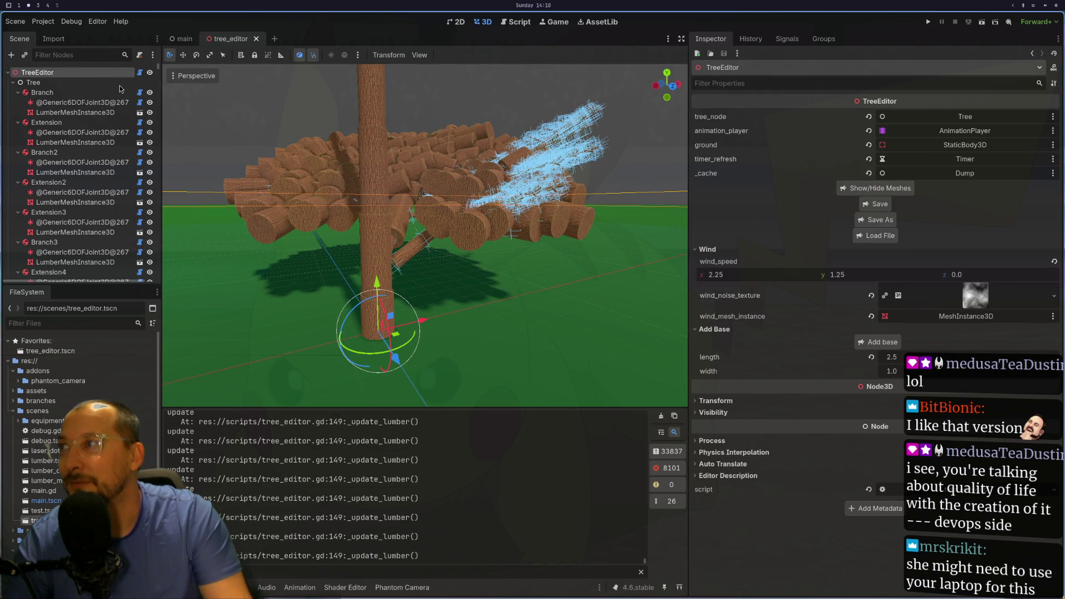
# Step: Reload tree8.res via Load File and orbit in among the regenerated logs
pyautogui.click(875, 235)
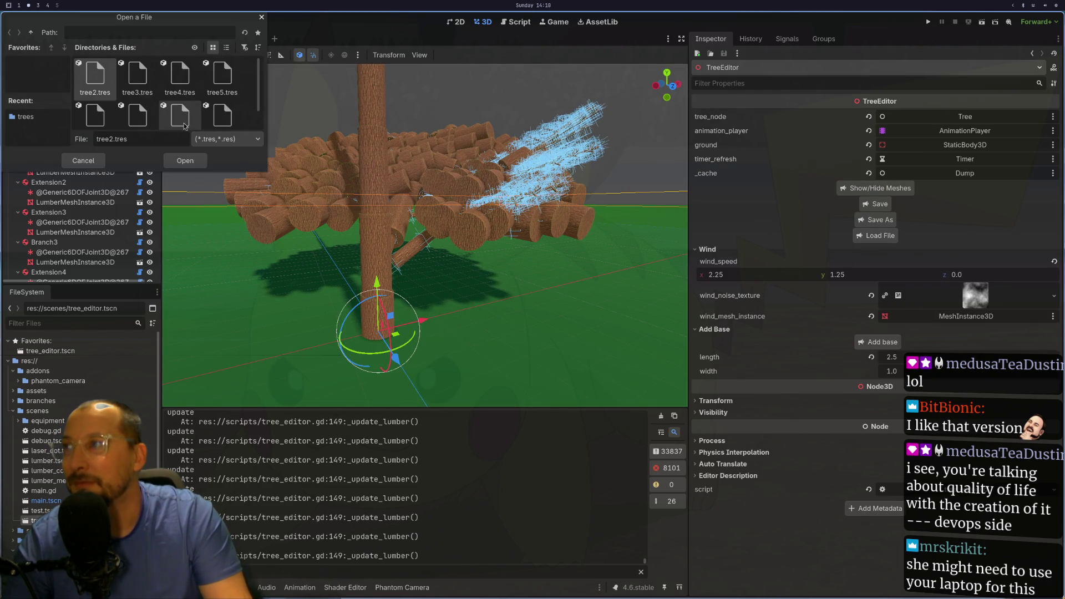
pyautogui.scroll(-2, 189, 117)
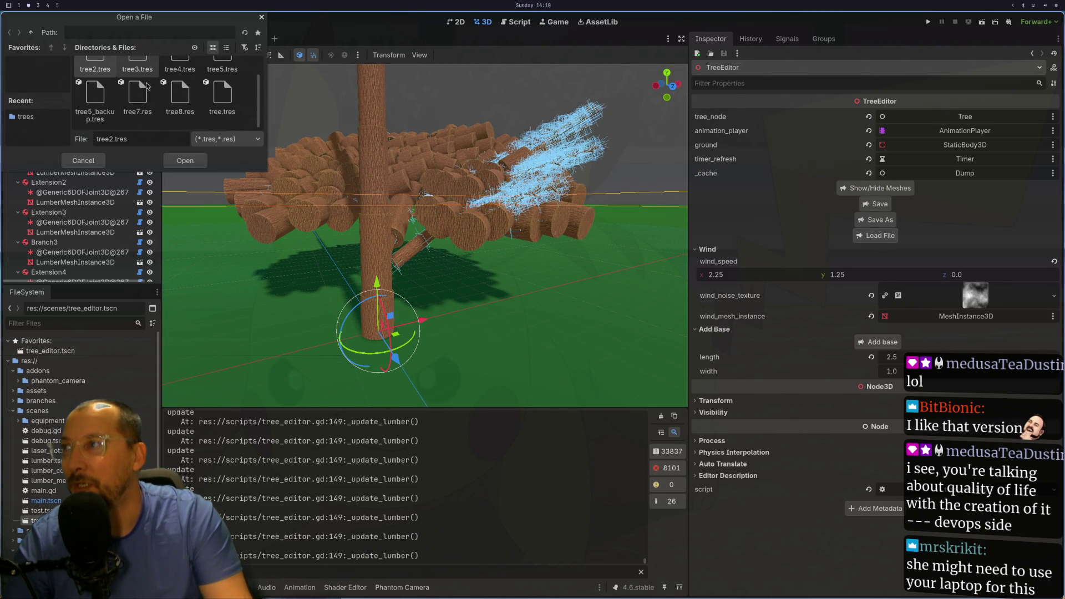
pyautogui.click(191, 106)
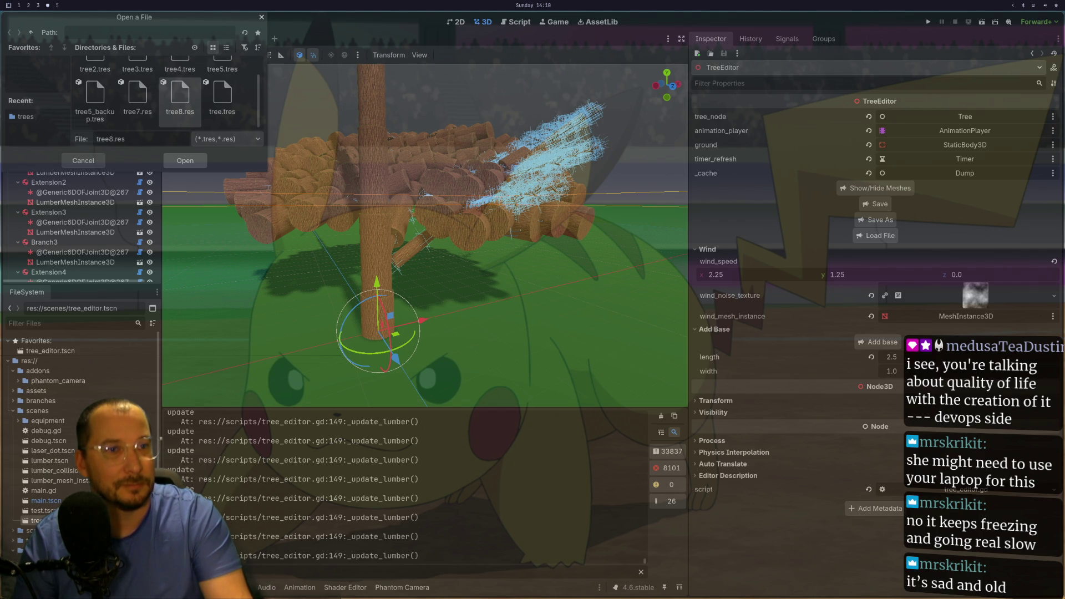
pyautogui.scroll(3, 167, 324)
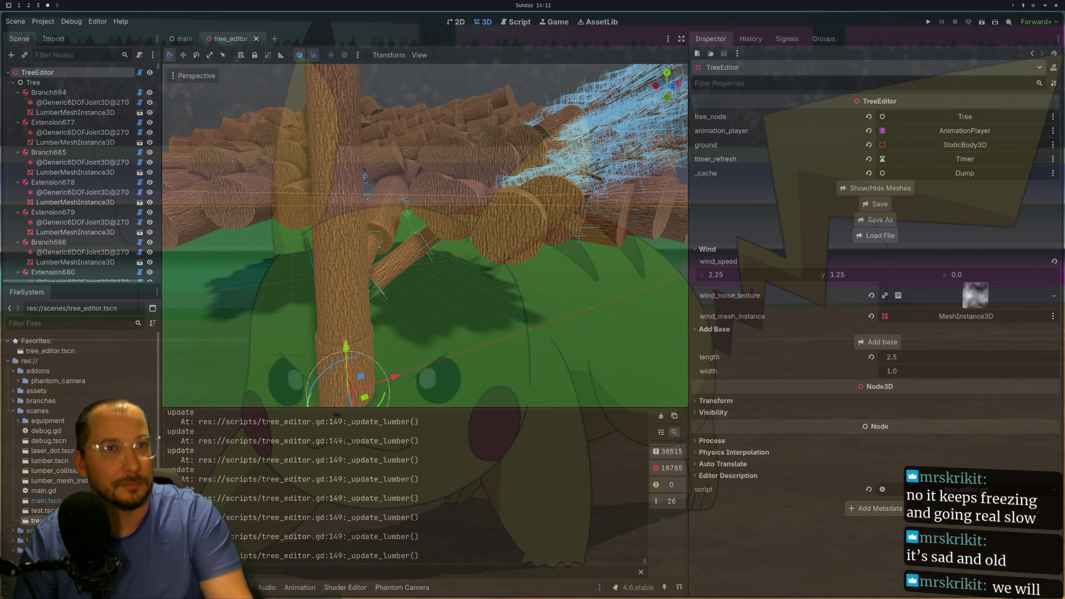
pyautogui.scroll(-2, 392, 224)
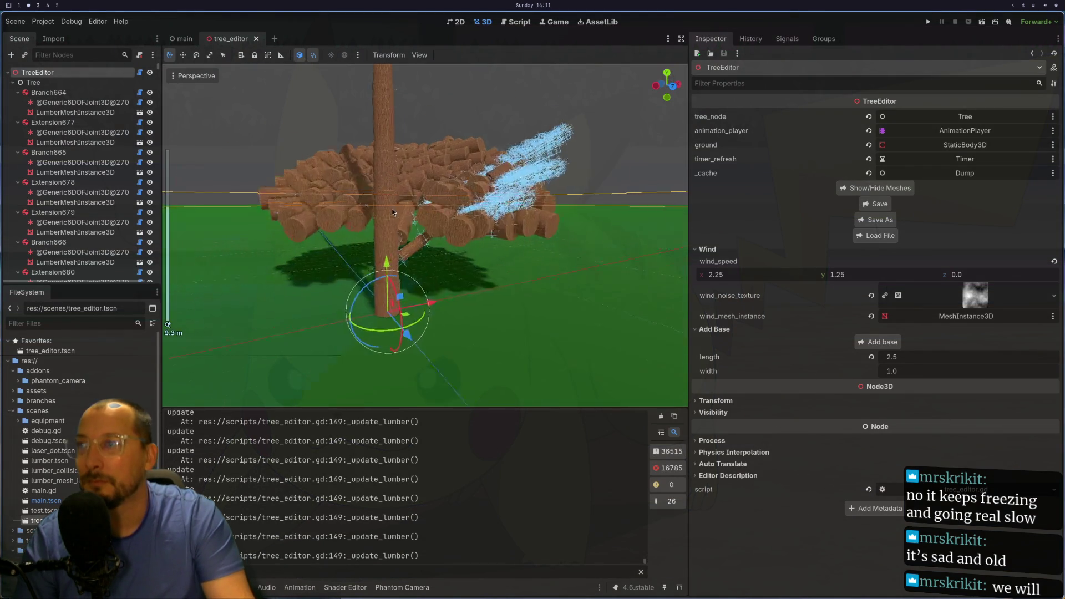
pyautogui.scroll(5, 392, 224)
pyautogui.moveTo(391, 225)
pyautogui.mouseDown()
pyautogui.moveTo(337, 225)
pyautogui.moveTo(361, 191)
pyautogui.moveTo(393, 264)
pyautogui.mouseUp()
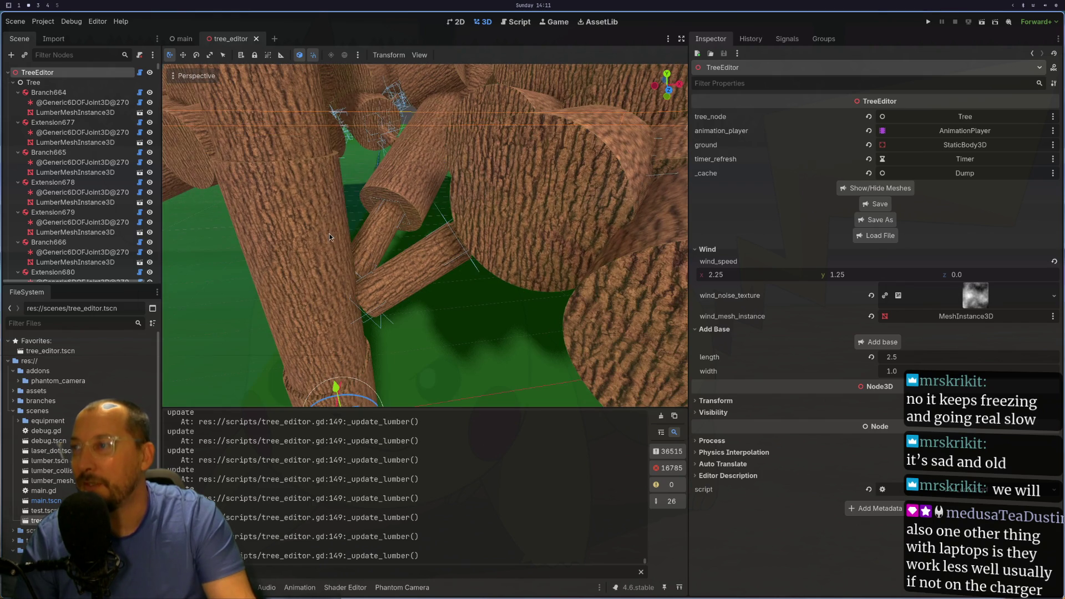
# Step: Delete element 1 from Extension677's ResourceLumber branches array, cutting it from 2 to 1
pyautogui.click(333, 237)
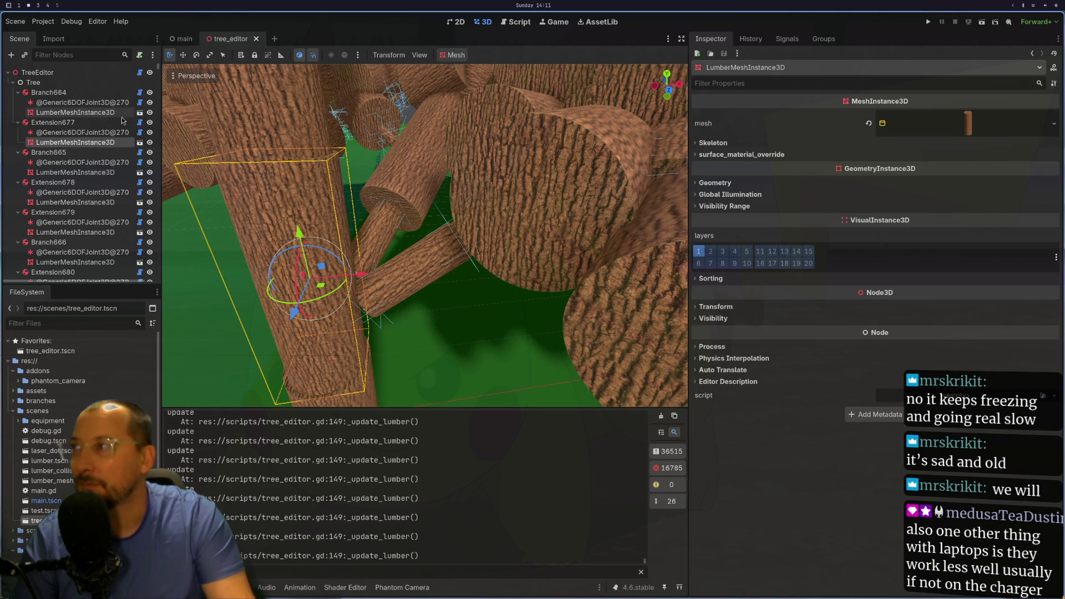
pyautogui.click(90, 123)
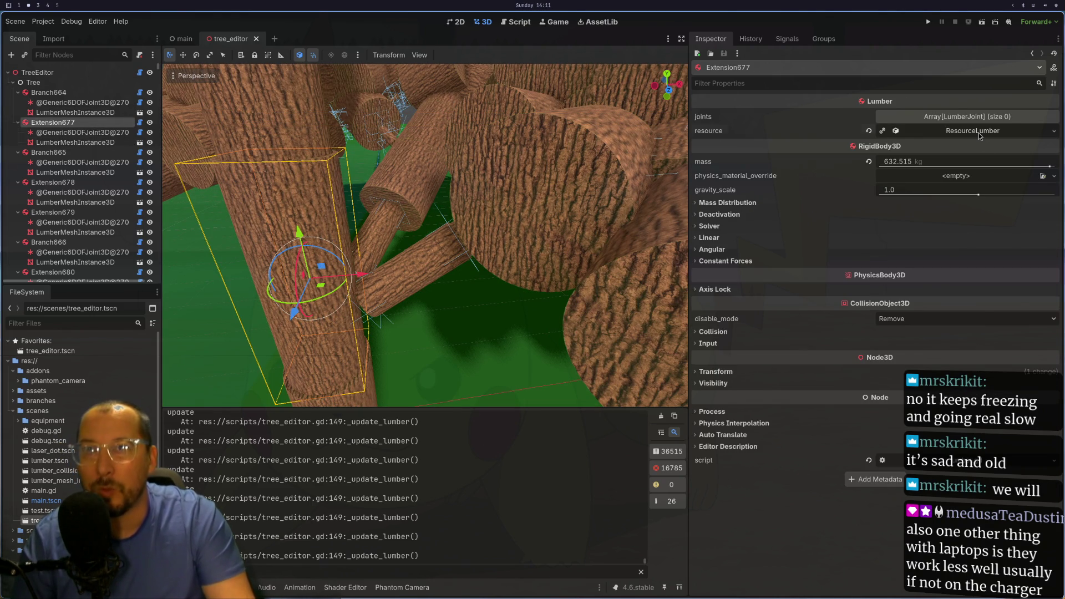
pyautogui.click(980, 133)
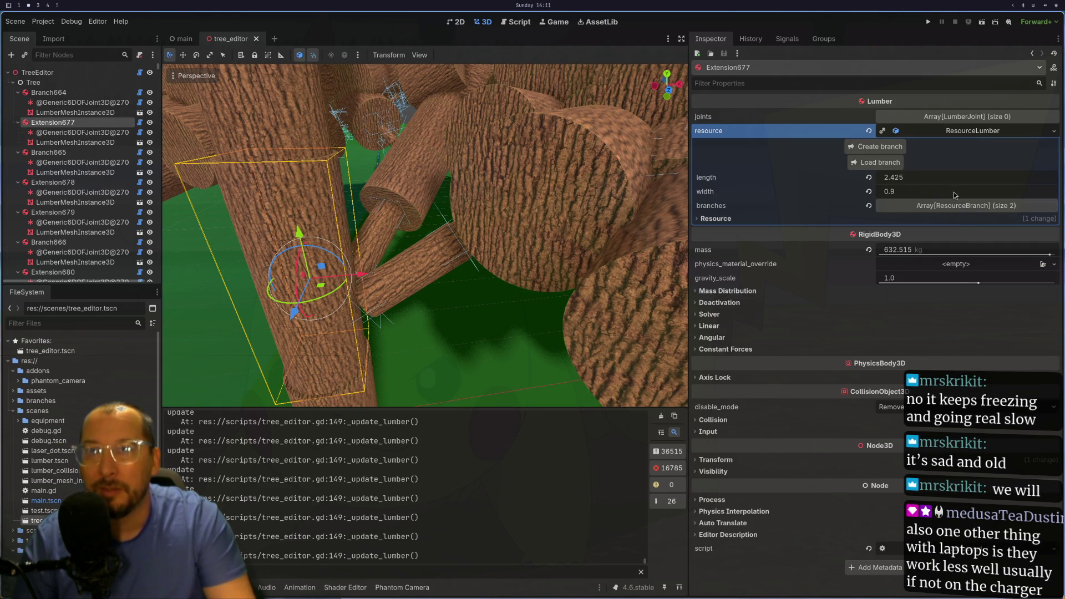
pyautogui.click(948, 209)
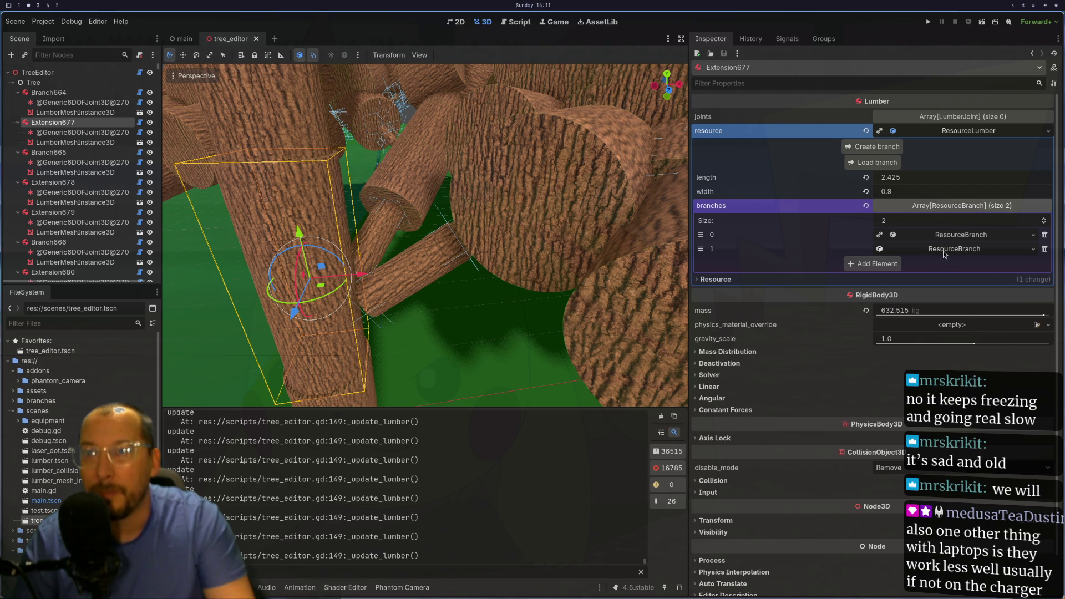
pyautogui.click(951, 236)
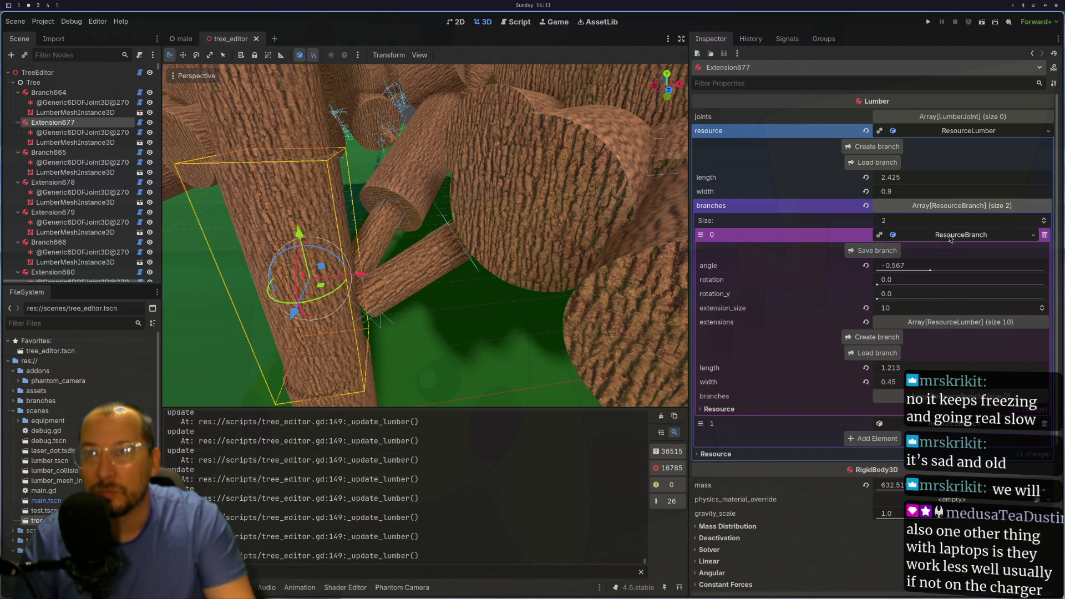
pyautogui.click(951, 235)
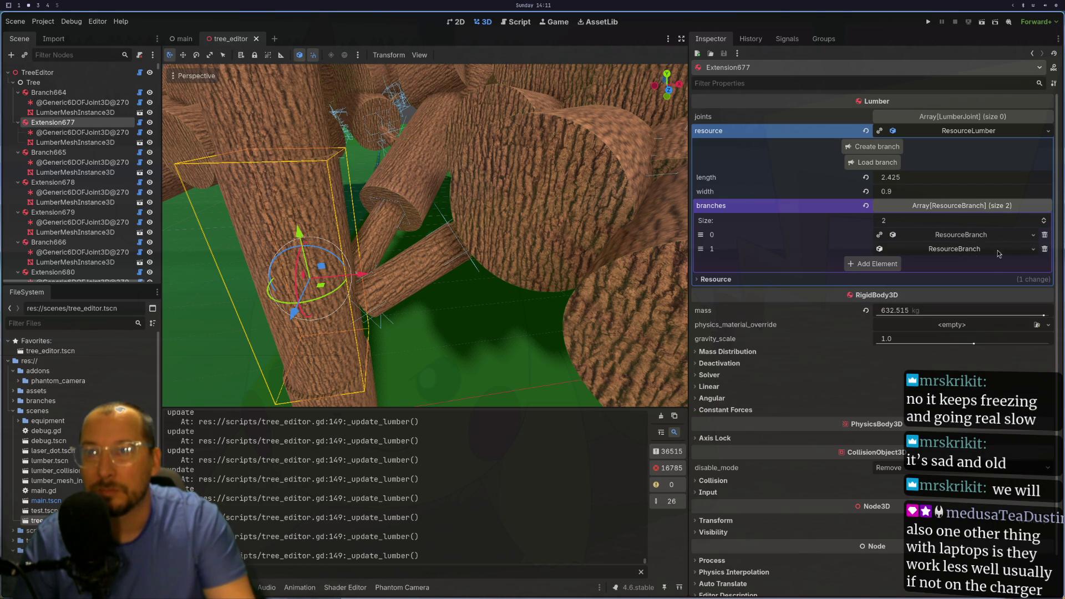
pyautogui.click(1046, 250)
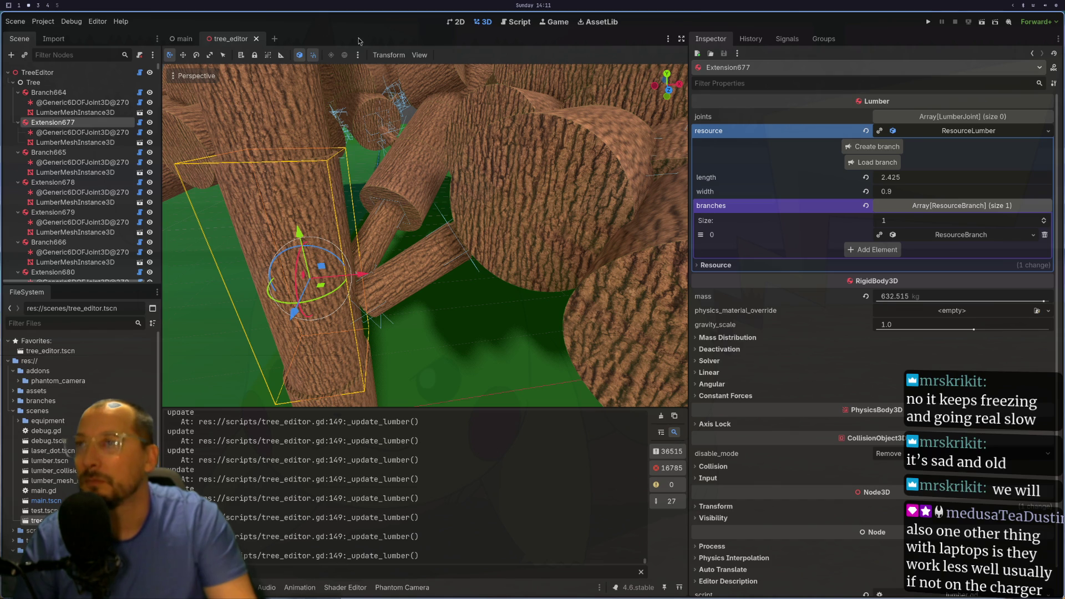
pyautogui.click(93, 73)
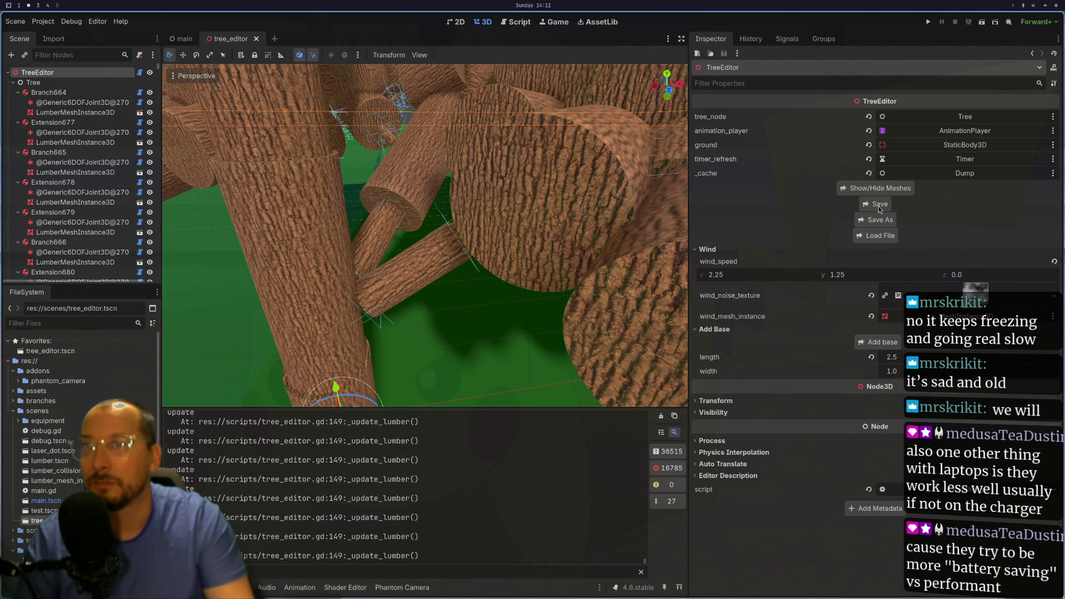
# Step: Reopen the tree_editor scene fresh and load tree8.res into it
pyautogui.click(256, 39)
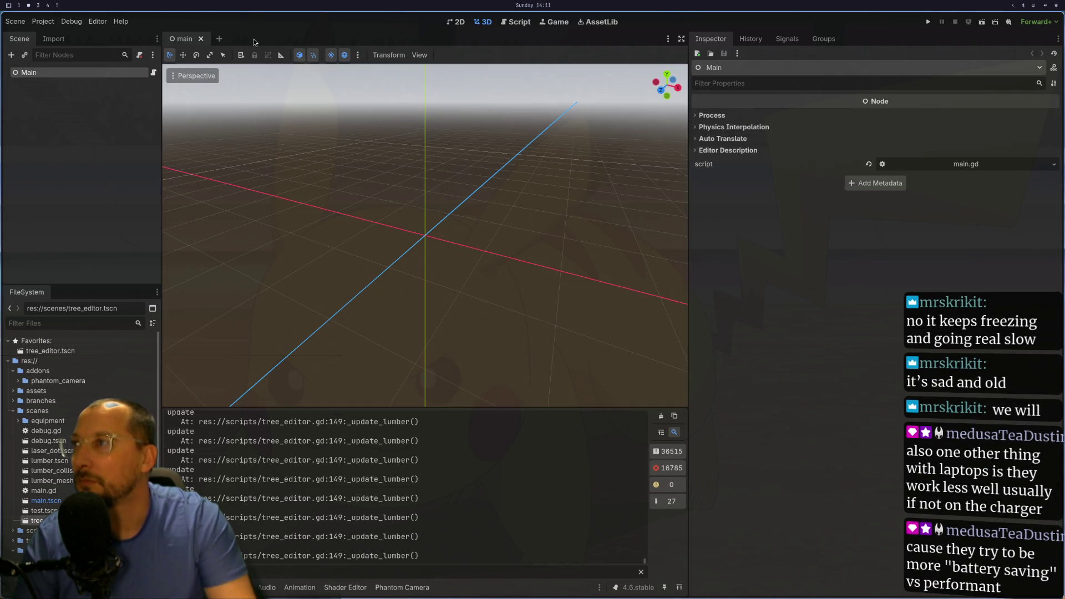
pyautogui.hotkey('ctrl', 'shift', 't')
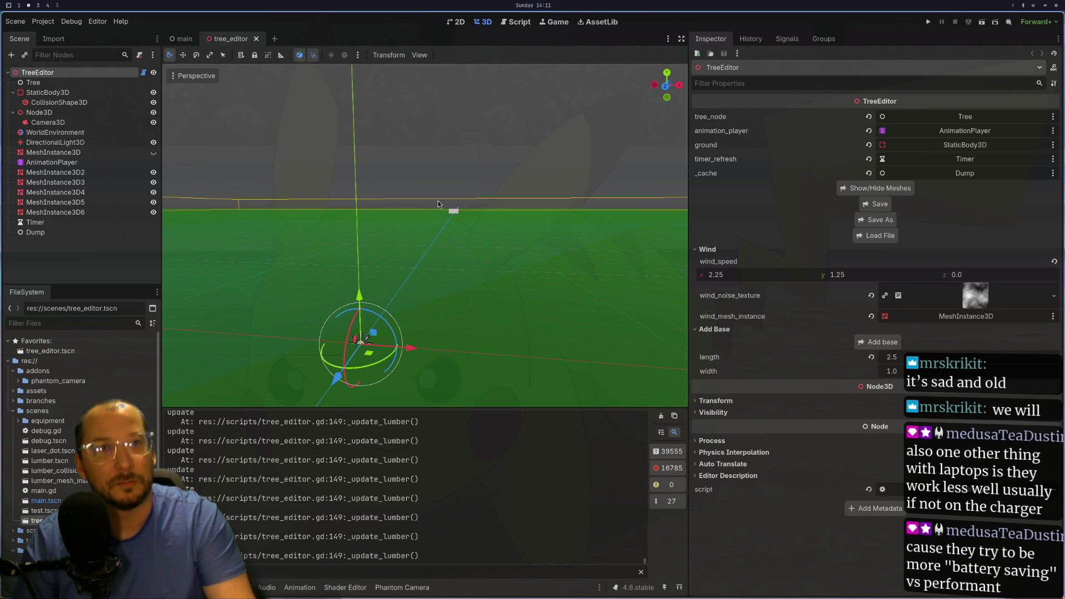
pyautogui.click(875, 236)
pyautogui.click(188, 89)
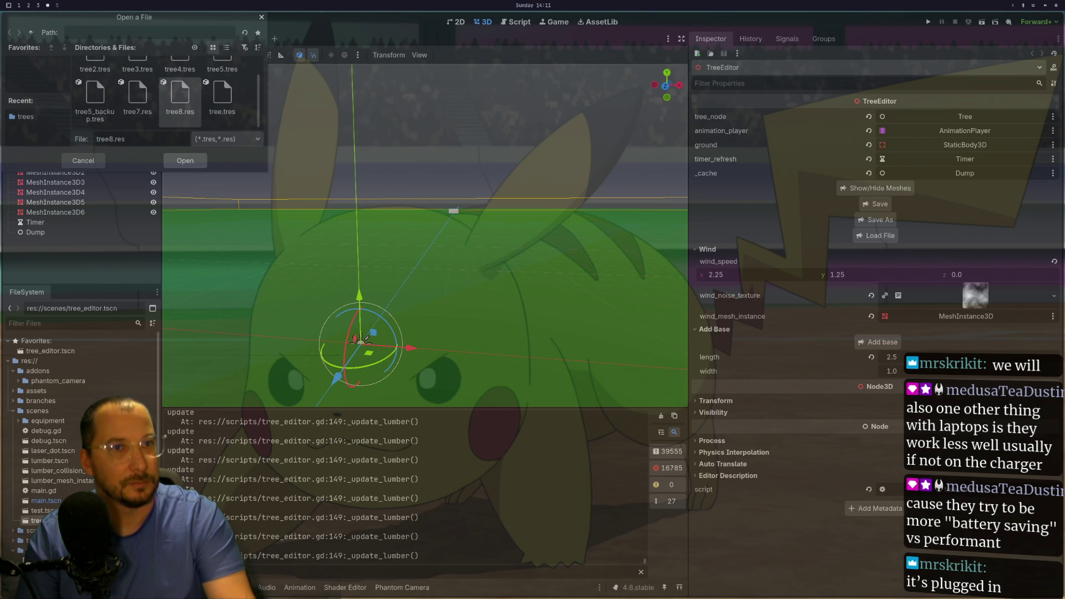
pyautogui.press('Return')
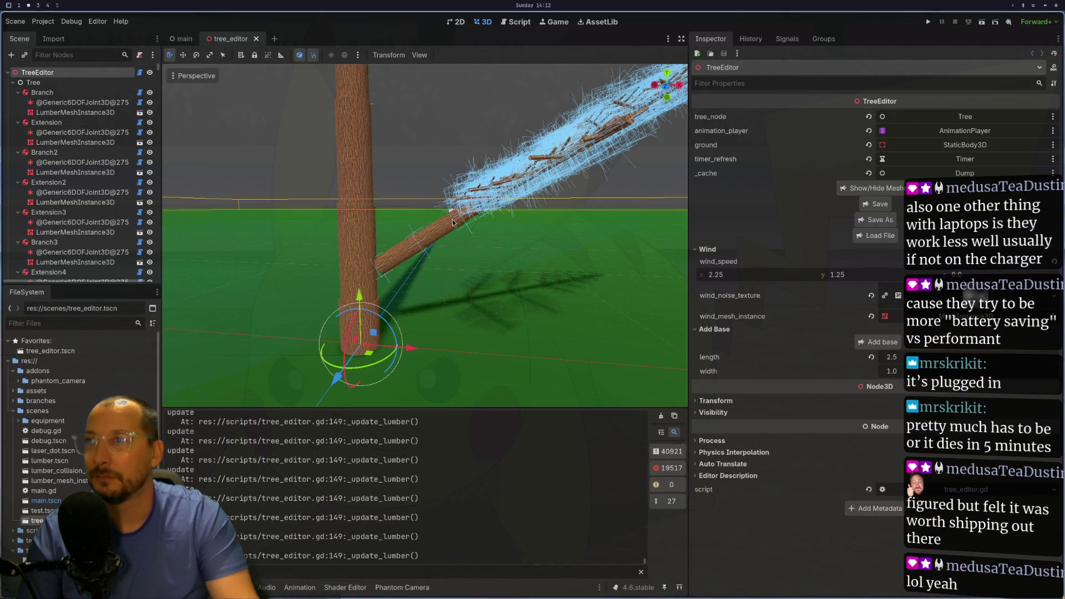
# Step: Select the Extension log and choose branch_with_no_insides.tres through its lumber resource's Load branch
pyautogui.scroll(5, 407, 324)
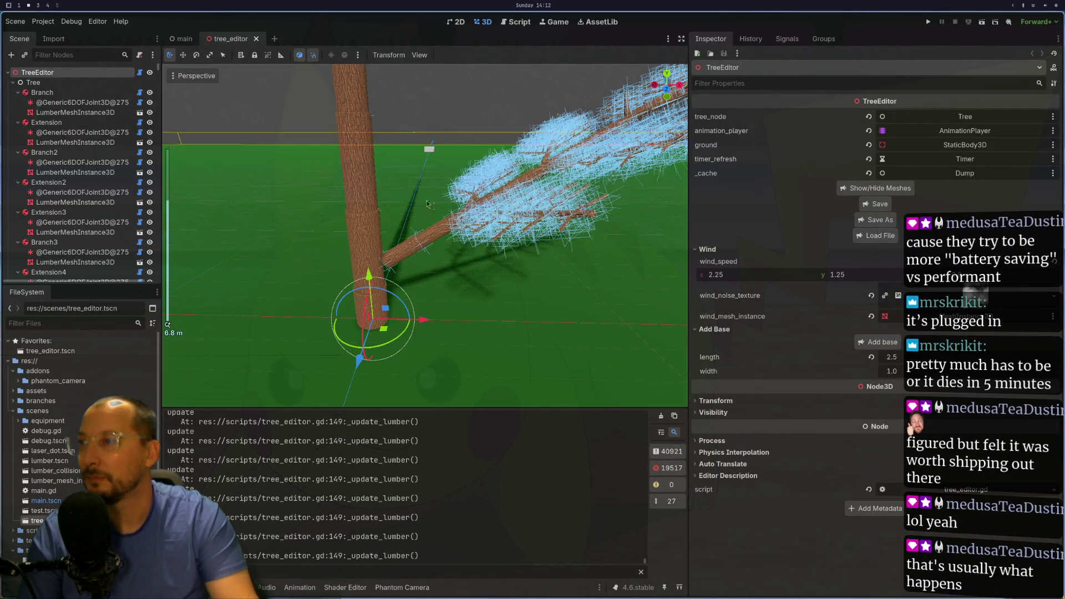
pyautogui.click(407, 225)
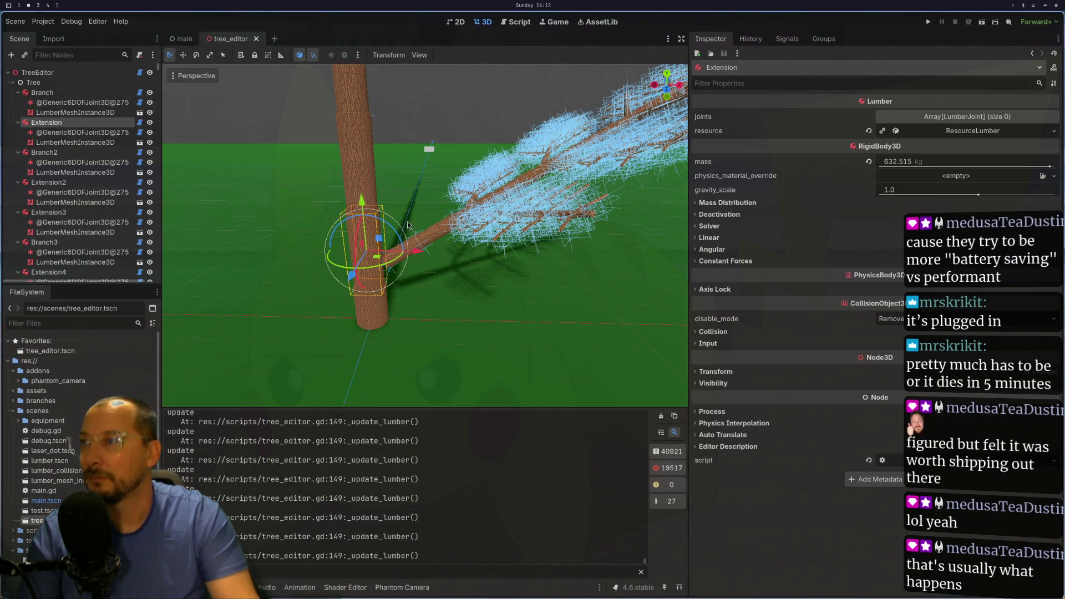
pyautogui.click(940, 132)
pyautogui.click(874, 162)
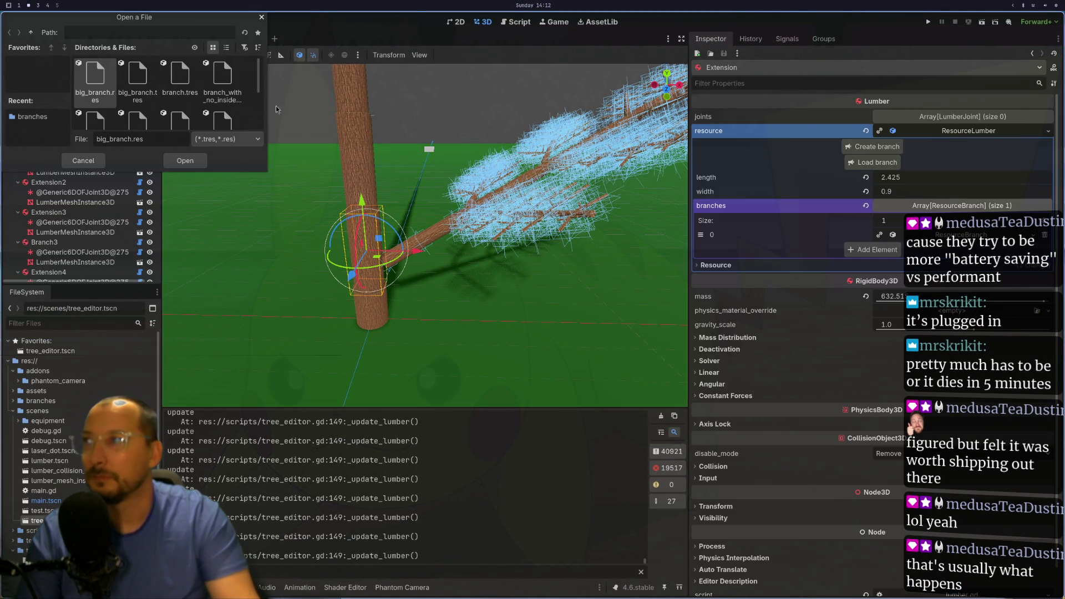
pyautogui.click(213, 82)
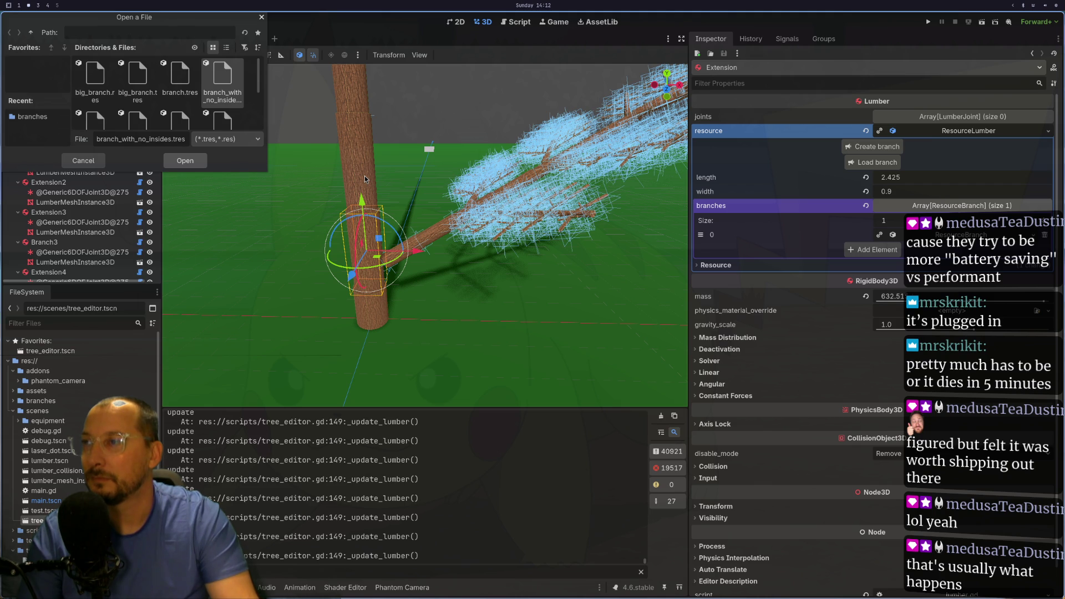
pyautogui.press('super+1')
# Step: In resource_lumber.gd, uncomment the length_changed and width_changed signal emits
pyautogui.hotkey('shift', 'l')
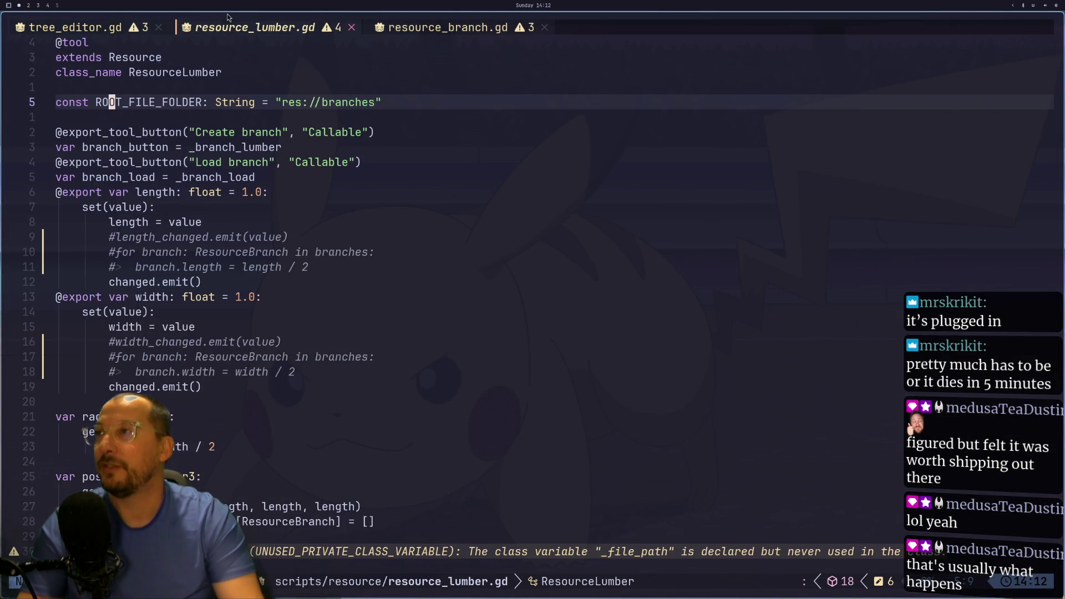
pyautogui.press('5')
pyautogui.press('j')
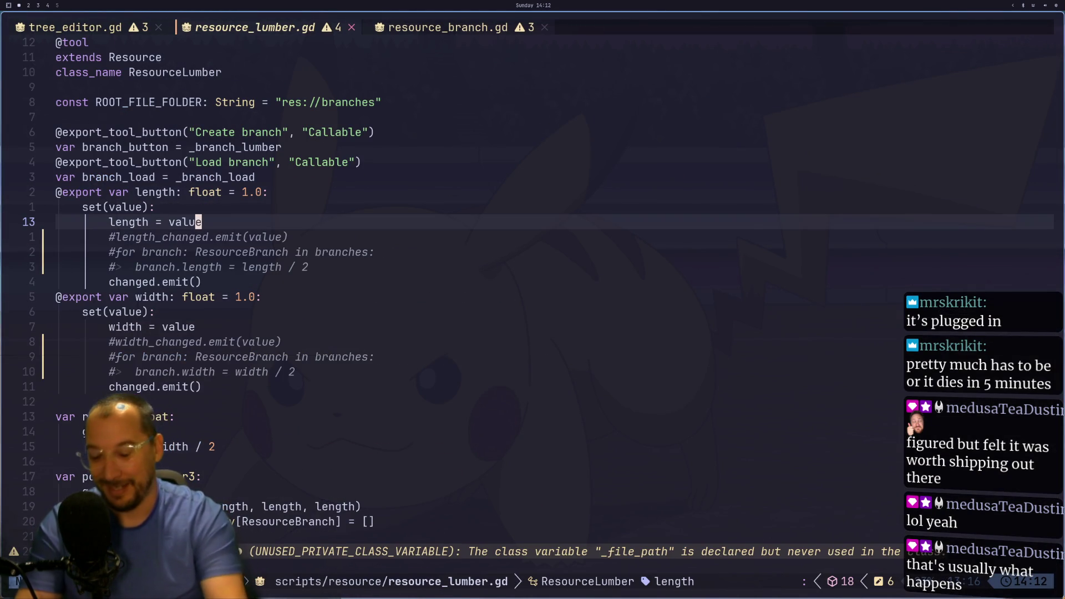
pyautogui.press('j')
pyautogui.hotkey('ctrl', 'c')
pyautogui.press('7')
pyautogui.press('j')
# Step: Uncomment the branch-resizing for loops in the width and length setters and save the file
pyautogui.hotkey('ctrl', 'c')
pyautogui.press('j')
pyautogui.press('j')
pyautogui.hotkey('ctrl', 'c')
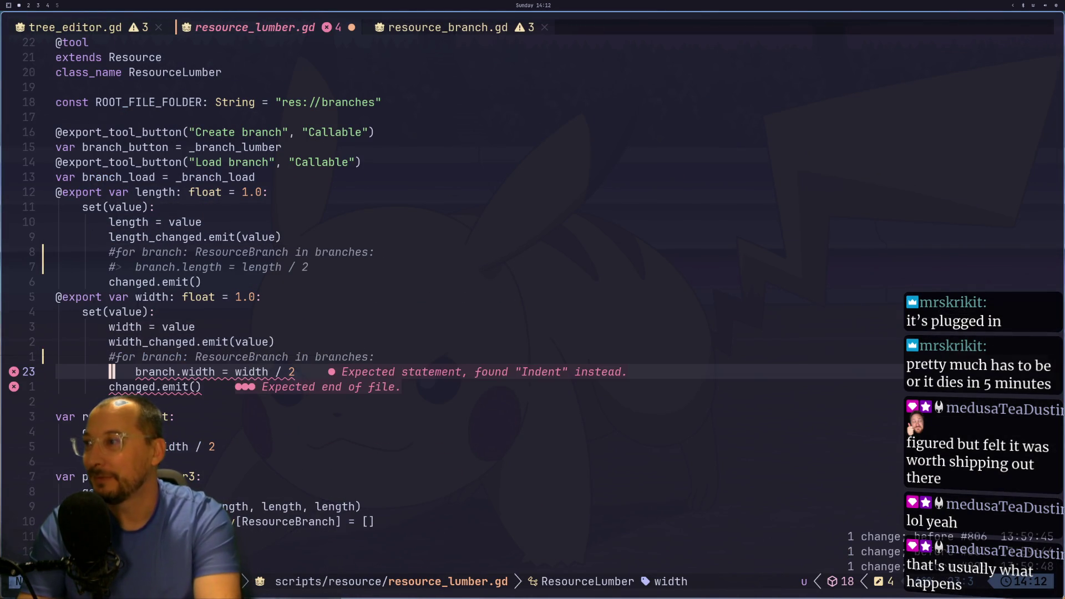
pyautogui.press('k')
pyautogui.hotkey('ctrl', 'c')
pyautogui.press('6')
pyautogui.press('k')
pyautogui.hotkey('ctrl', 'c')
pyautogui.press('k')
pyautogui.hotkey('ctrl', 'c')
pyautogui.hotkey('ctrl', 's')
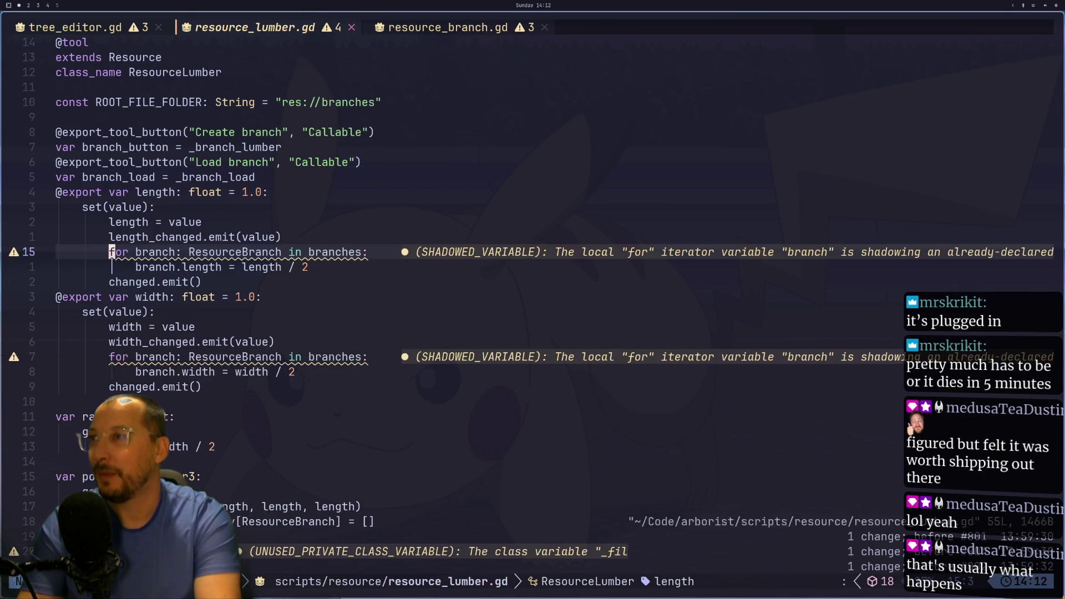
pyautogui.press('super+4')
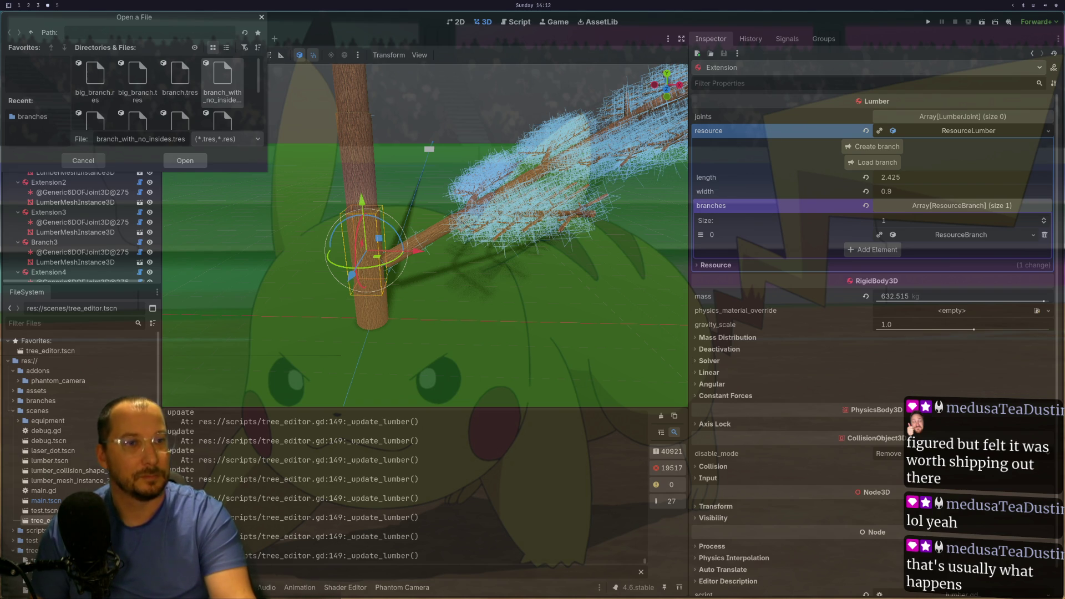
# Step: Apply branch_with_no_insides.tres to the Extension log and select TreeEditor
pyautogui.press('Return')
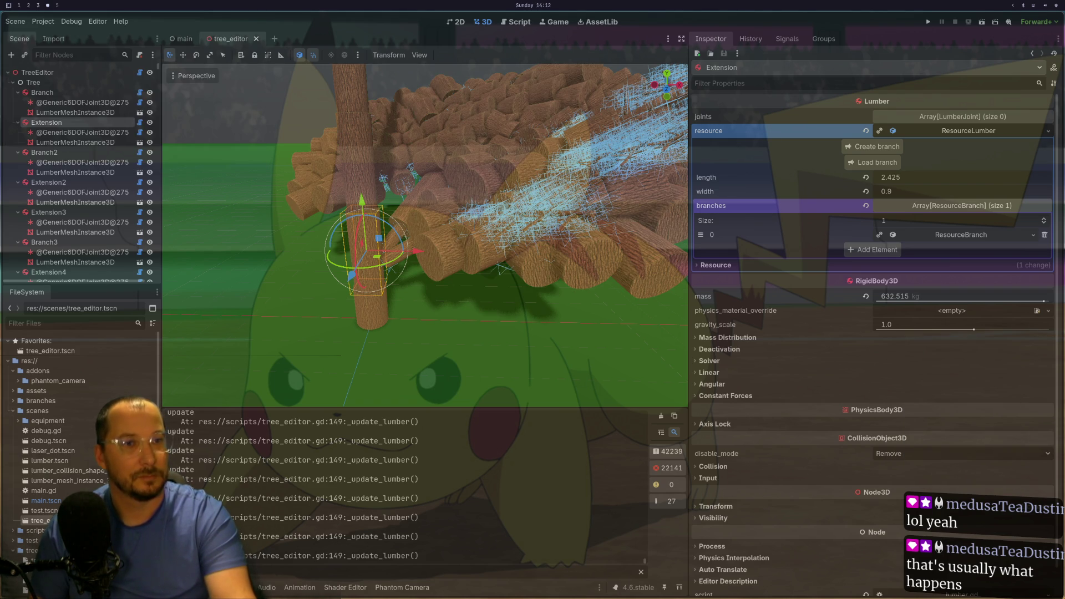
pyautogui.scroll(-3, 285, 104)
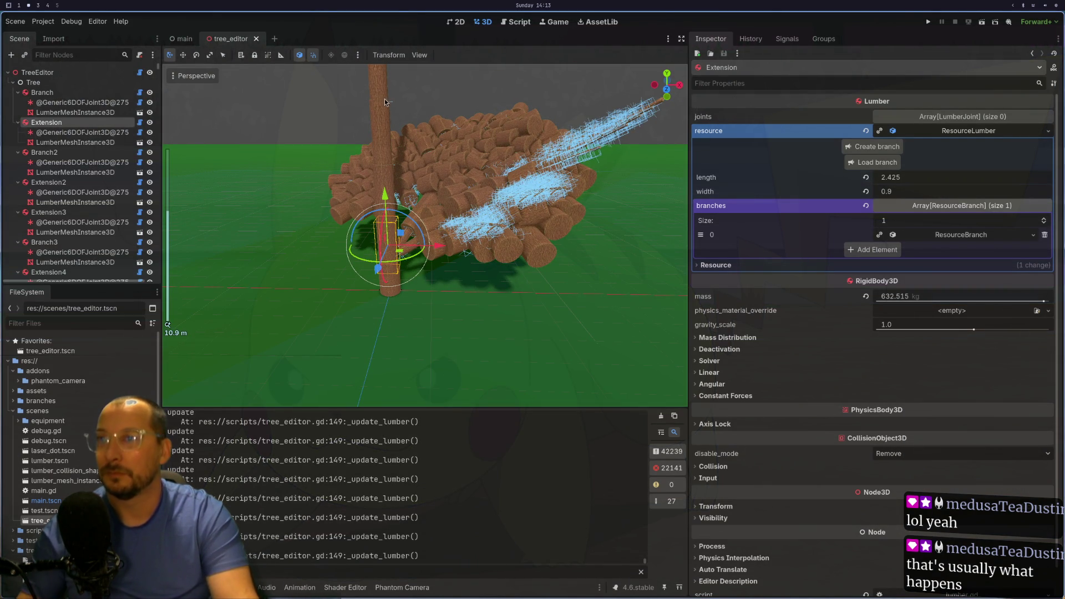
pyautogui.click(37, 72)
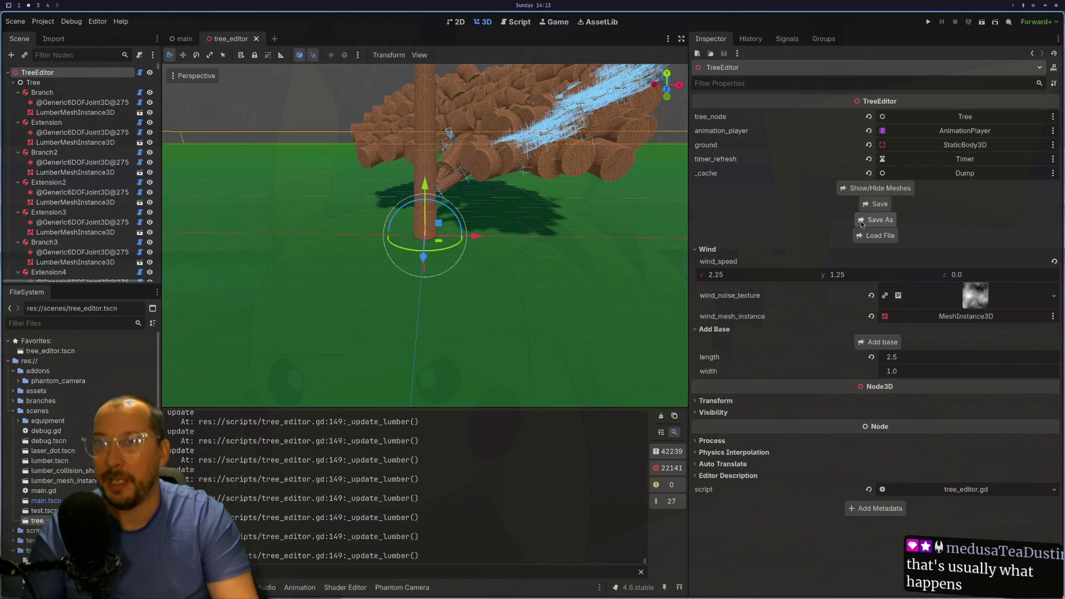
# Step: Reopen the tree_editor scene and load tree8.res again
pyautogui.click(256, 38)
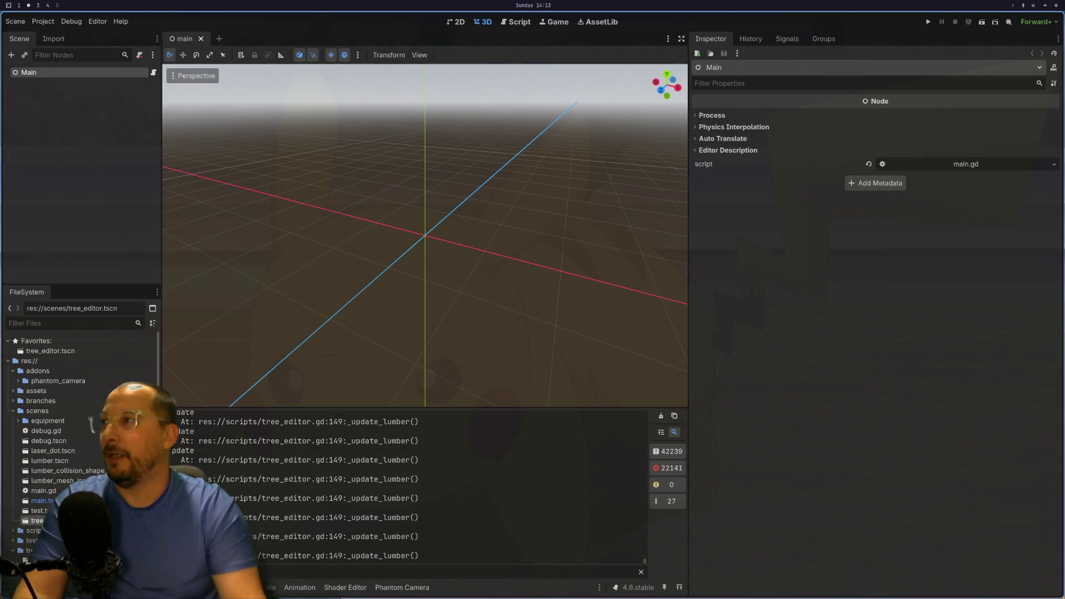
pyautogui.hotkey('ctrl', 'shift', 't')
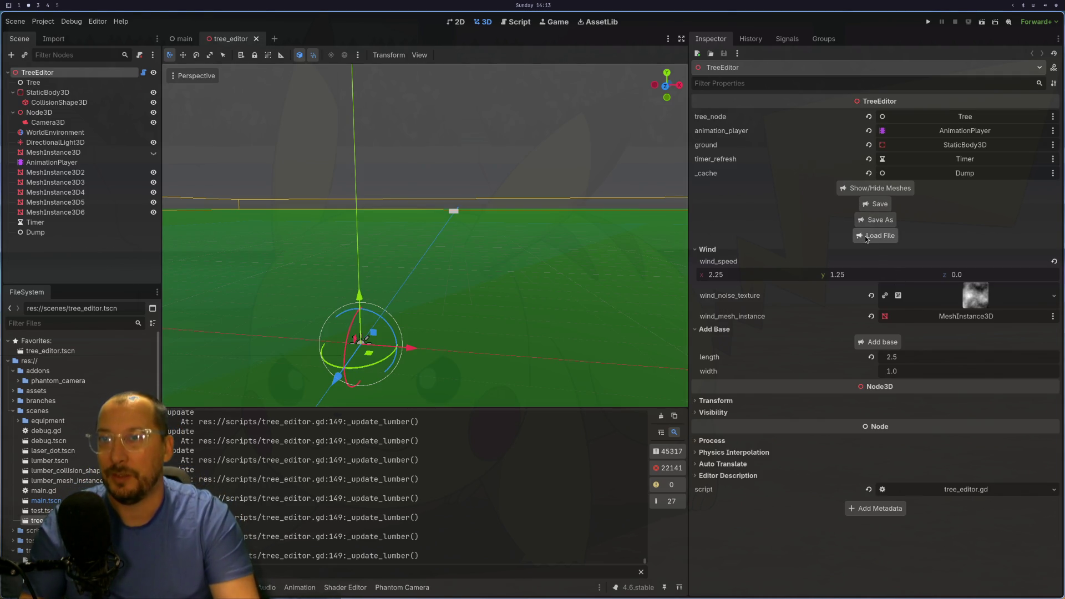
pyautogui.click(866, 236)
pyautogui.click(180, 97)
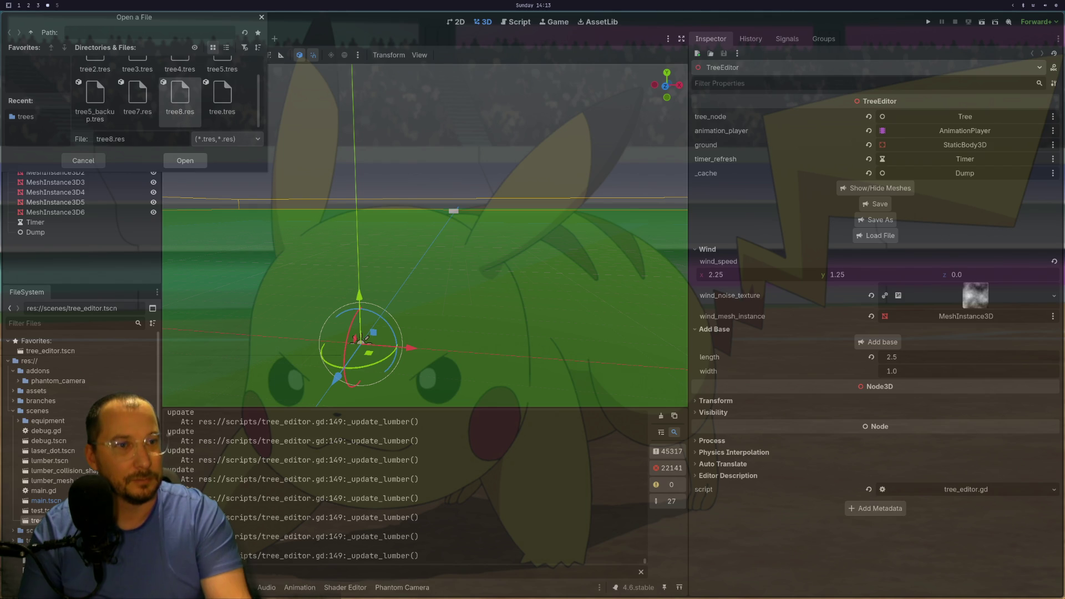
pyautogui.press('Return')
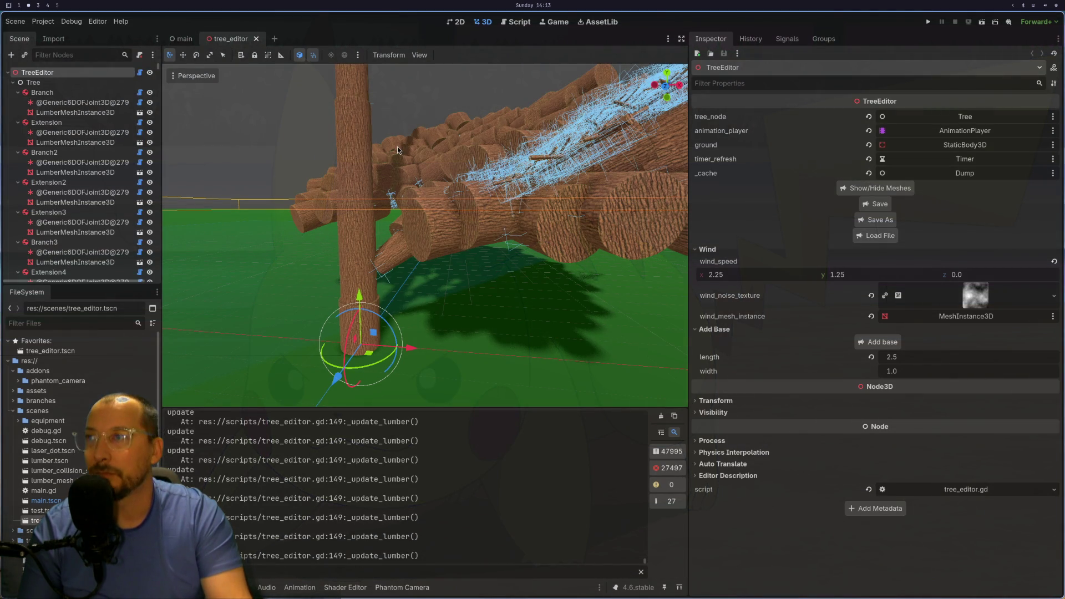
# Step: Orbit the tree and inspect Branch333's branch resource settings
pyautogui.moveTo(397, 146)
pyautogui.mouseDown()
pyautogui.moveTo(519, 240)
pyautogui.moveTo(530, 310)
pyautogui.mouseUp()
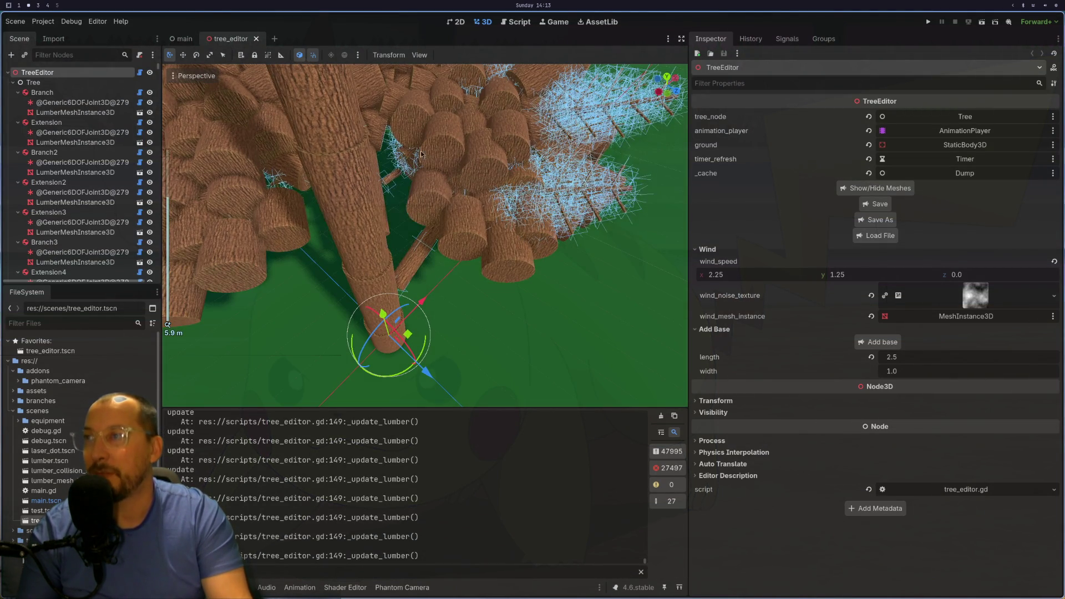
pyautogui.press('super+1')
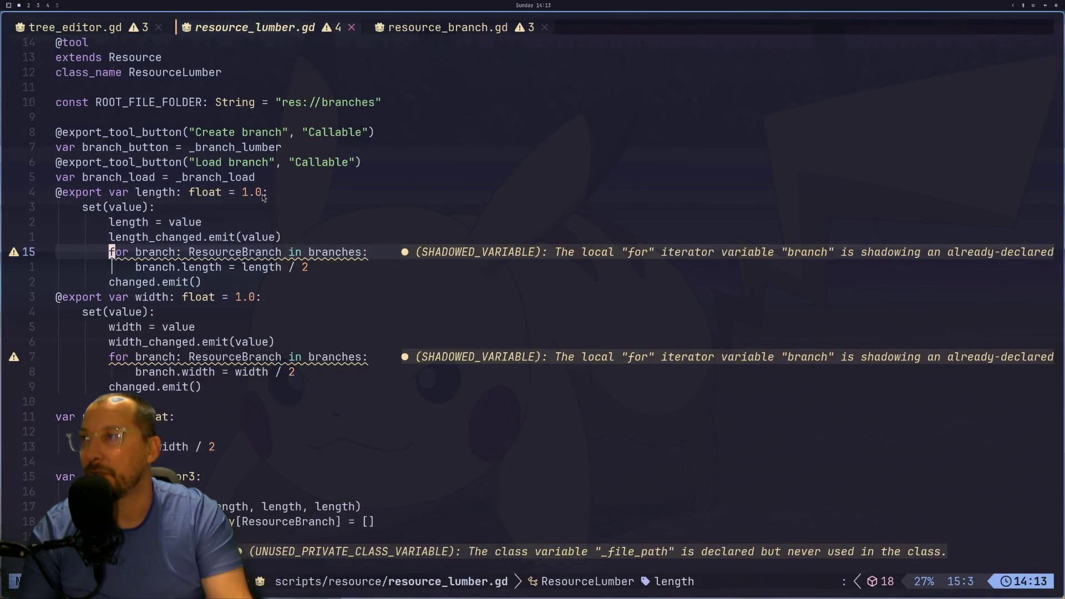
pyautogui.press('super+2')
pyautogui.moveTo(469, 278)
pyautogui.mouseDown()
pyautogui.moveTo(174, 231)
pyautogui.moveTo(334, 216)
pyautogui.mouseUp()
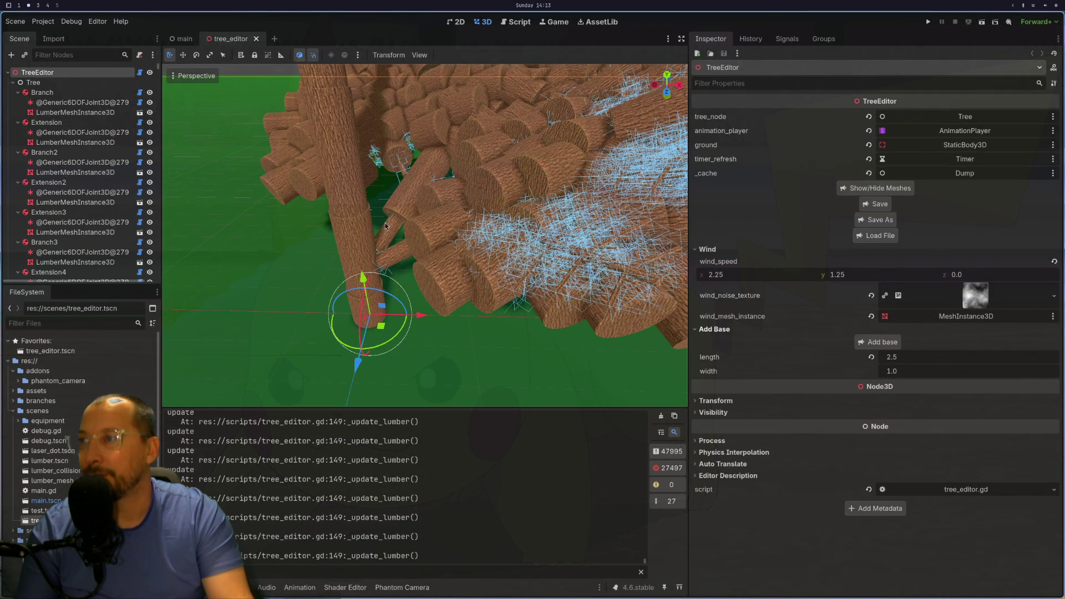
pyautogui.click(388, 228)
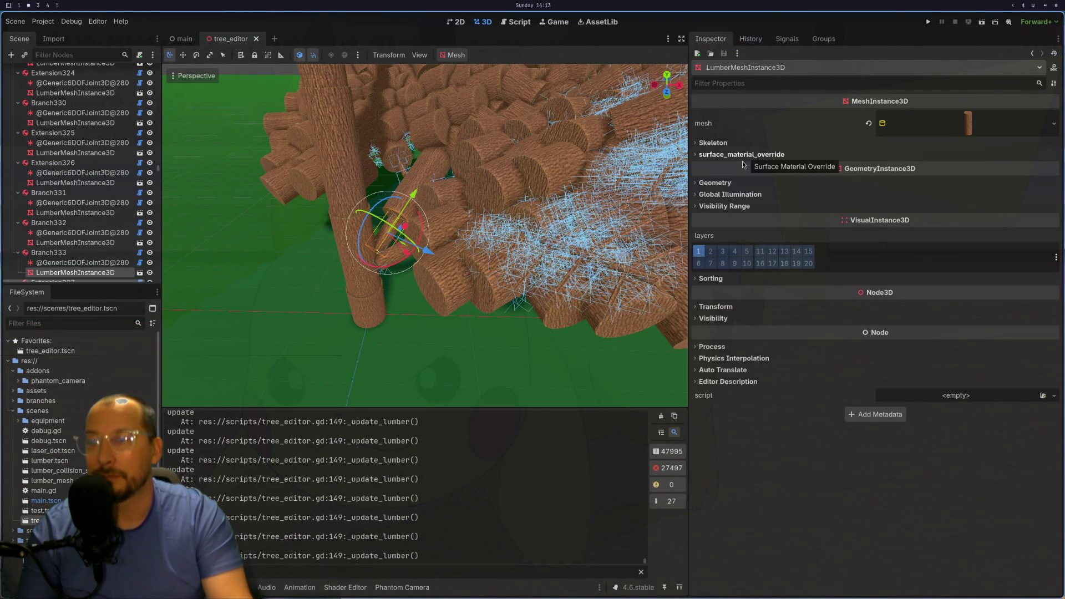
pyautogui.click(49, 253)
pyautogui.click(999, 132)
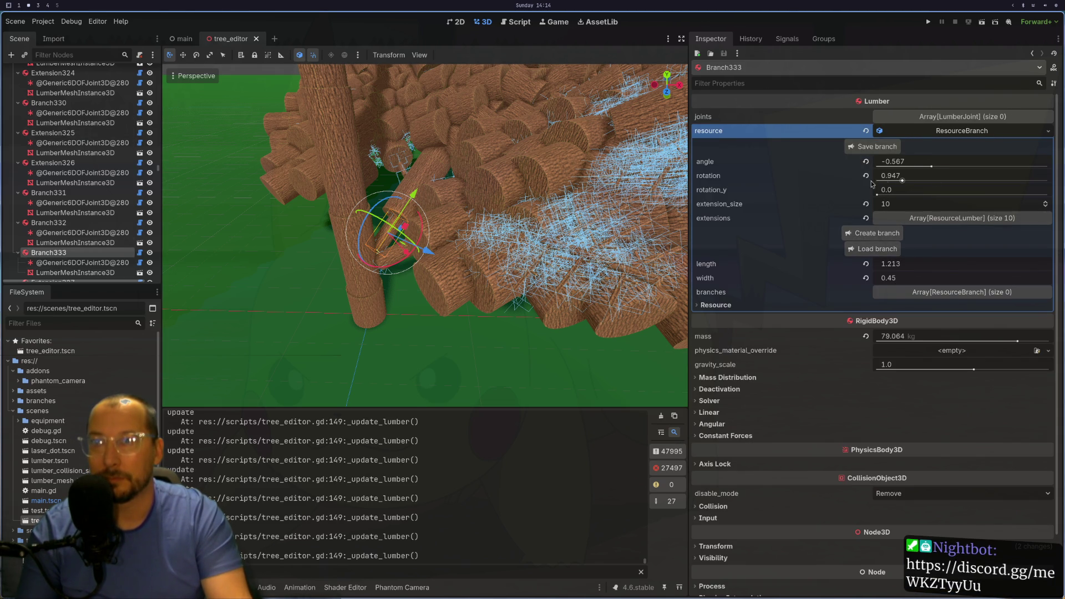
# Step: Delete branches element 1 from the Extension log's lumber, then close the tree_editor scene
pyautogui.click(337, 237)
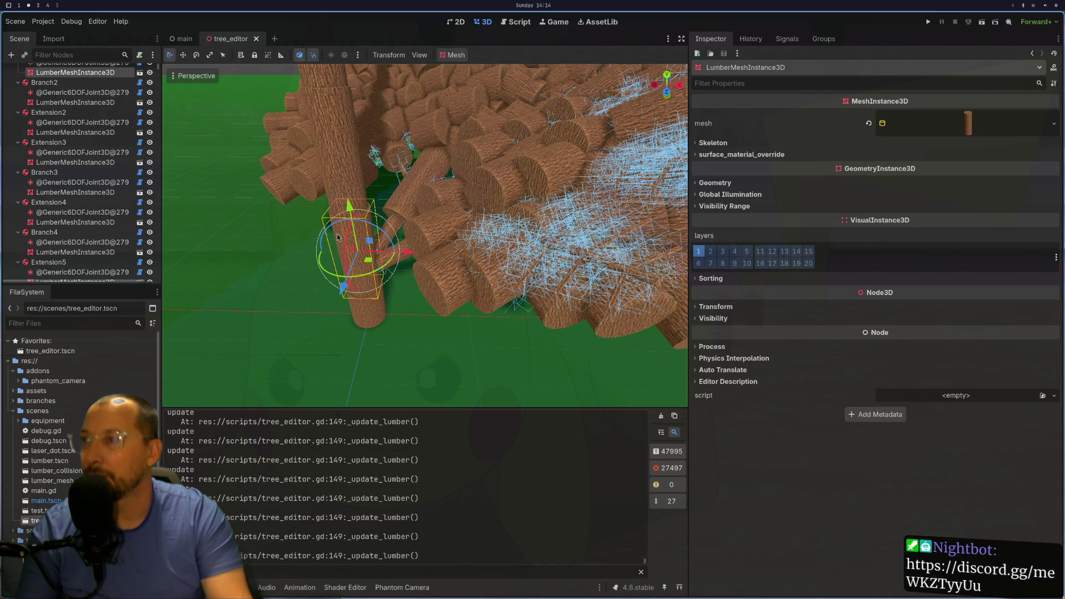
pyautogui.scroll(1, 33, 87)
pyautogui.click(44, 78)
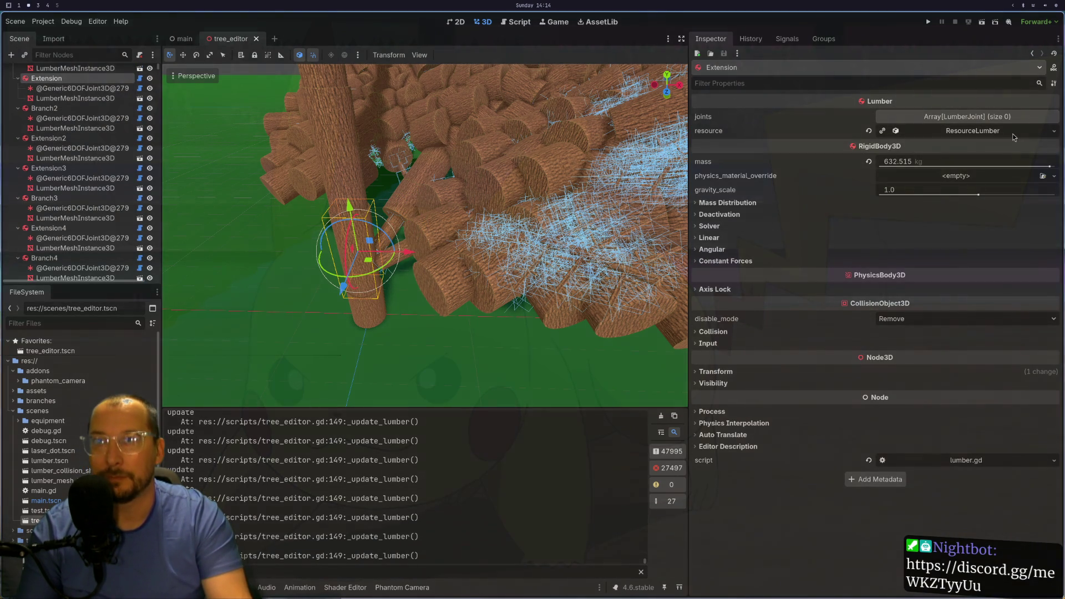
pyautogui.click(1014, 137)
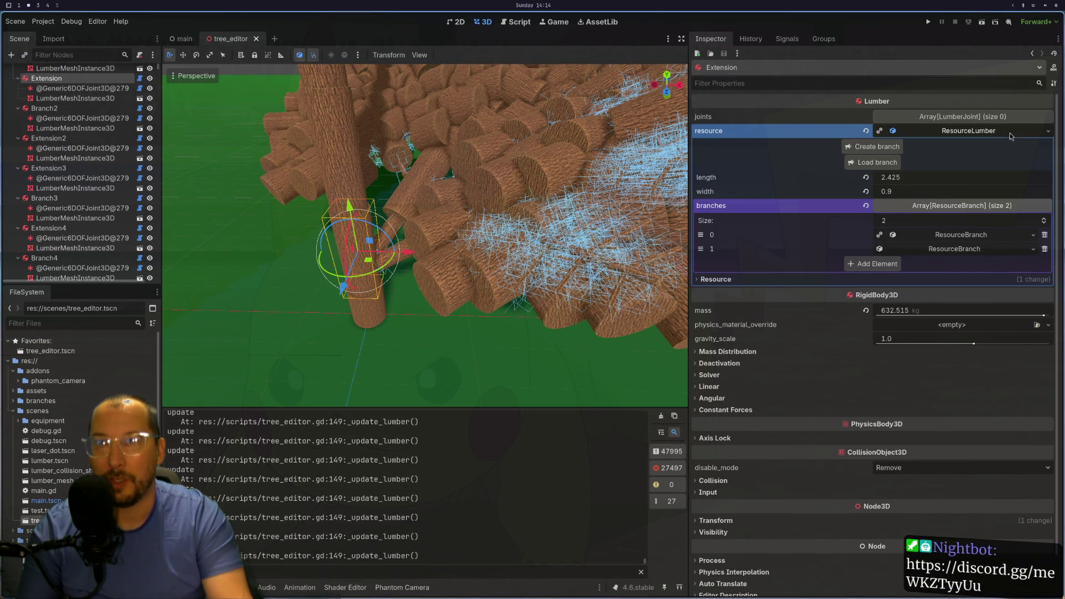
pyautogui.click(1044, 250)
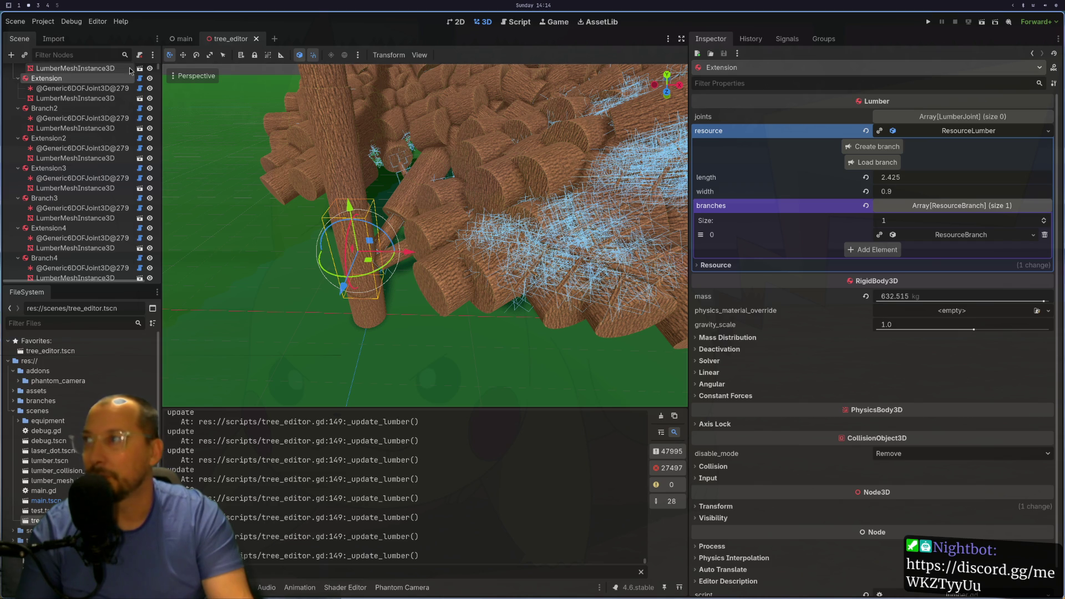
pyautogui.scroll(3, 131, 70)
pyautogui.click(39, 72)
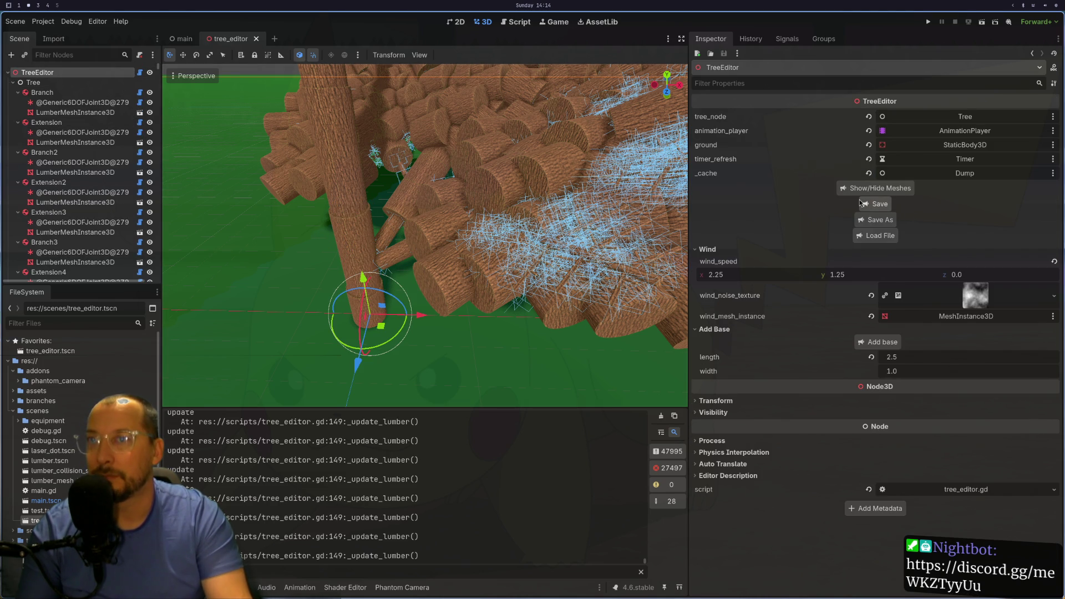
pyautogui.click(256, 39)
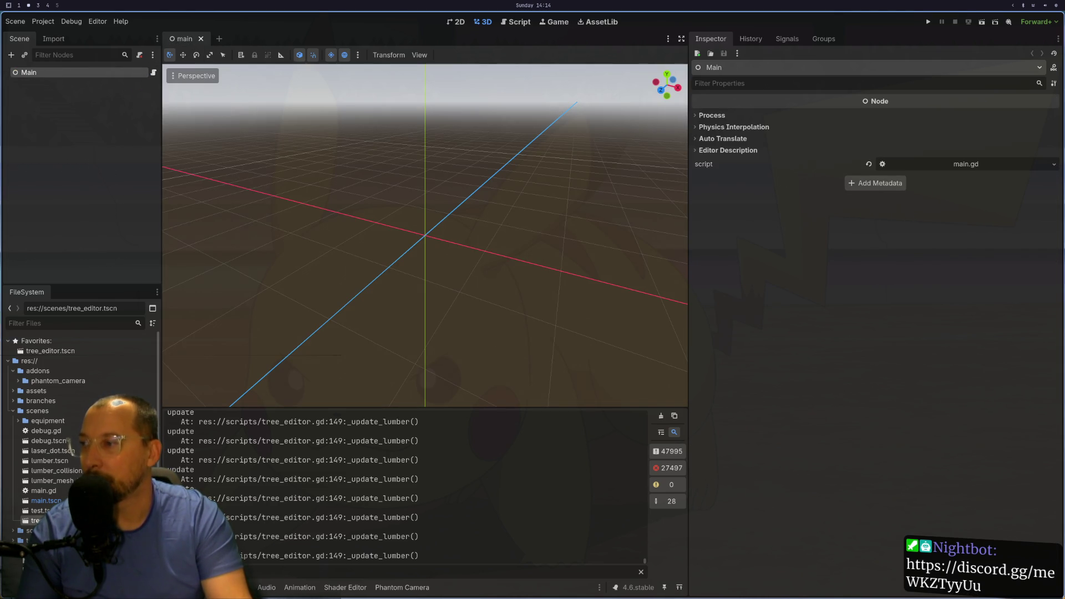
# Step: Reopen the tree_editor scene and load tree8.res so the trunk and branches rebuild
pyautogui.hotkey('ctrl', 'shift', 't')
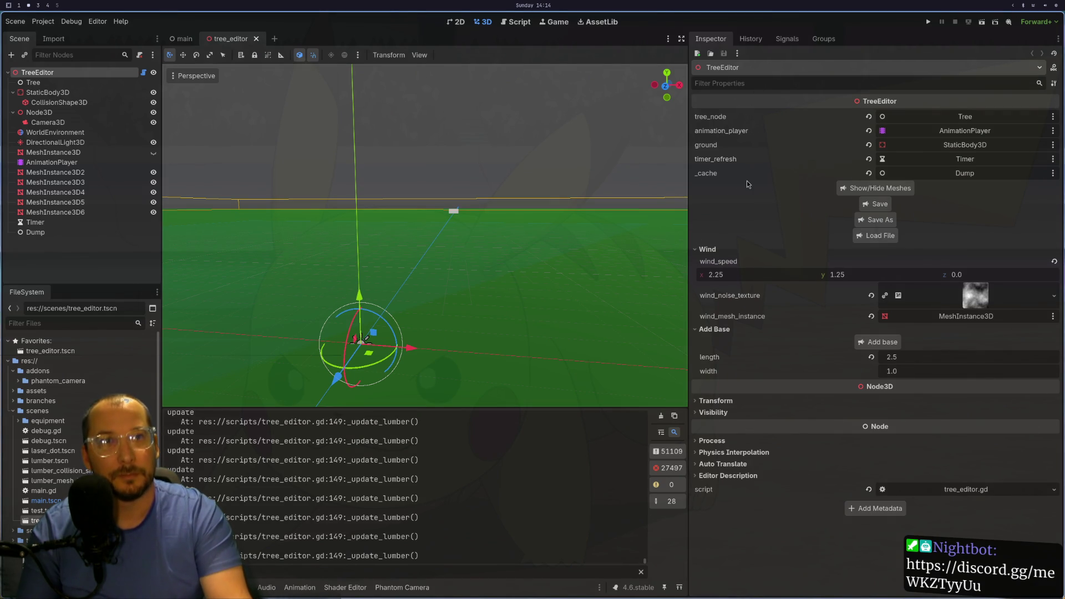
pyautogui.click(872, 235)
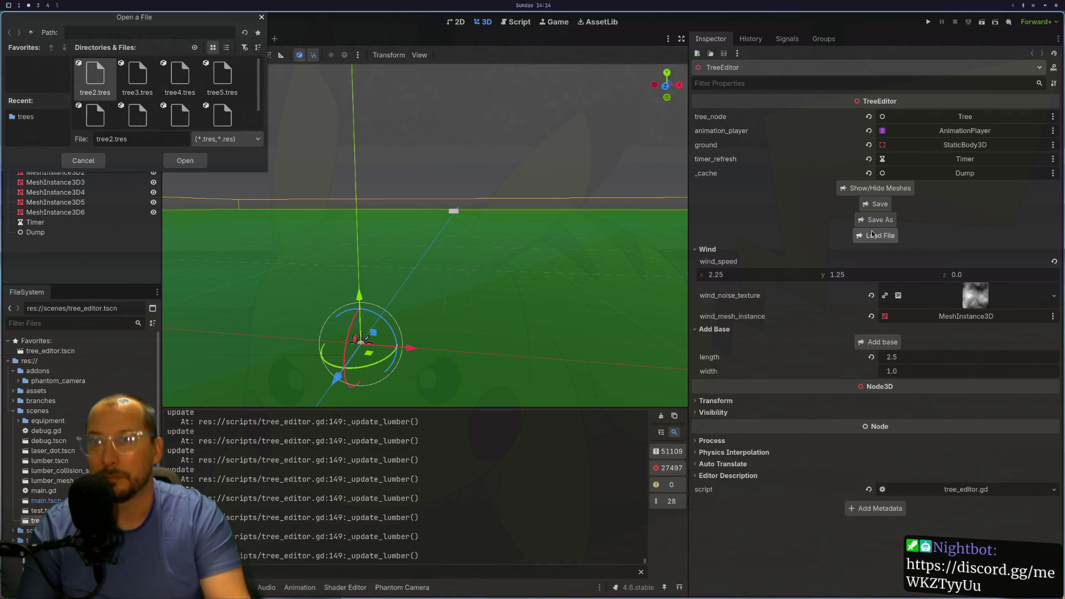
pyautogui.scroll(-1, 221, 83)
pyautogui.click(180, 97)
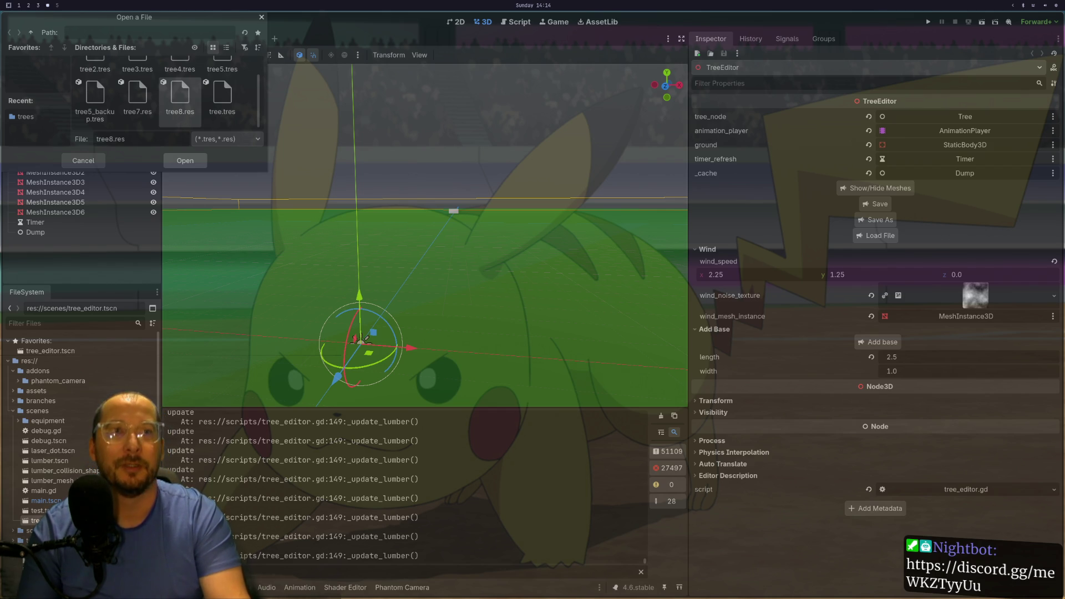
pyautogui.press('Return')
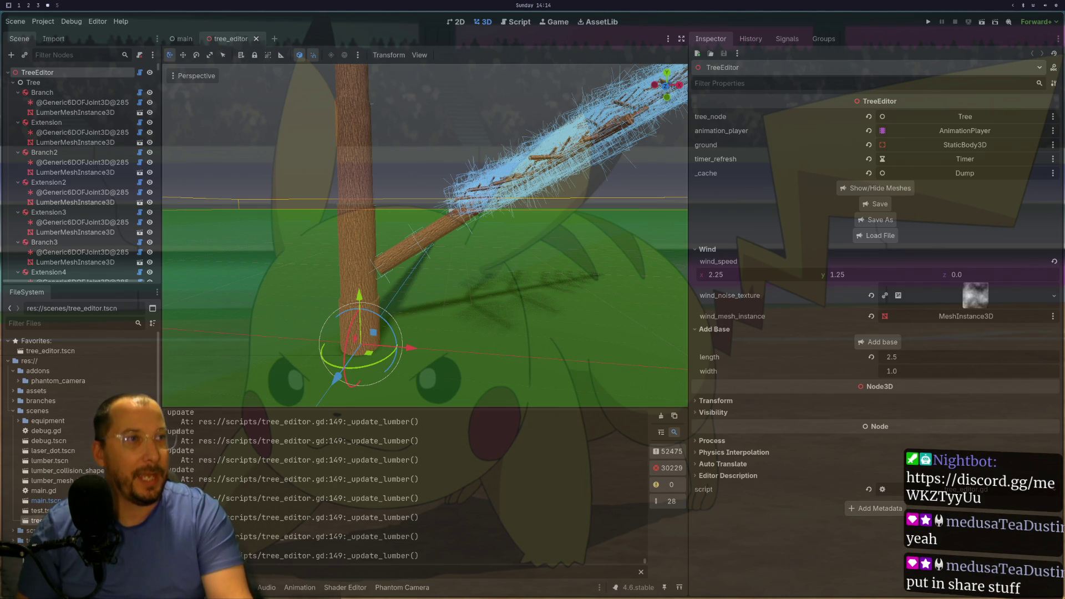
pyautogui.press('super+space')
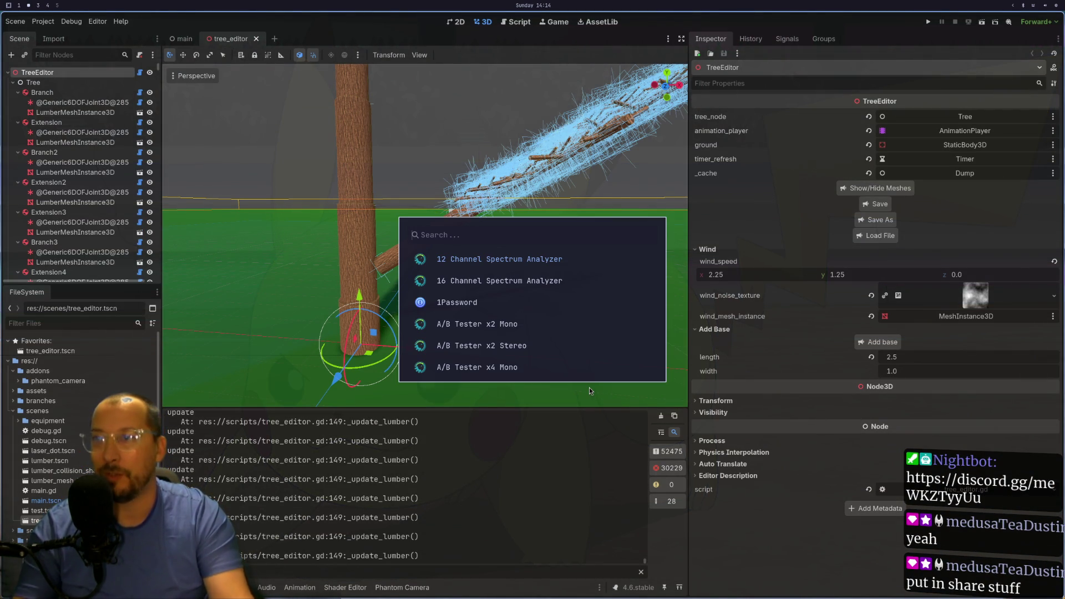
# Step: Launch Discord from the launcher, make it fullscreen and hide the member list
pyautogui.write('disc')
pyautogui.press('Return')
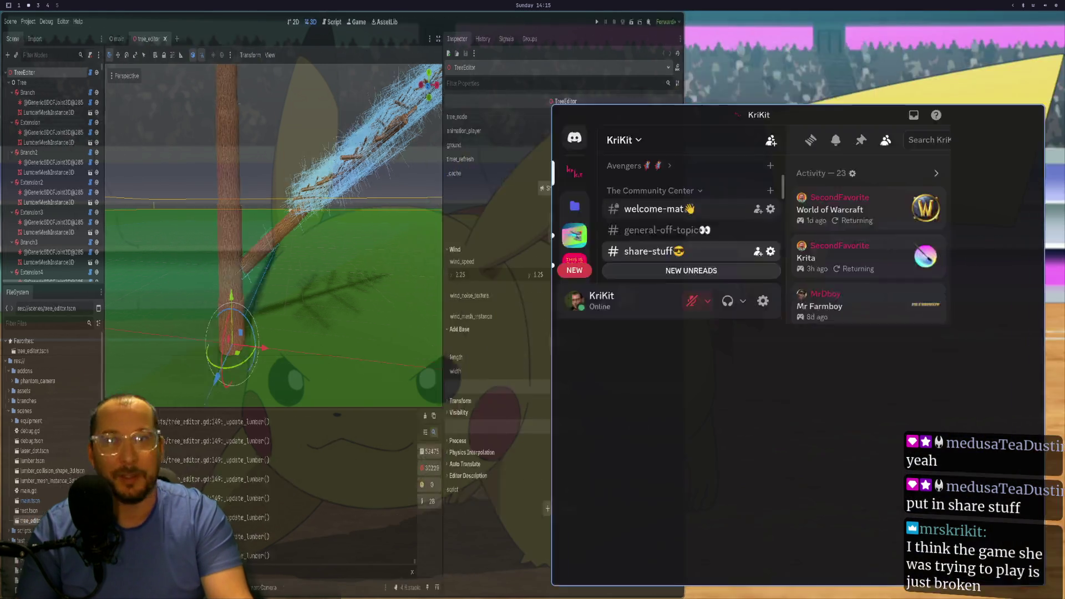
pyautogui.press('F11')
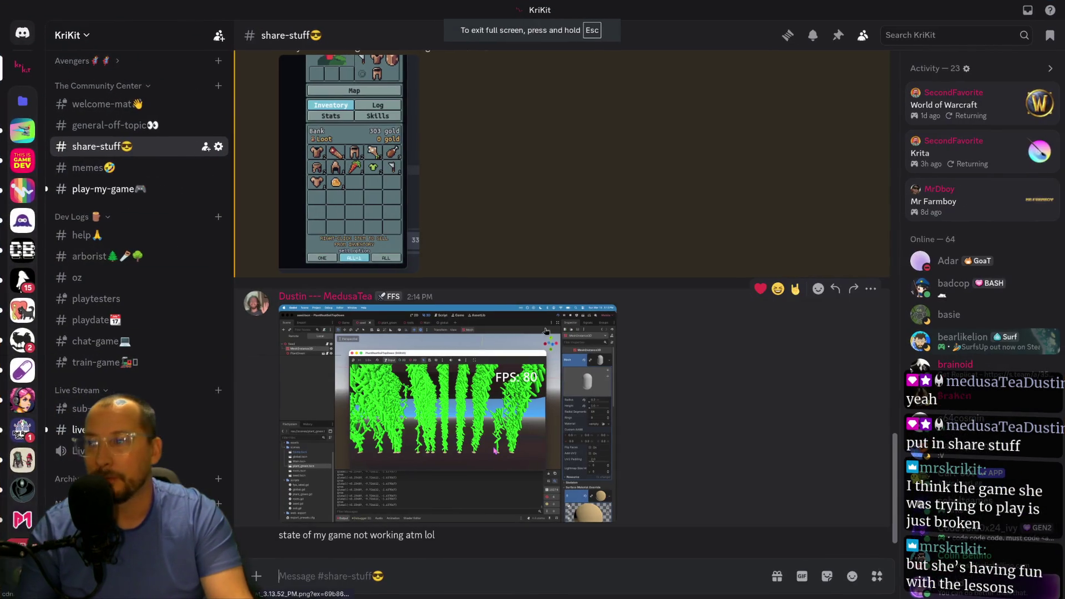
pyautogui.click(1050, 69)
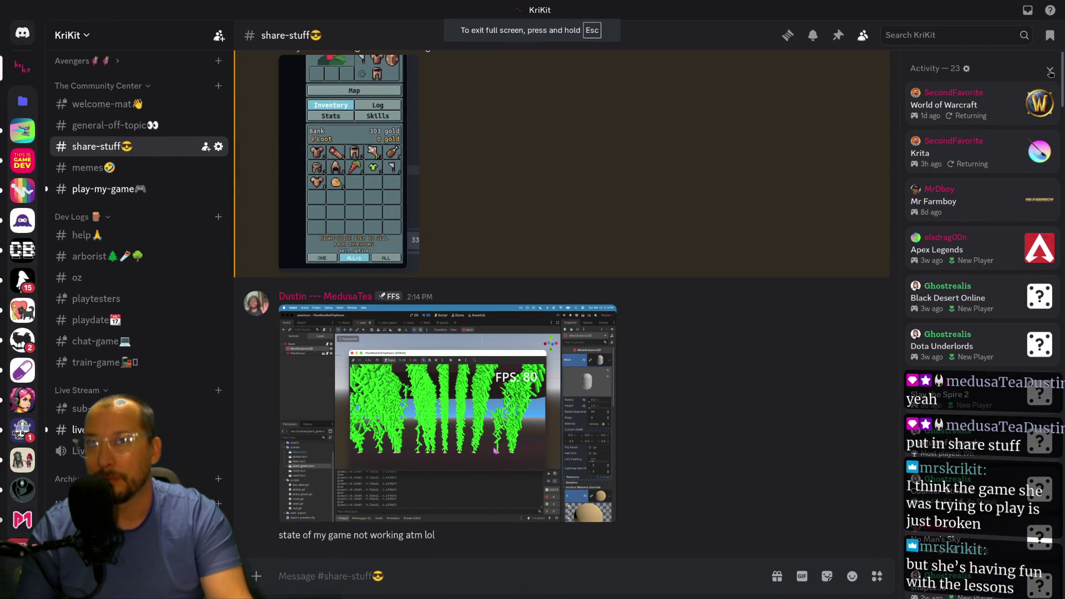
pyautogui.click(863, 35)
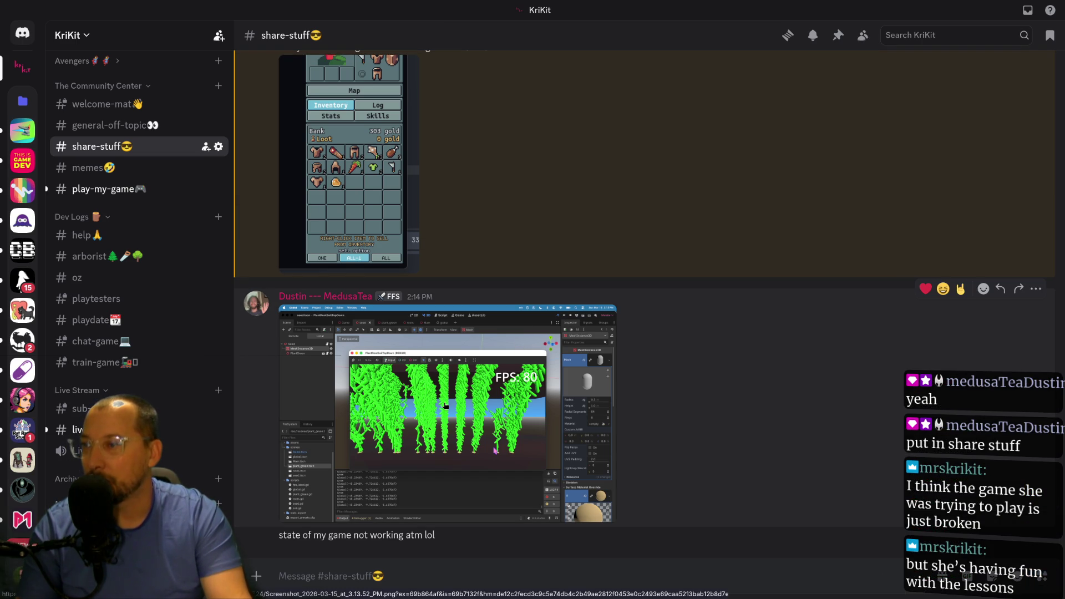
# Step: Enlarge the shared game screenshot, then back in Godot orbit close and select the trunk
pyautogui.click(400, 413)
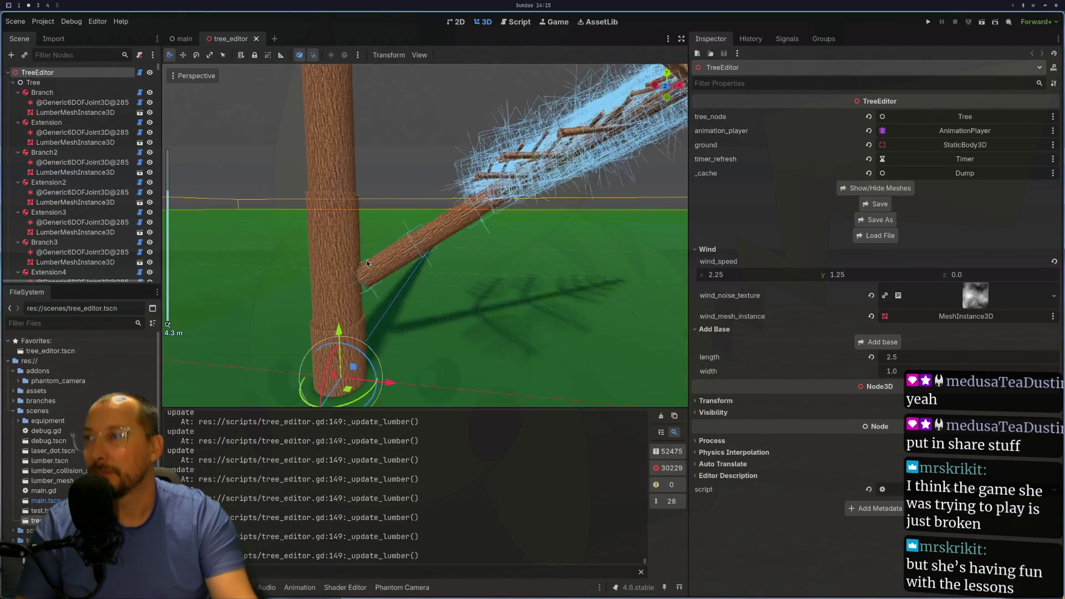
pyautogui.moveTo(496, 286)
pyautogui.mouseDown()
pyautogui.moveTo(464, 274)
pyautogui.moveTo(510, 223)
pyautogui.mouseUp()
pyautogui.click(464, 274)
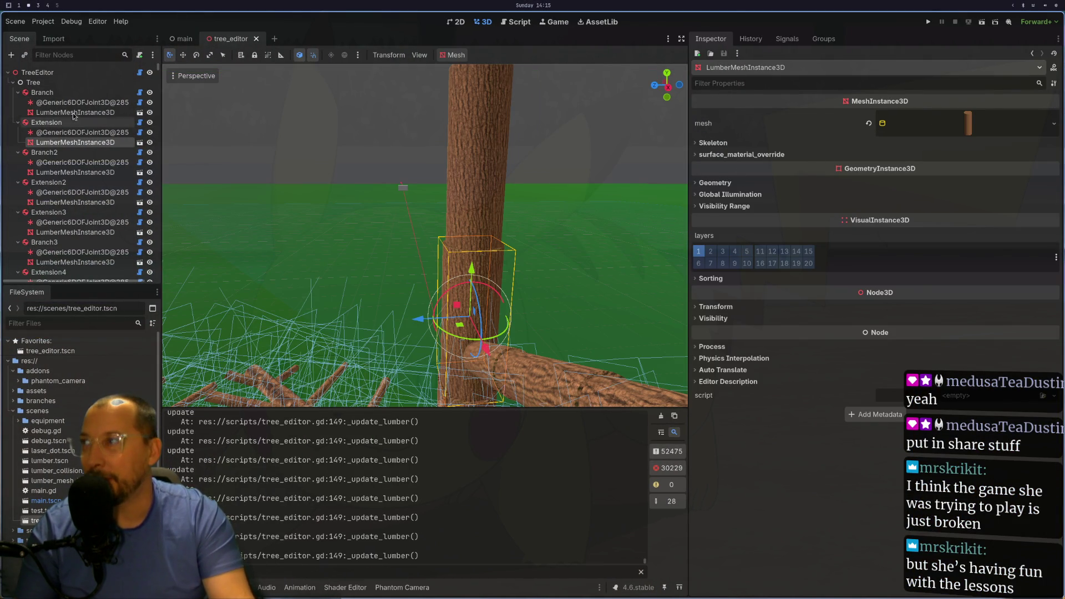
# Step: Load branch_with_no_insides.tres onto the Extension node and orbit down to view the foliage
pyautogui.click(102, 122)
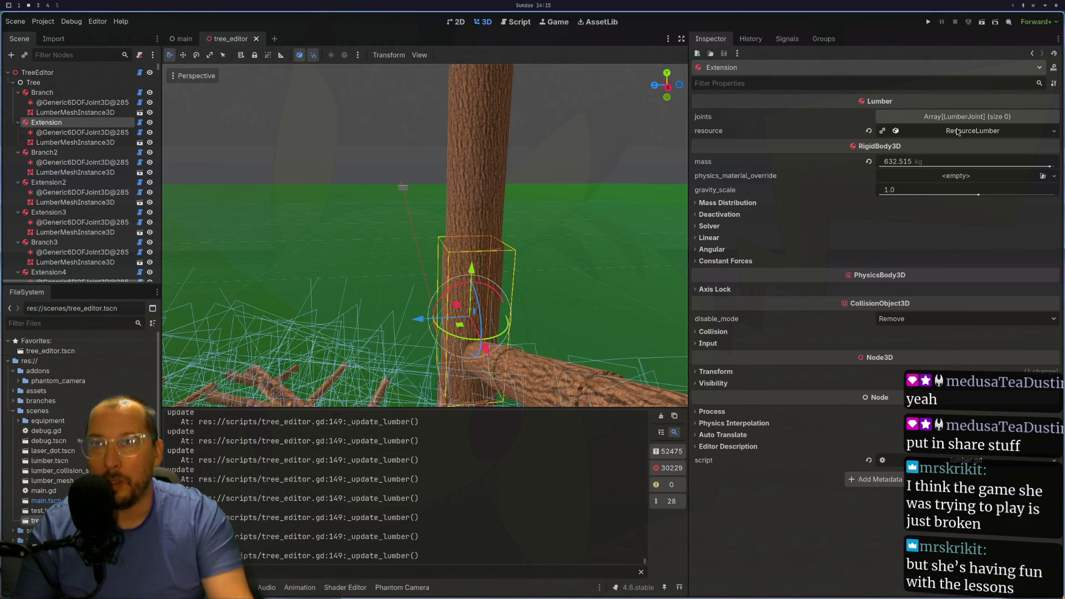
pyautogui.click(914, 131)
pyautogui.click(868, 162)
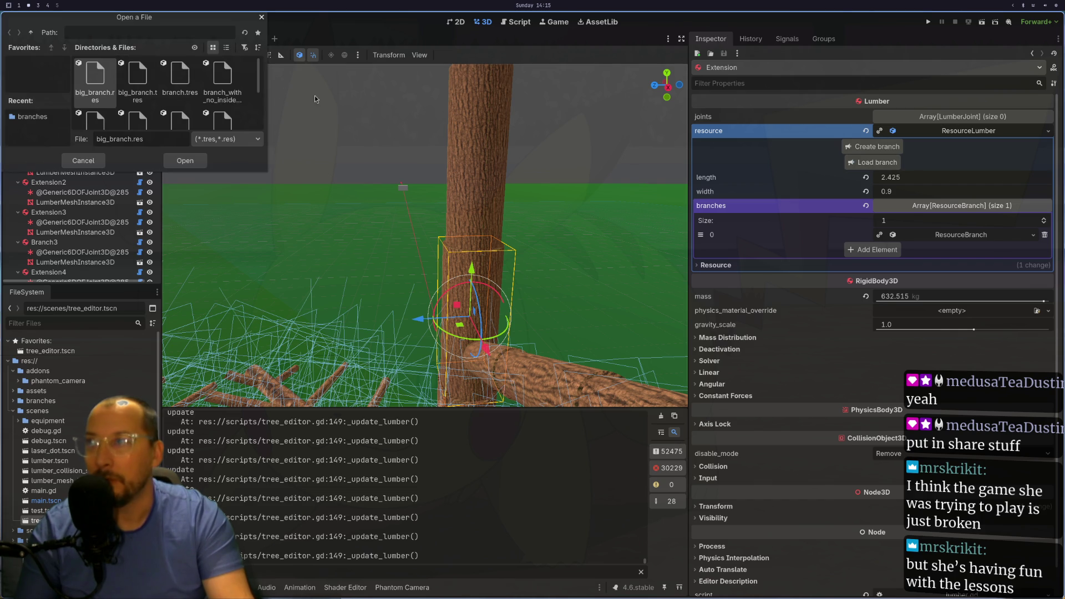
pyautogui.click(222, 80)
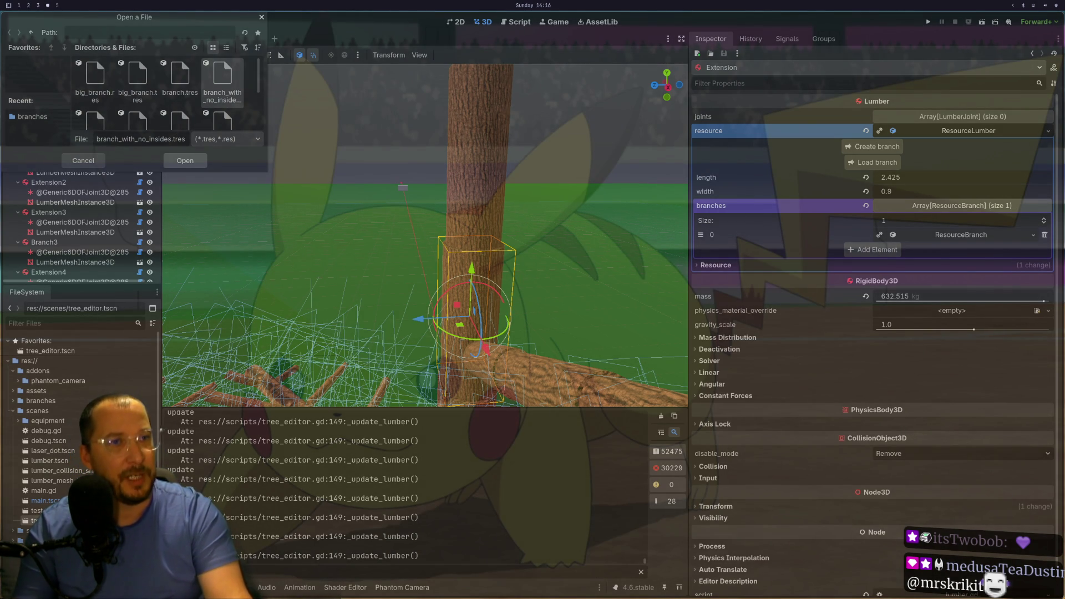
pyautogui.press('Return')
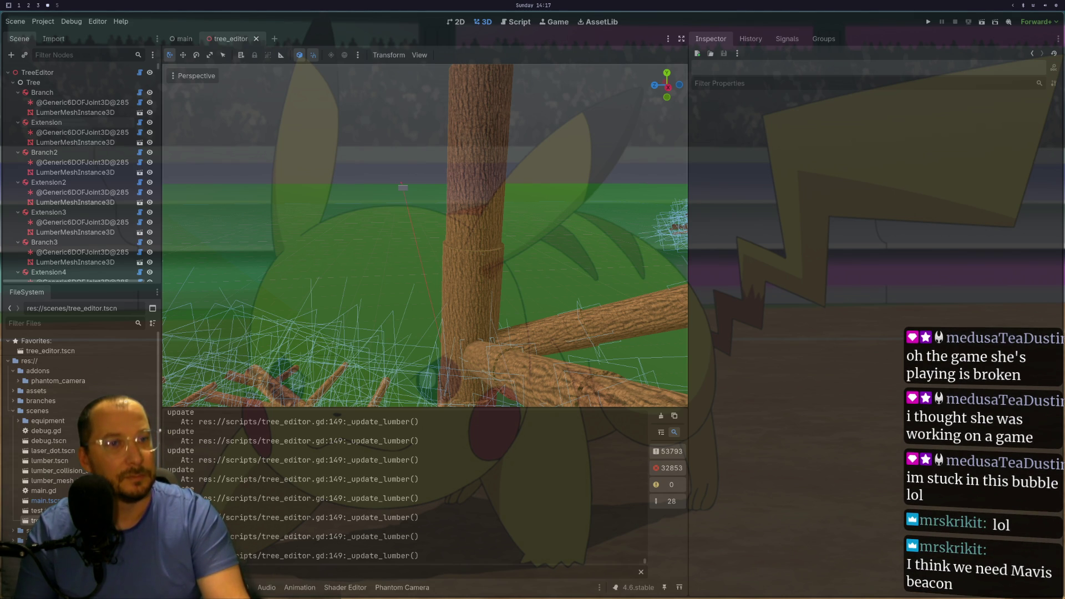
pyautogui.scroll(-2, 408, 225)
pyautogui.moveTo(409, 225)
pyautogui.mouseDown()
pyautogui.moveTo(541, 294)
pyautogui.moveTo(406, 280)
pyautogui.mouseUp()
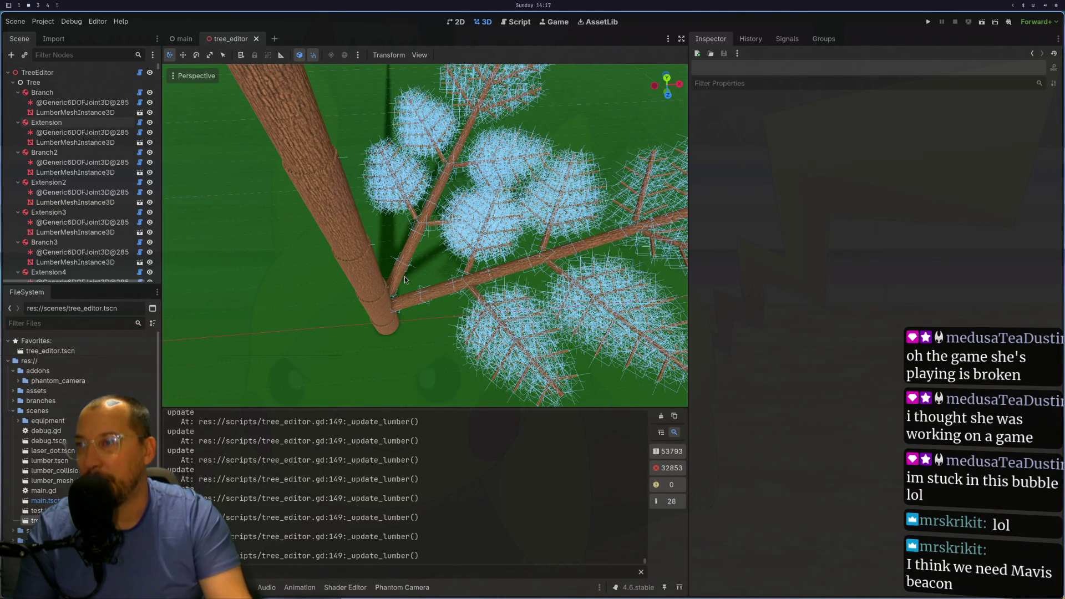
# Step: Select Branch333, expand its ResourceBranch and try entering pi/2 as the rotation
pyautogui.click(405, 280)
pyautogui.click(954, 133)
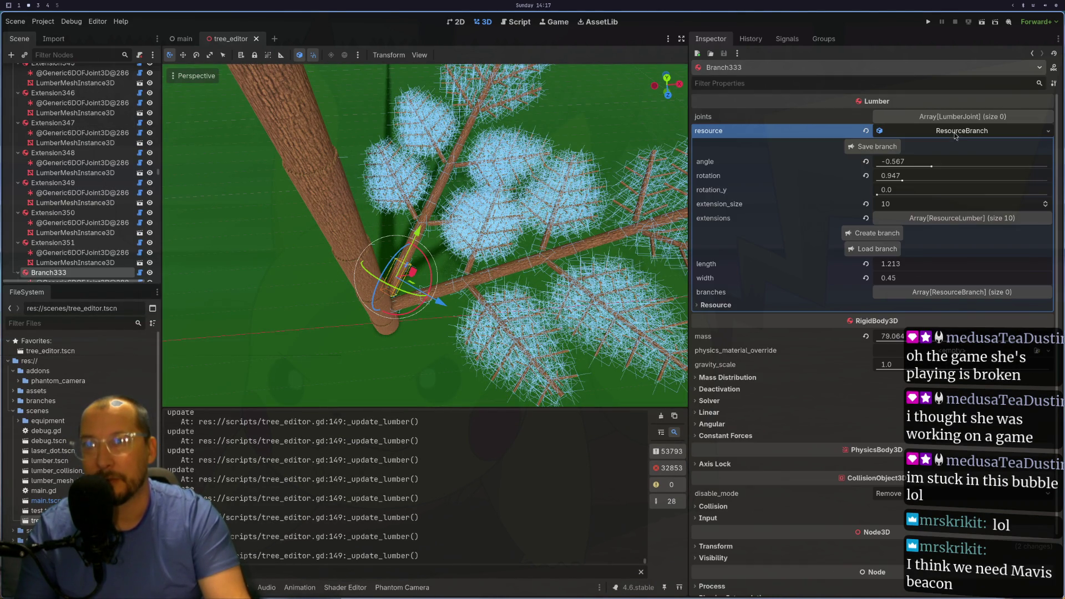
pyautogui.click(930, 175)
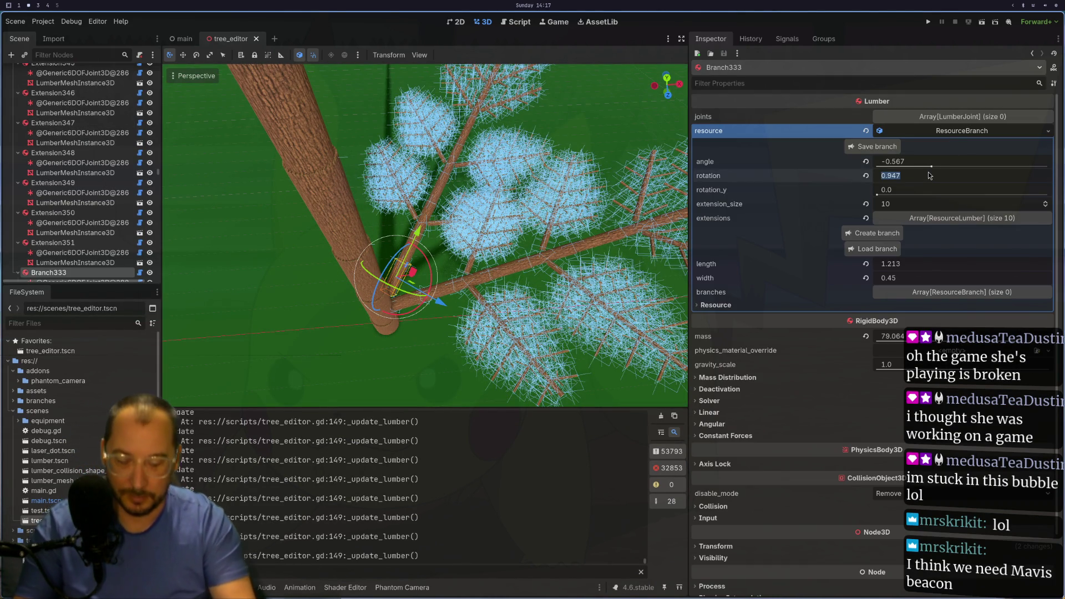
pyautogui.write('pi/2')
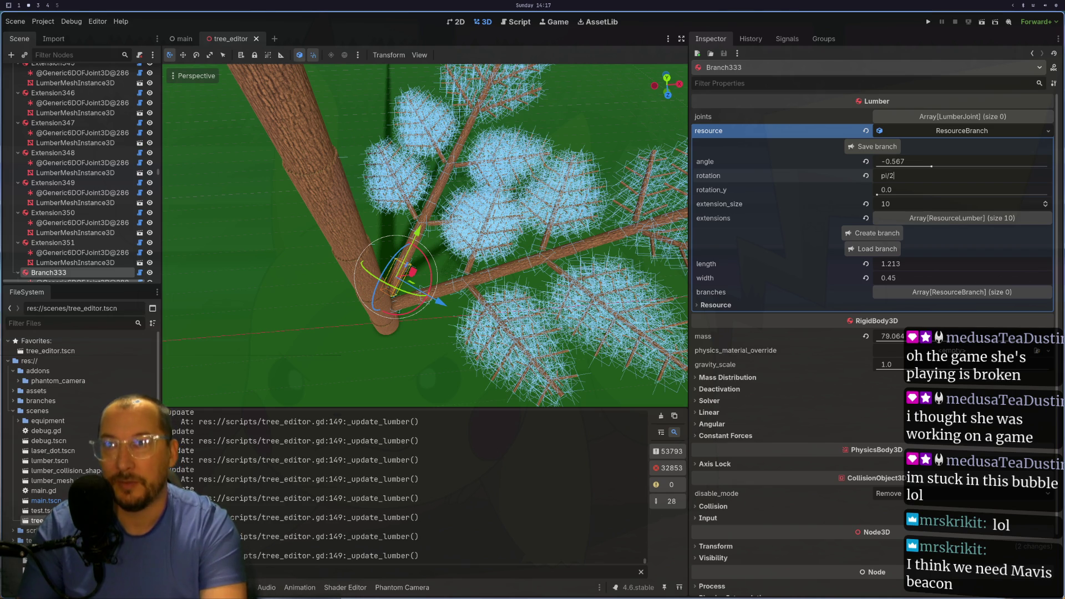
pyautogui.press('Return')
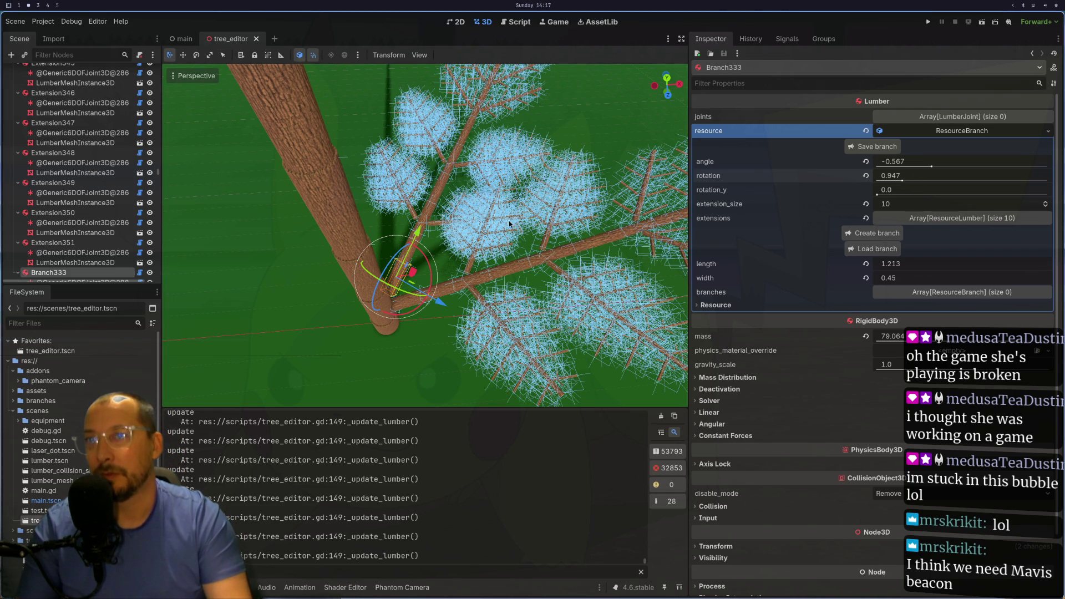
pyautogui.moveTo(525, 224)
pyautogui.mouseDown()
pyautogui.moveTo(515, 161)
pyautogui.moveTo(684, 191)
pyautogui.mouseUp()
pyautogui.scroll(2, 514, 160)
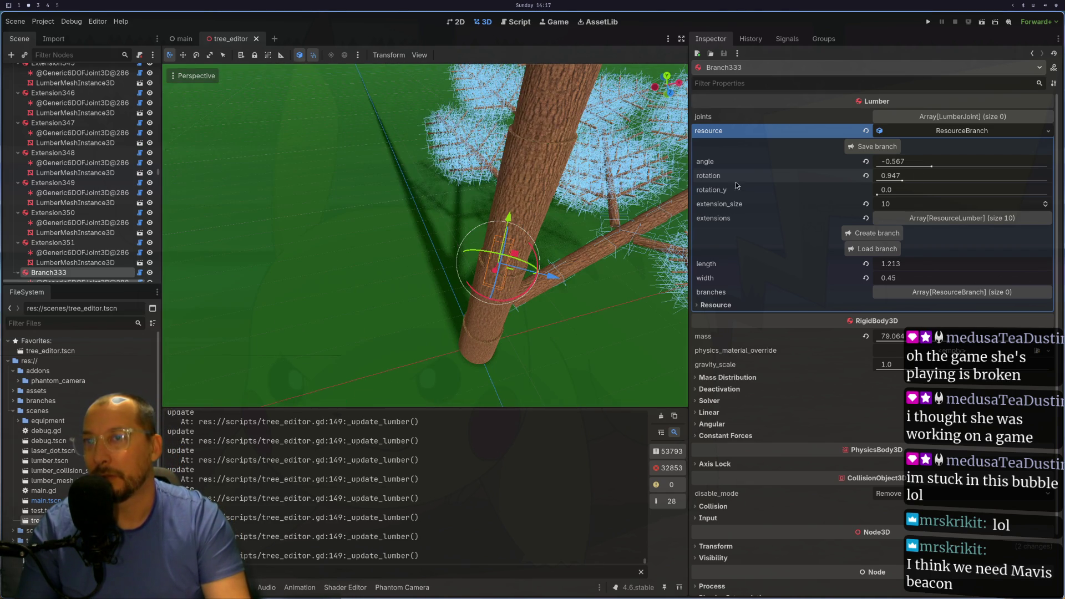
# Step: Re-edit and commit the rotation value, leaving rotation_y at 0.0
pyautogui.click(903, 177)
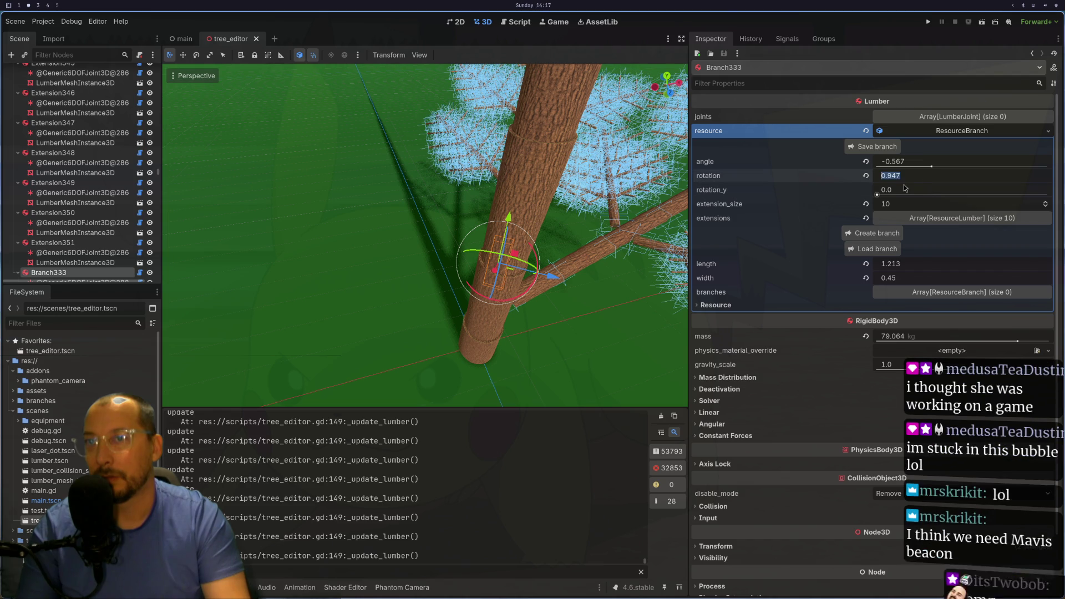
pyautogui.click(922, 177)
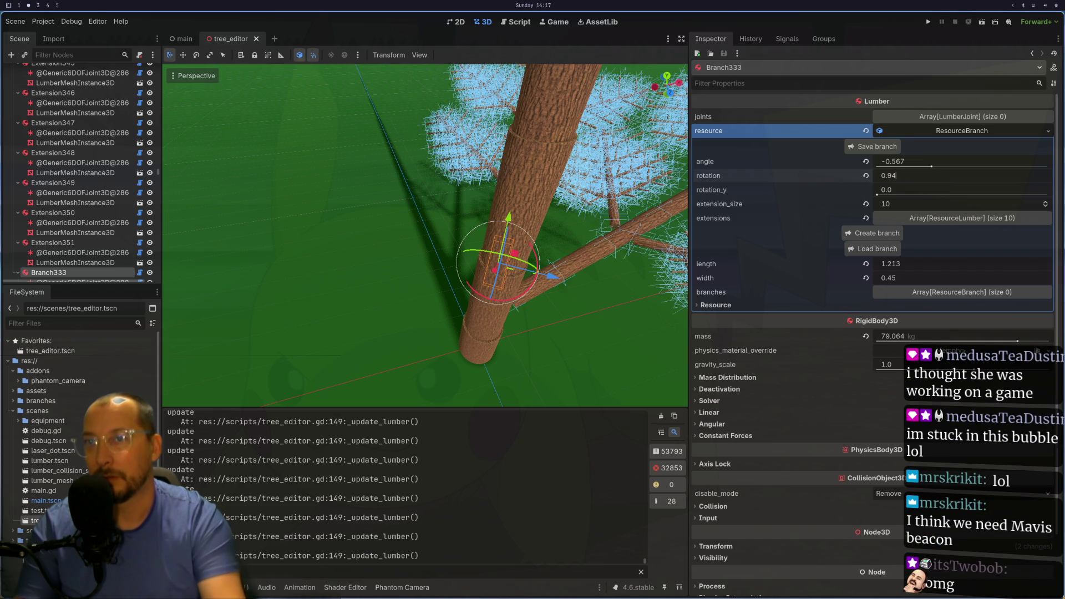
pyautogui.press('Tab')
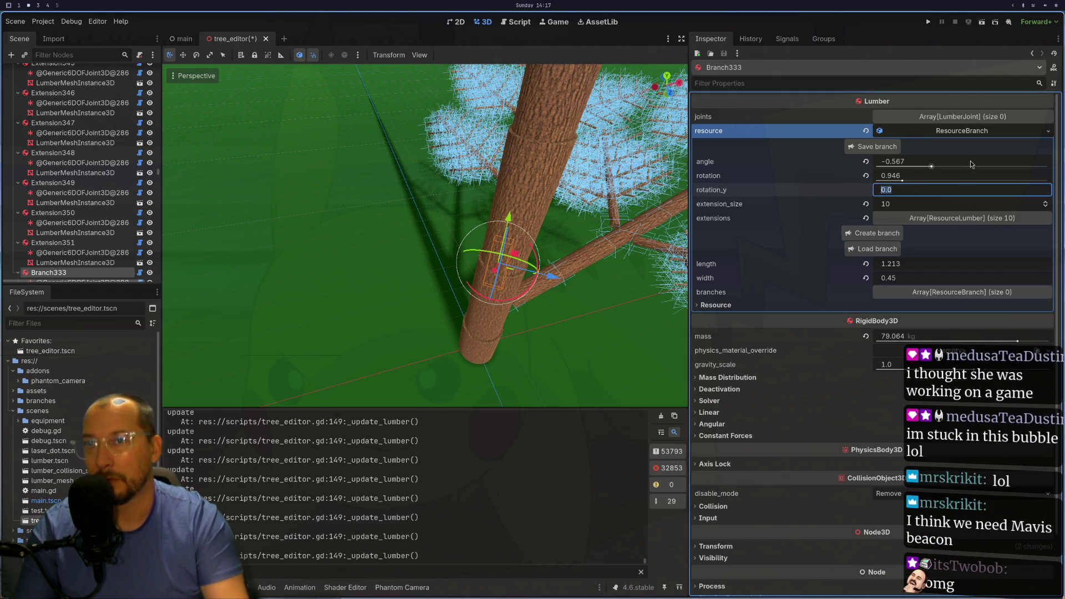
pyautogui.press('Return')
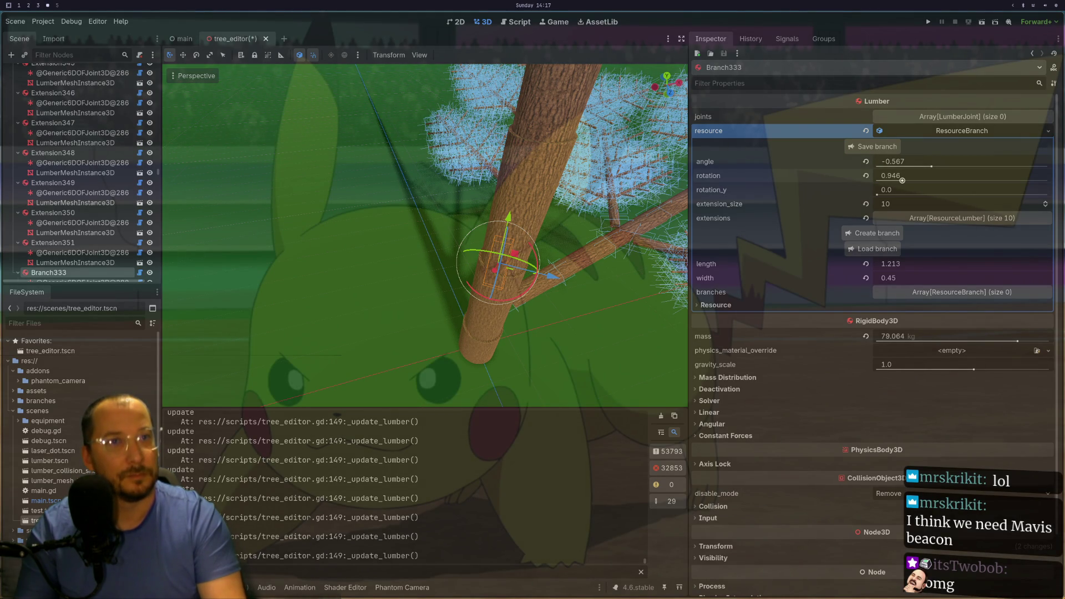
# Step: Orbit around Branch333 and drag its rotation up from 0.961 to 1.16
pyautogui.scroll(-5, 610, 271)
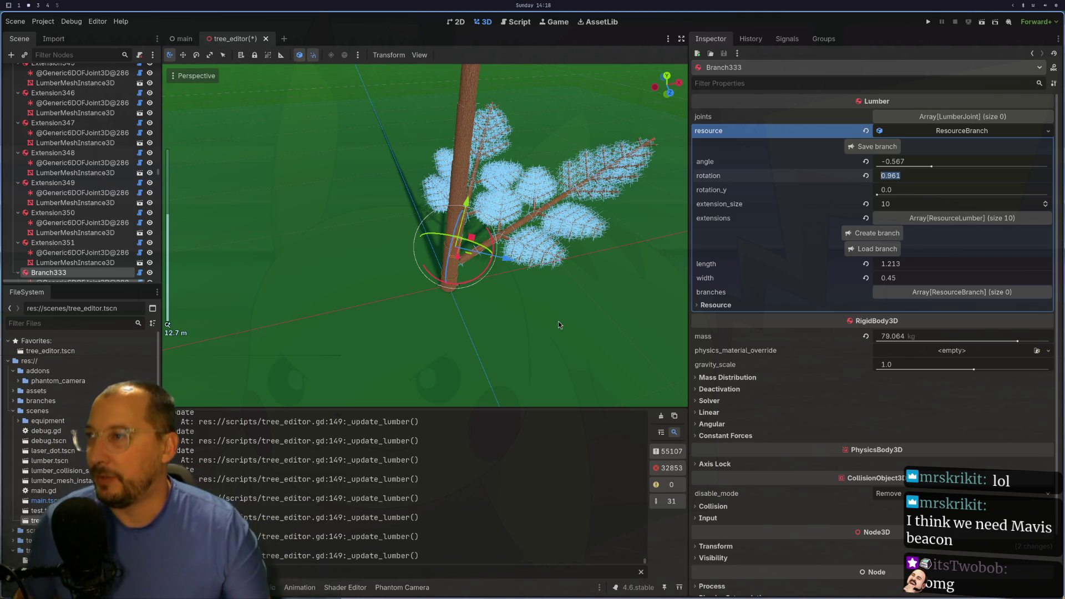
pyautogui.scroll(5, 495, 287)
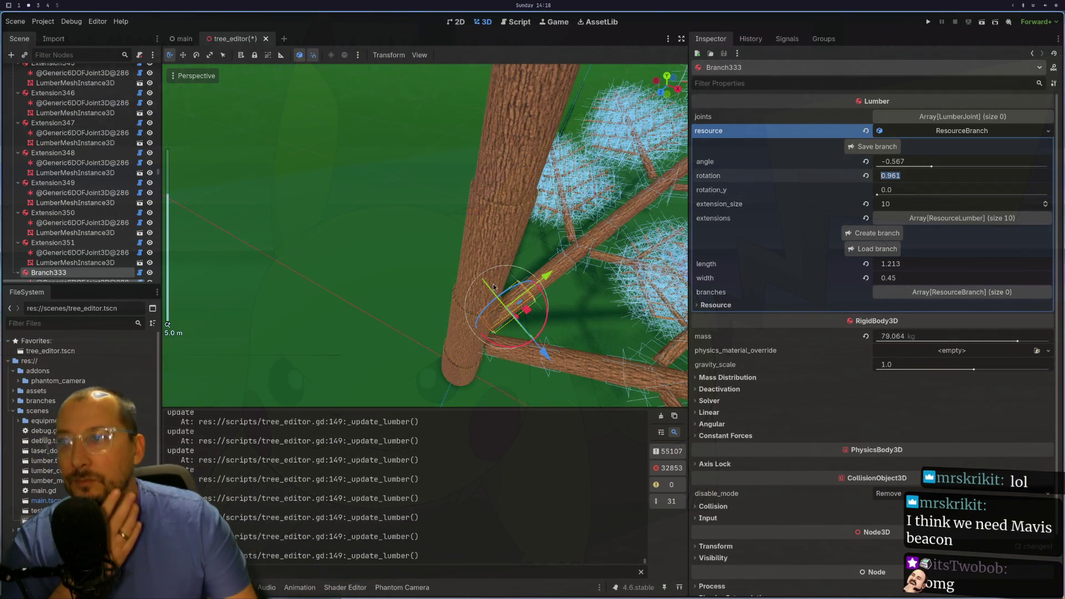
pyautogui.scroll(1, 495, 288)
pyautogui.moveTo(494, 288)
pyautogui.mouseDown()
pyautogui.moveTo(546, 311)
pyautogui.moveTo(566, 277)
pyautogui.mouseUp()
pyautogui.scroll(2, 547, 311)
pyautogui.press('Return')
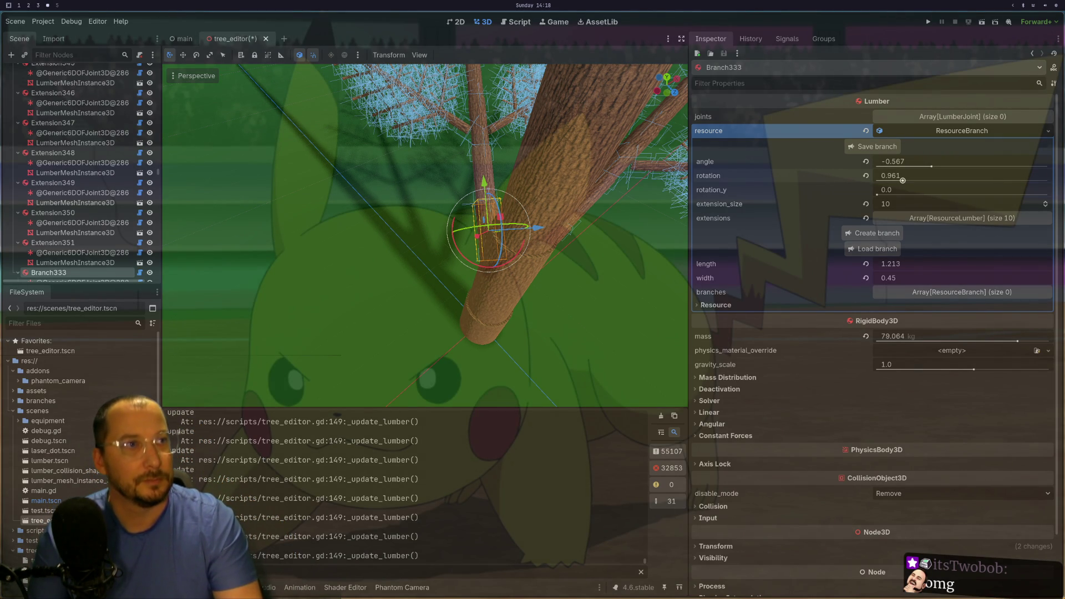
pyautogui.moveTo(902, 180); pyautogui.dragTo(908, 181)
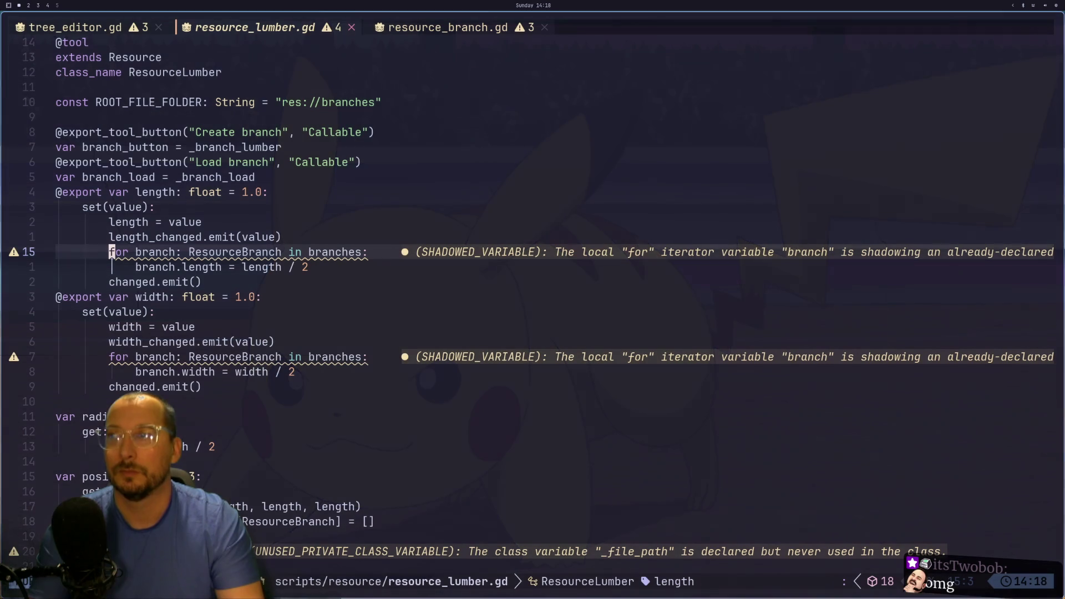
# Step: Check the length setter in resource_lumber.gd, open tree_editor.gd, and clear Godot's output log
pyautogui.press('super+1')
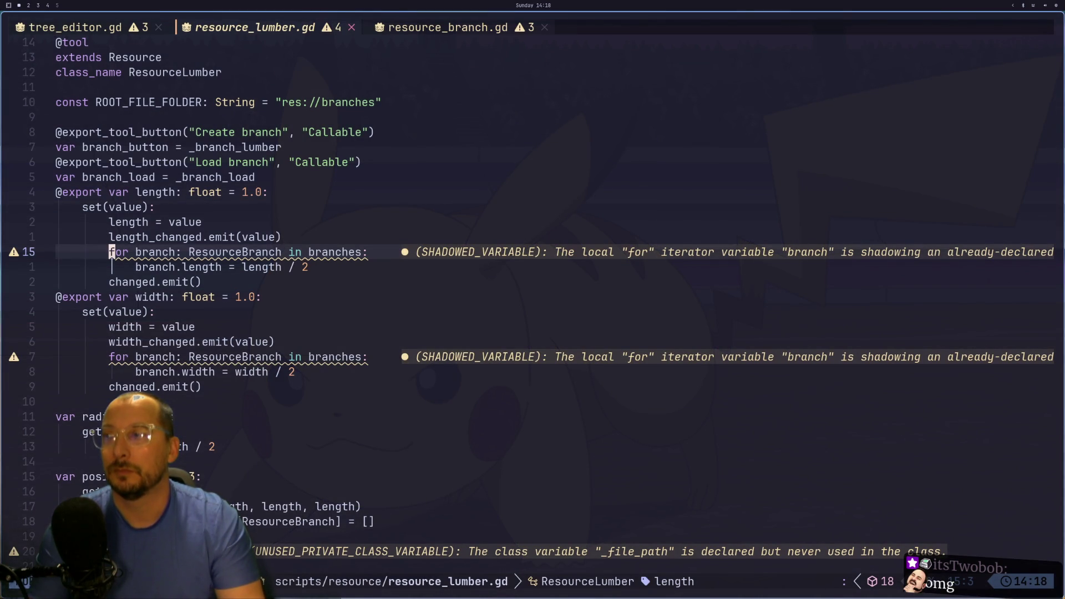
pyautogui.scroll(-1, 139, 268)
pyautogui.click(138, 238)
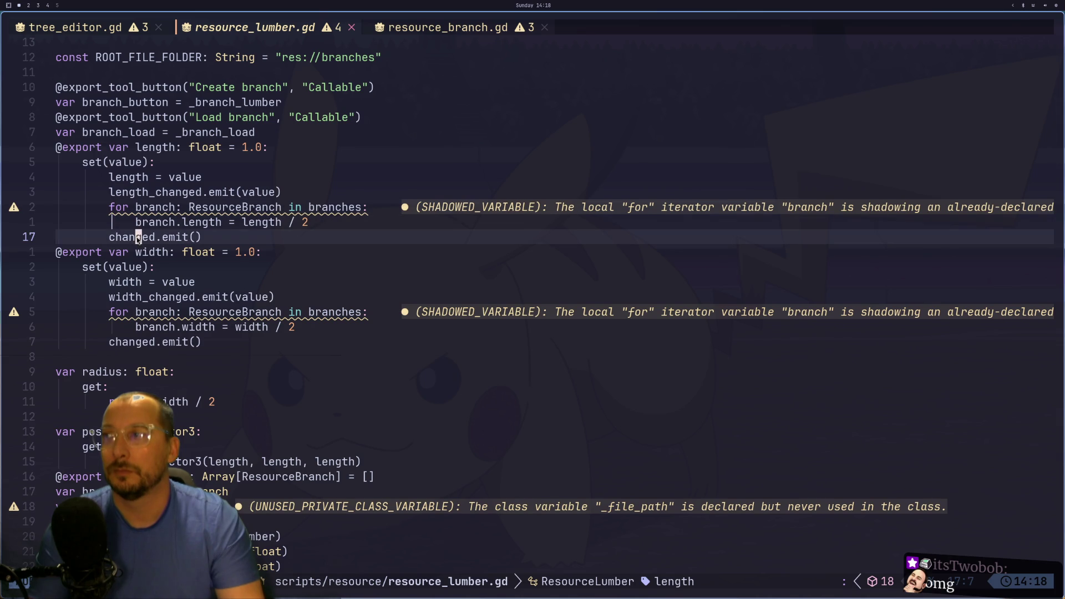
pyautogui.click(82, 23)
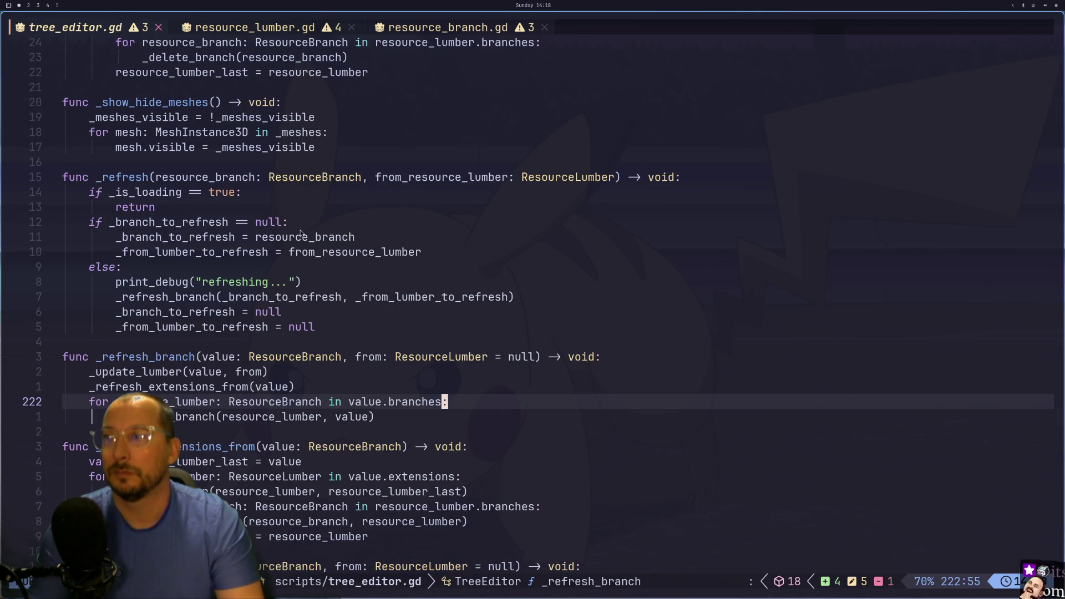
pyautogui.scroll(-3, 361, 312)
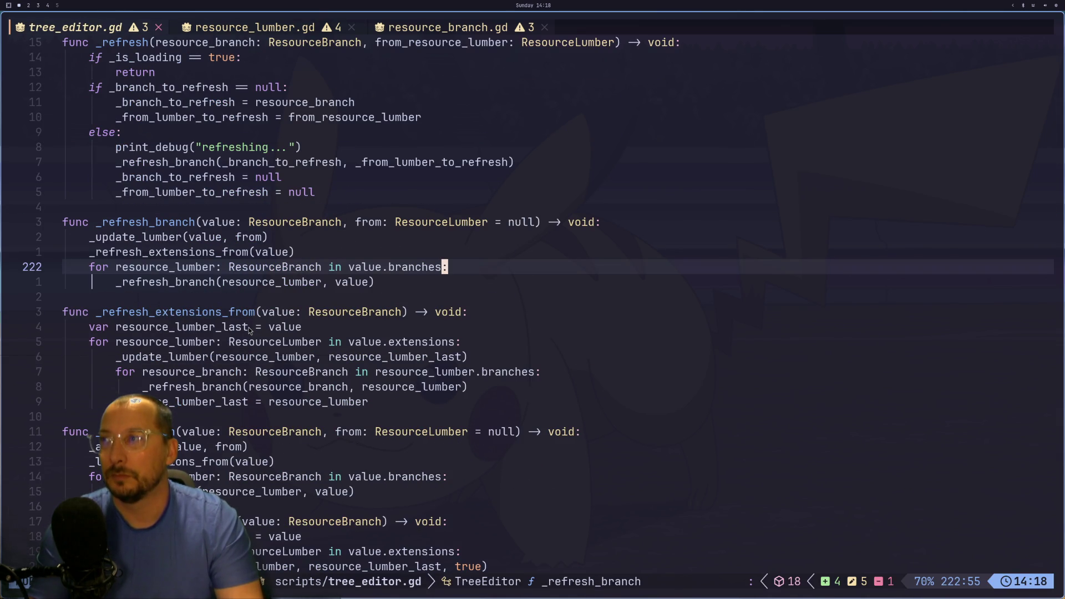
pyautogui.scroll(3, 241, 298)
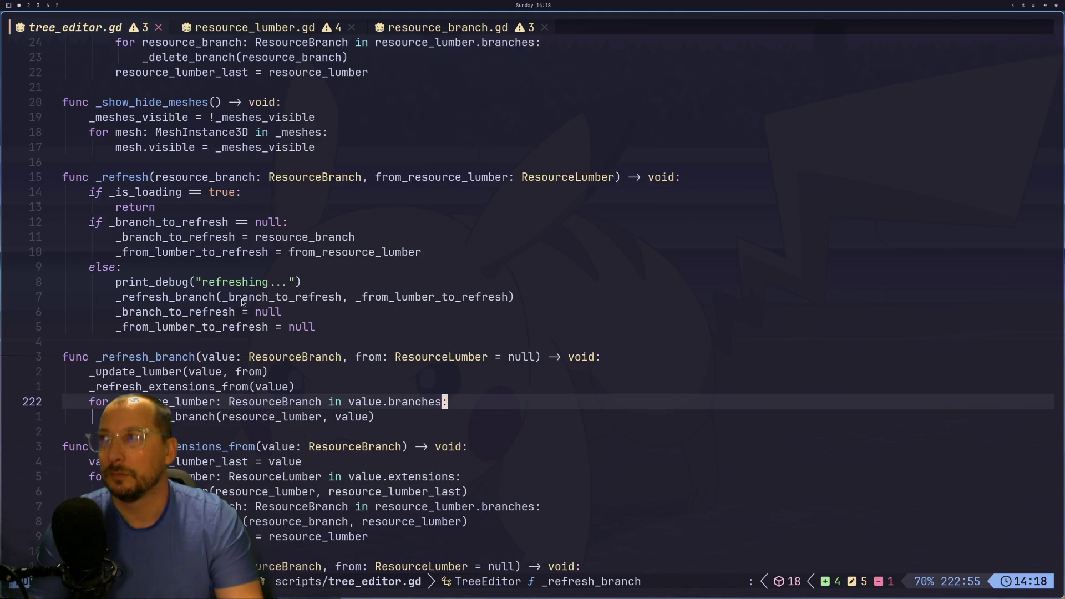
pyautogui.press('super+2')
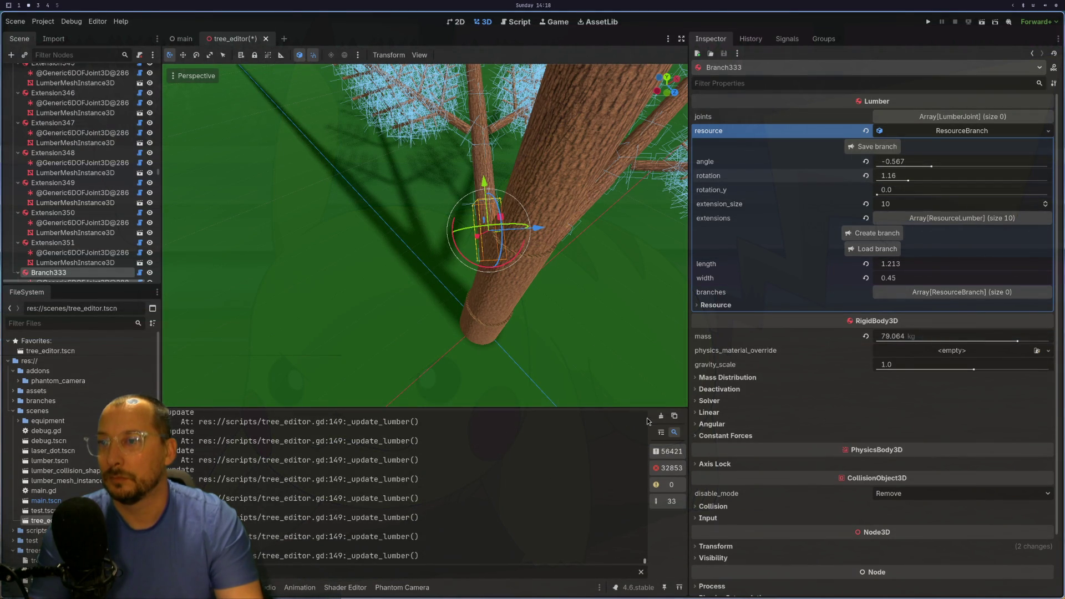
pyautogui.click(661, 416)
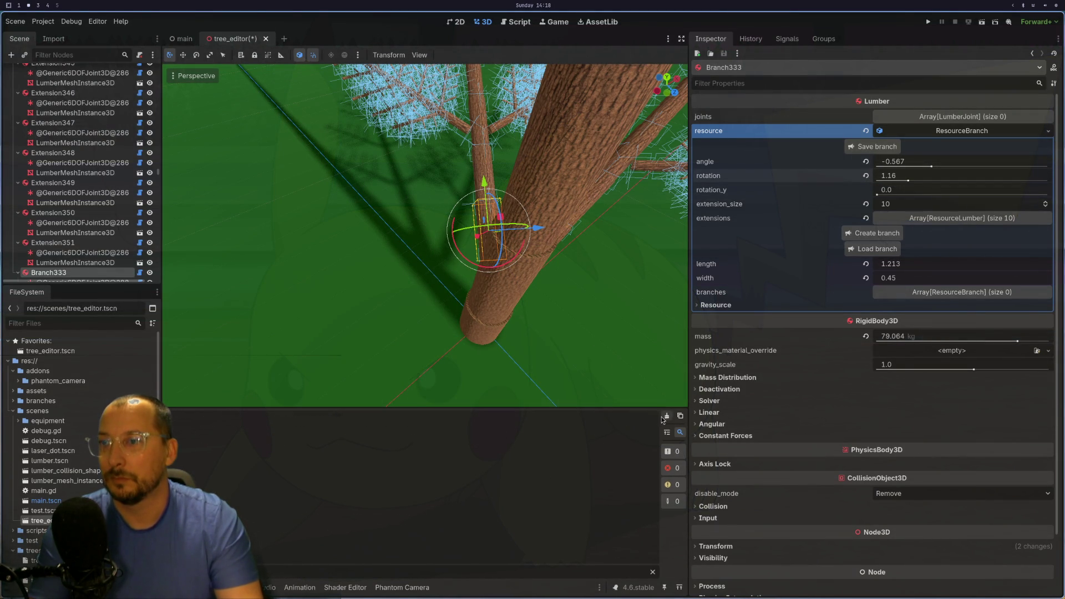
pyautogui.press('super+1')
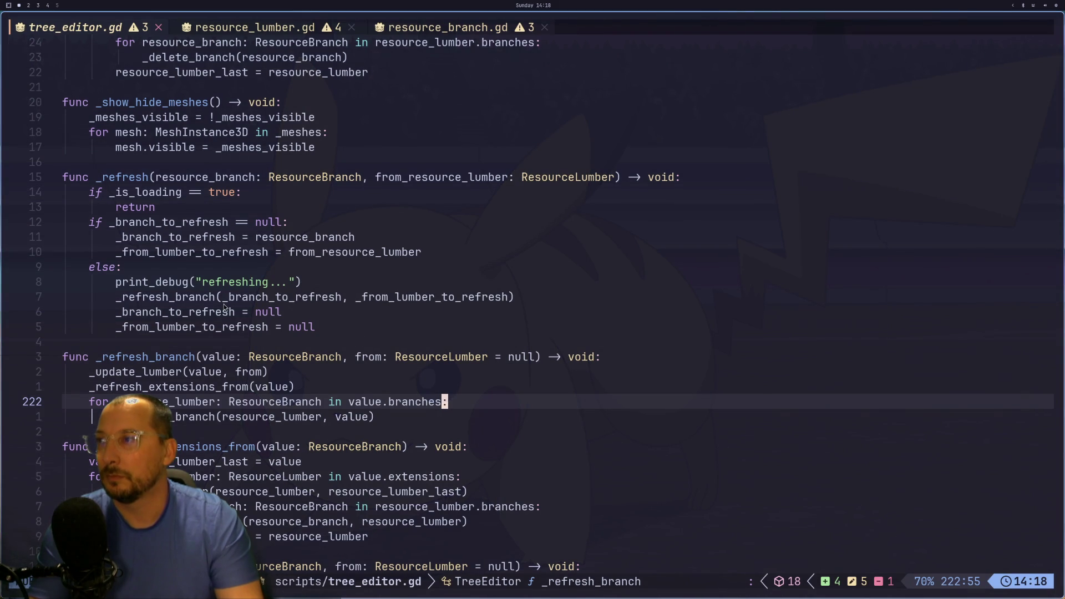
# Step: Browse tree_editor.gd's _refresh function up to its "refreshing..." debug message
pyautogui.scroll(2, 224, 308)
pyautogui.click(217, 364)
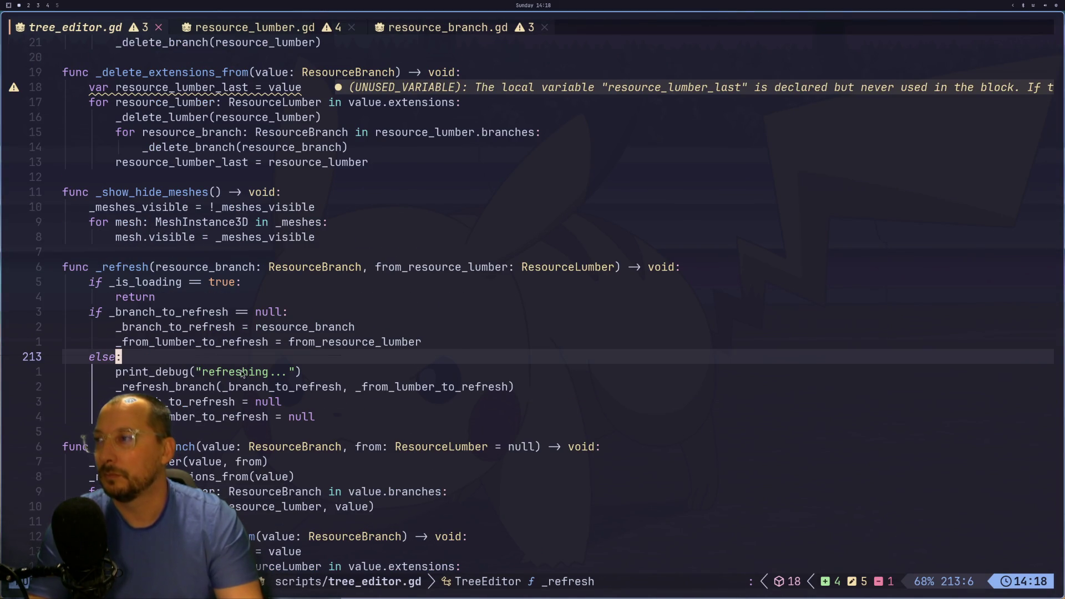
pyautogui.click(242, 382)
pyautogui.click(256, 374)
pyautogui.scroll(13, 256, 377)
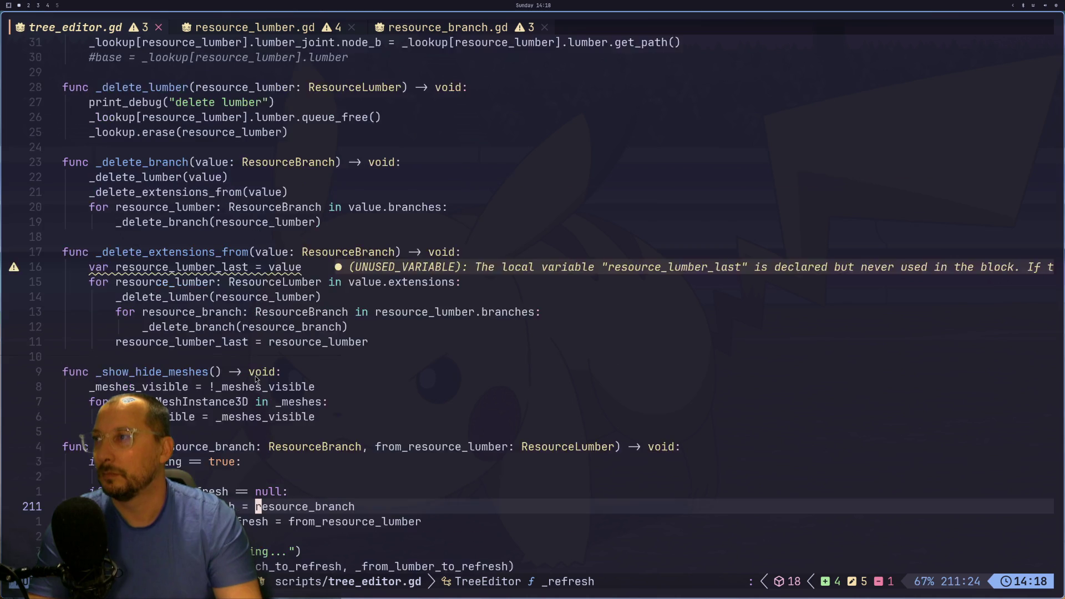
pyautogui.scroll(3, 257, 379)
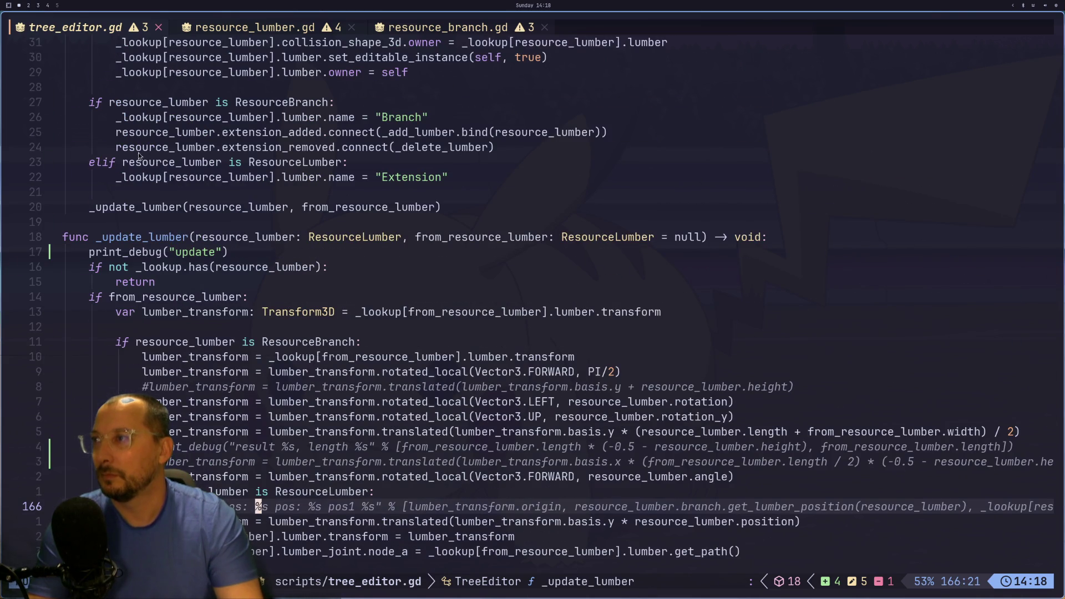
# Step: Delete the print_debug("update") line in _update_lumber, save with :w, and return to Godot
pyautogui.click(250, 253)
pyautogui.press('Escape')
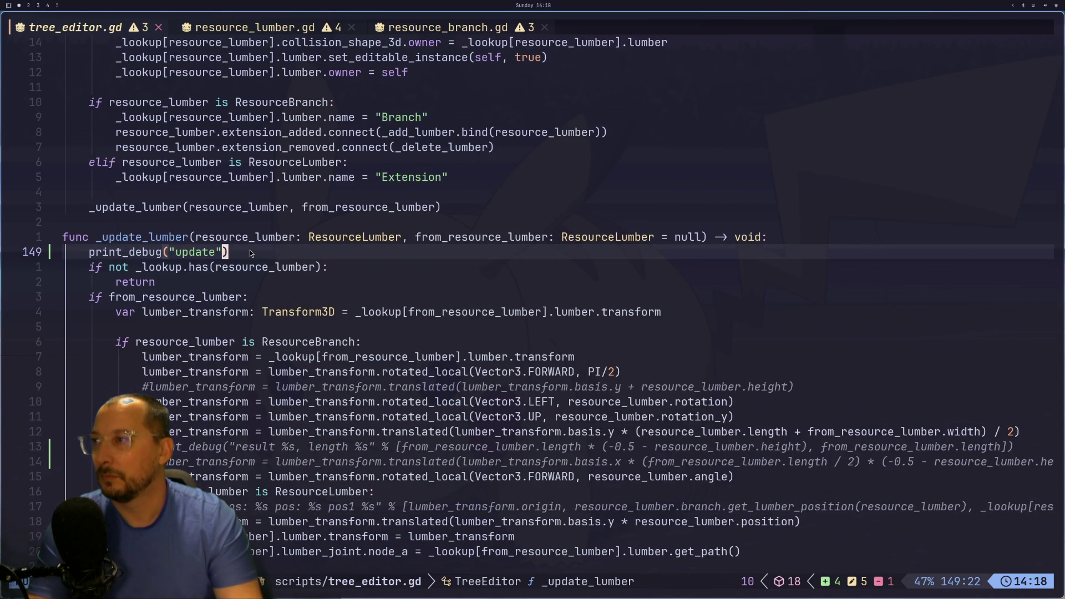
pyautogui.click(146, 252)
pyautogui.press('d')
pyautogui.press('d')
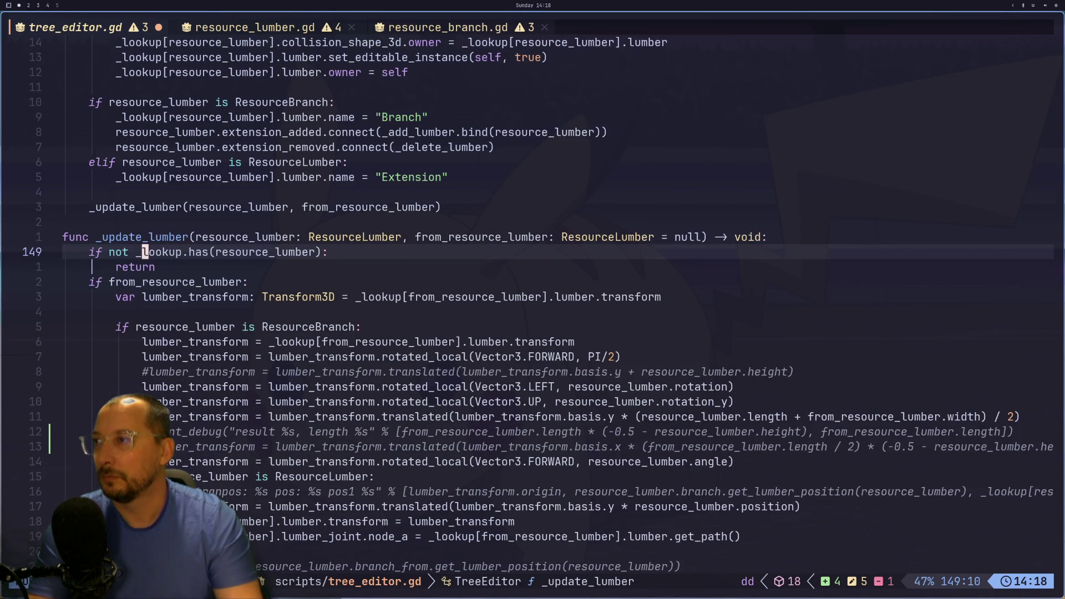
pyautogui.write(':w')
pyautogui.press('Return')
pyautogui.press('super+2')
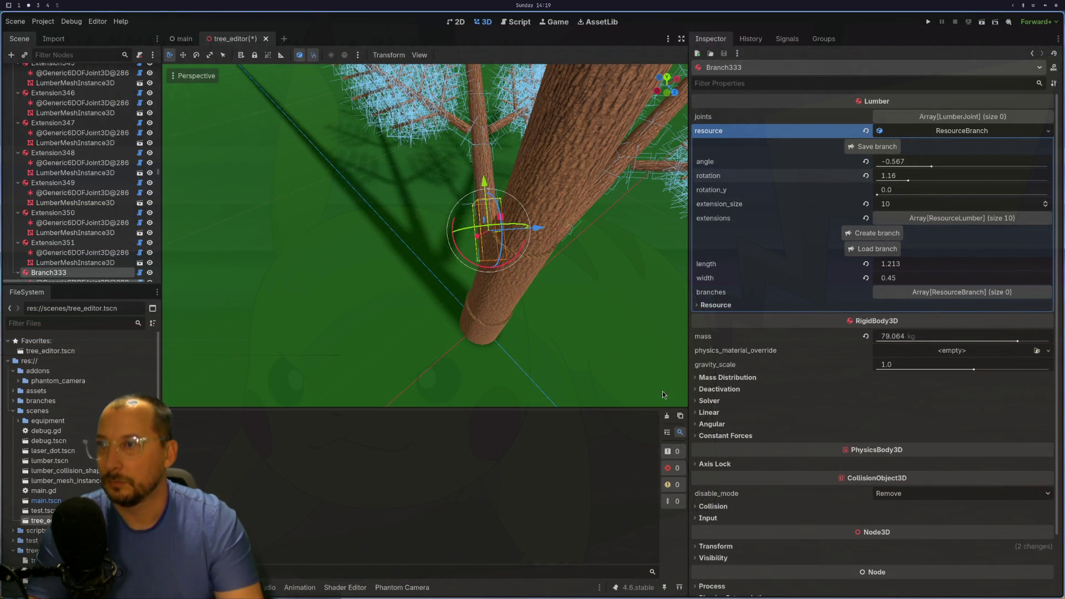
# Step: Type pi/ into the branch rotation field and confirm it
pyautogui.click(904, 175)
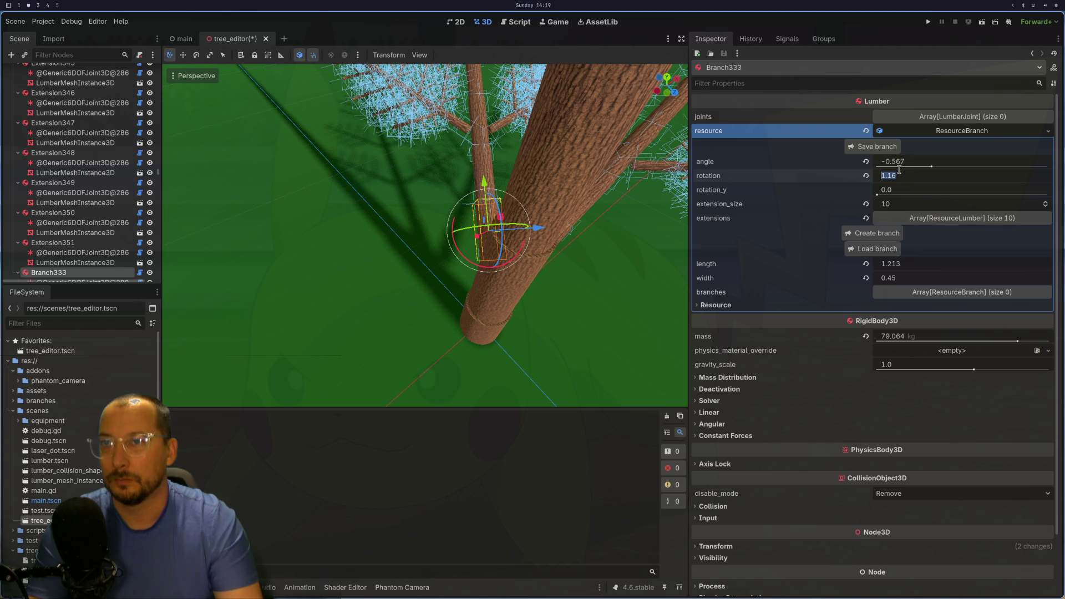
pyautogui.write('pi/')
pyautogui.press('Tab')
# Step: Select the Extension node, open Load branch and choose branch_with_no_insides.tres
pyautogui.scroll(-8, 569, 215)
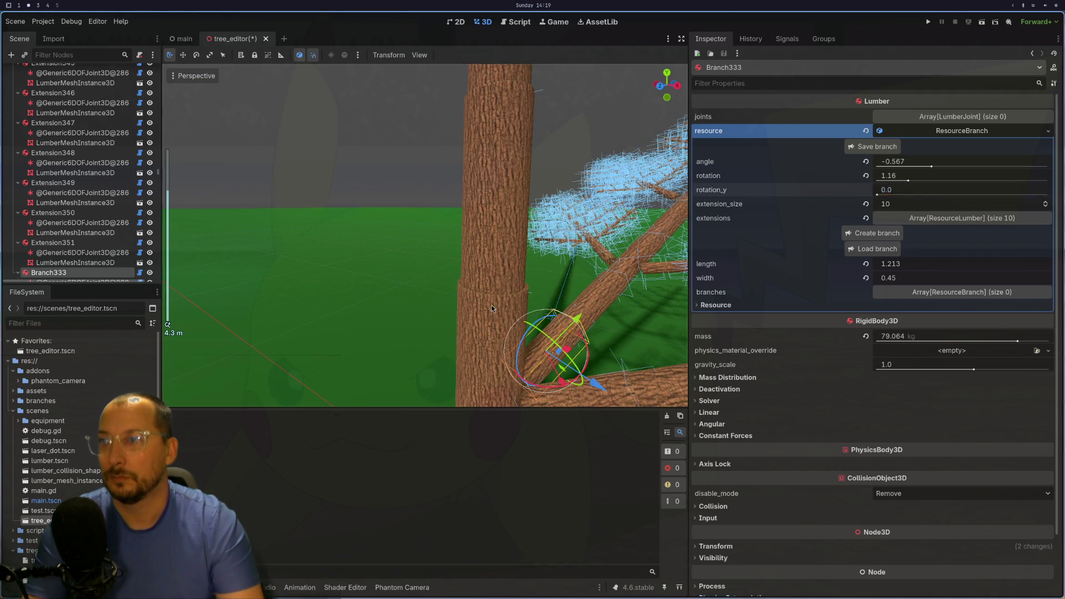
pyautogui.click(492, 309)
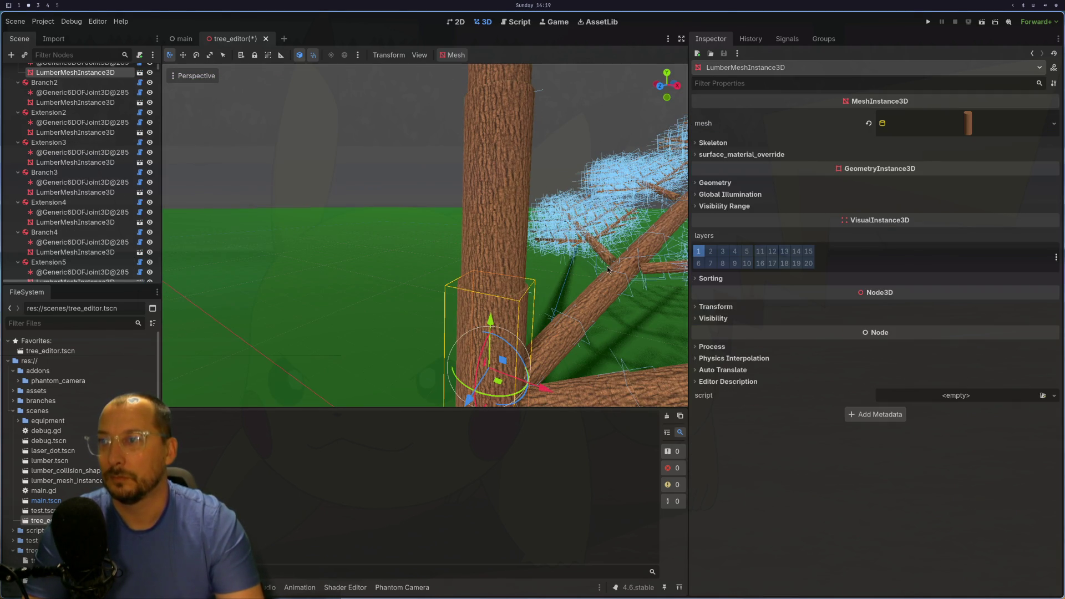
pyautogui.scroll(1, 84, 152)
pyautogui.click(46, 78)
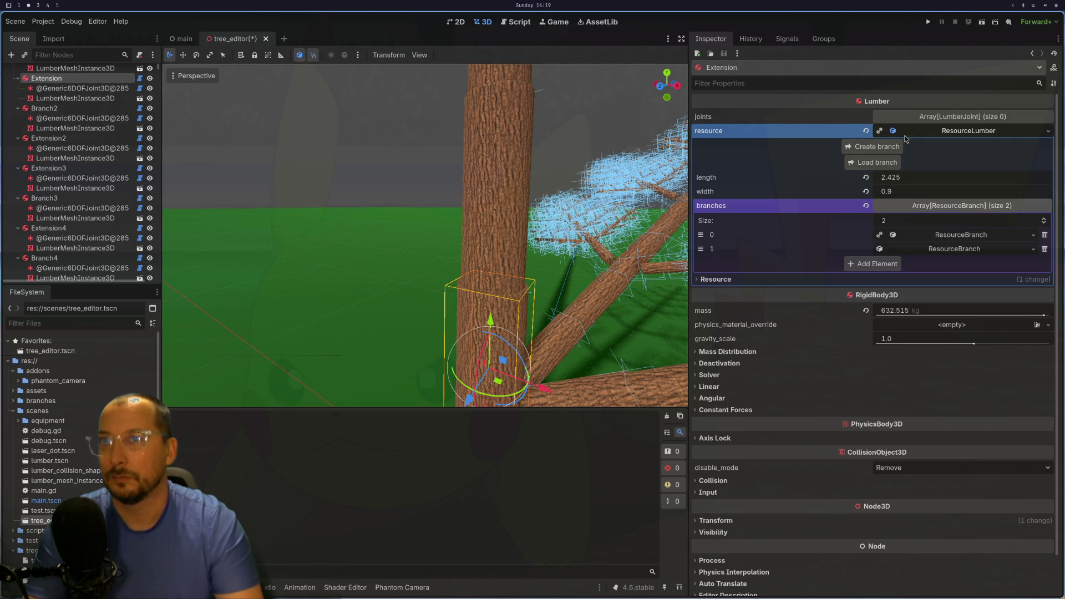
pyautogui.click(876, 164)
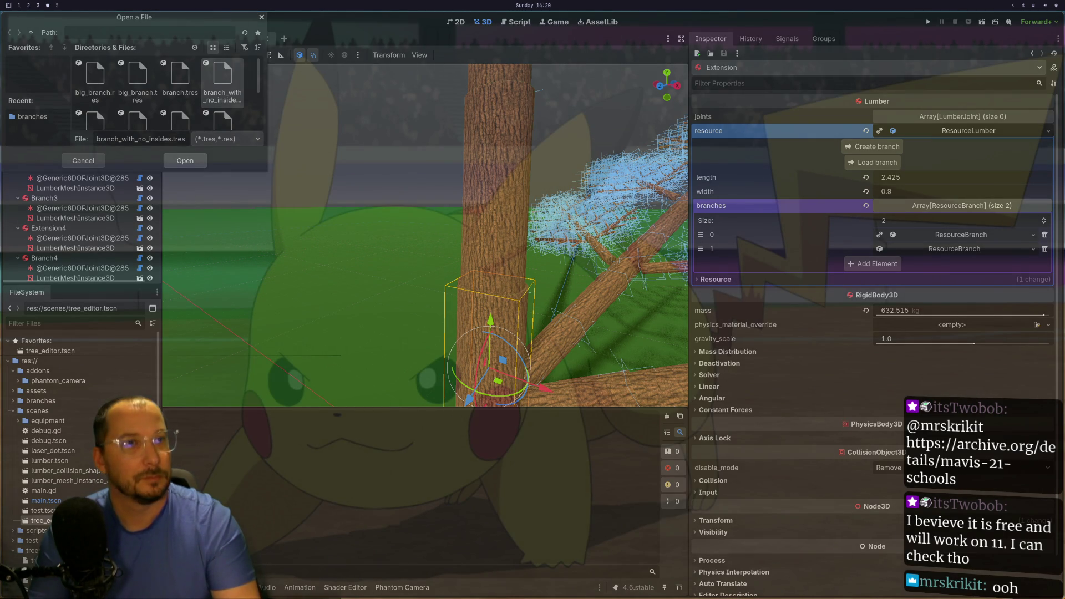
pyautogui.click(186, 161)
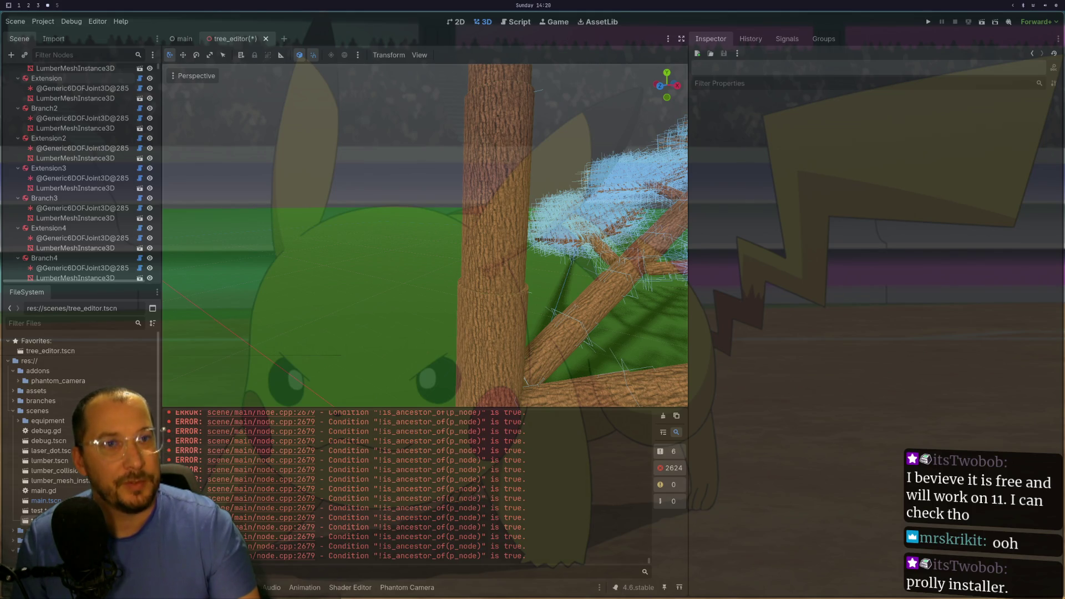
# Step: Select the new Branch664 and sweep its rotation up to 6.283, then back to 0.0
pyautogui.scroll(-5, 394, 268)
pyautogui.scroll(3, 477, 302)
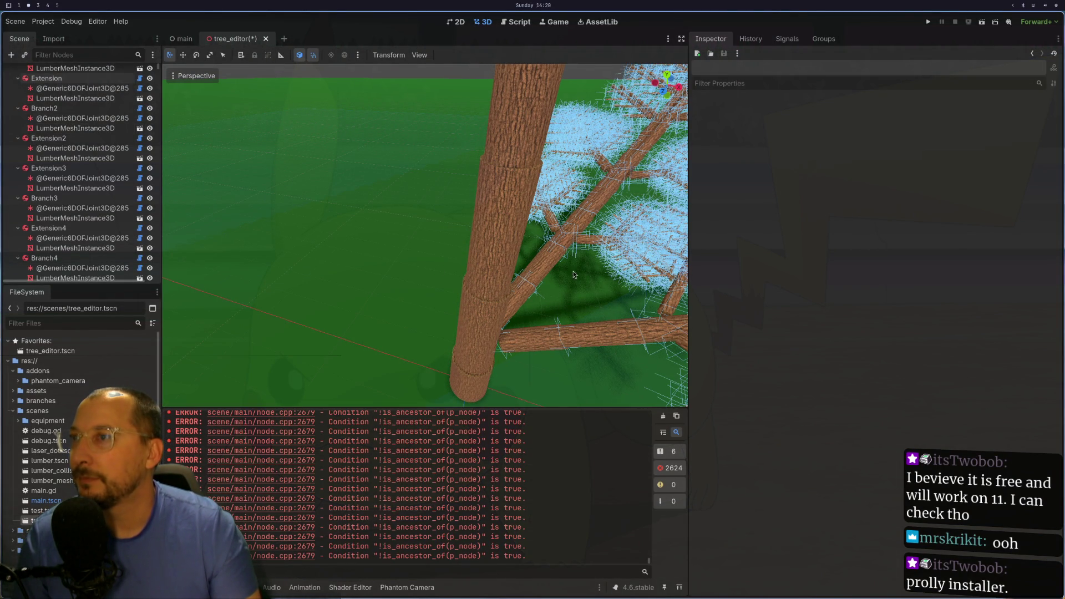
pyautogui.click(526, 305)
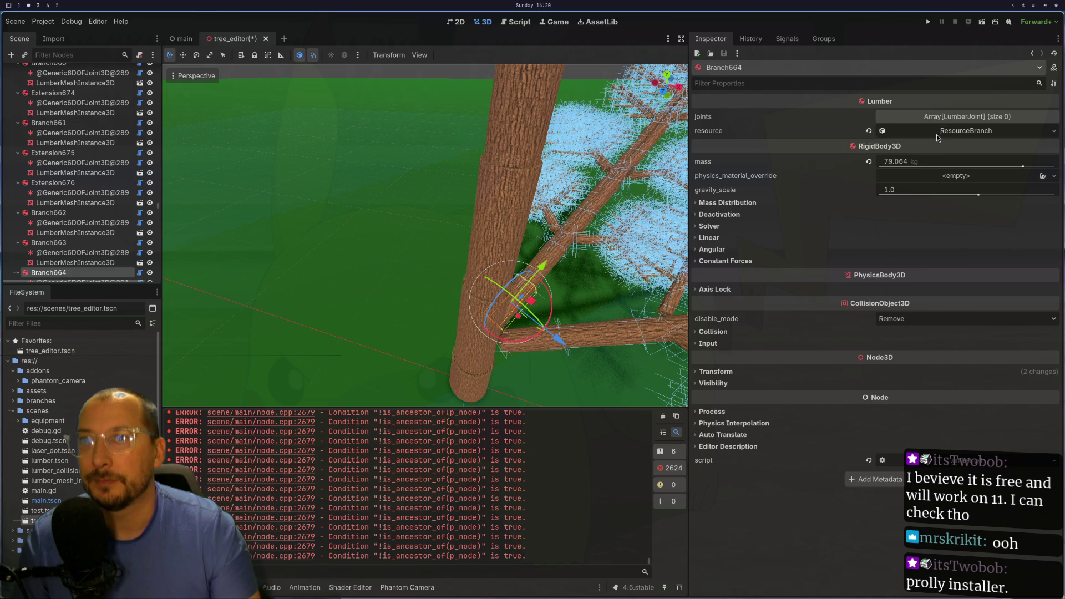
pyautogui.click(937, 136)
pyautogui.moveTo(902, 181); pyautogui.dragTo(928, 182)
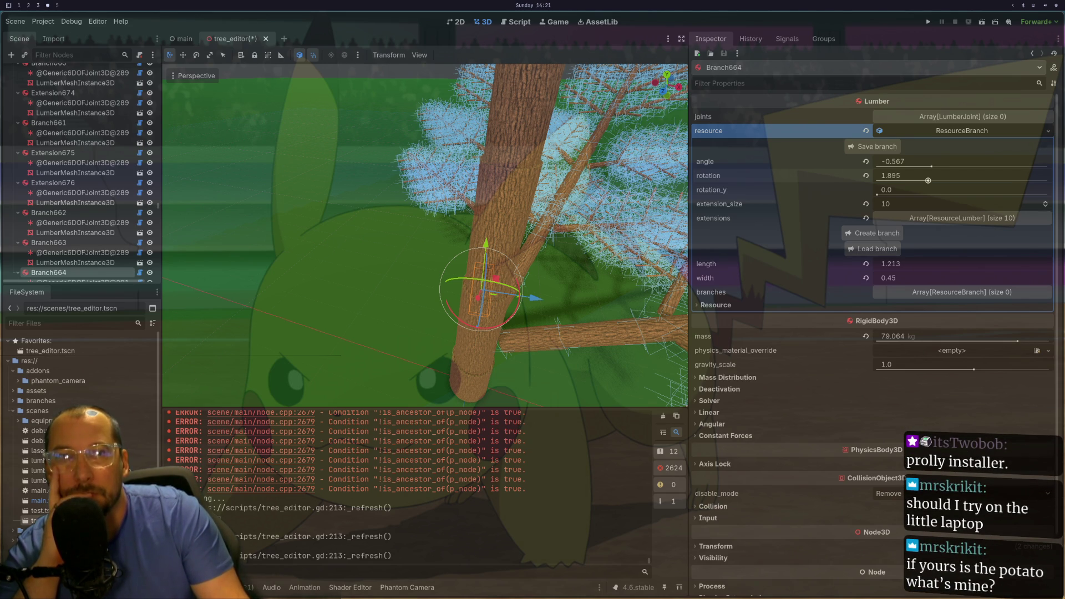
pyautogui.moveTo(928, 180); pyautogui.dragTo(1047, 180)
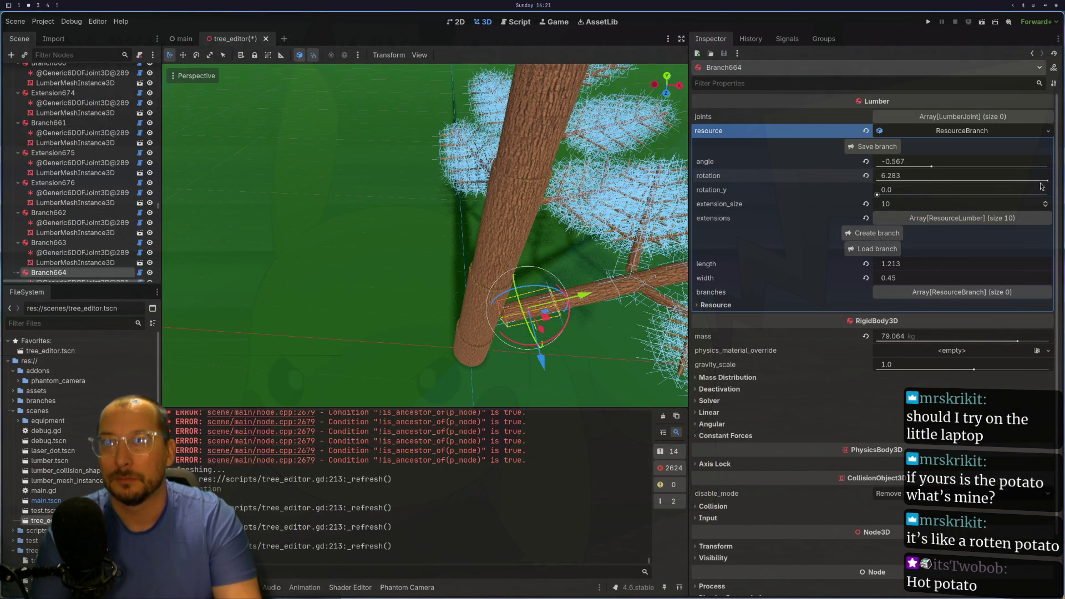
pyautogui.moveTo(1047, 180); pyautogui.dragTo(853, 187)
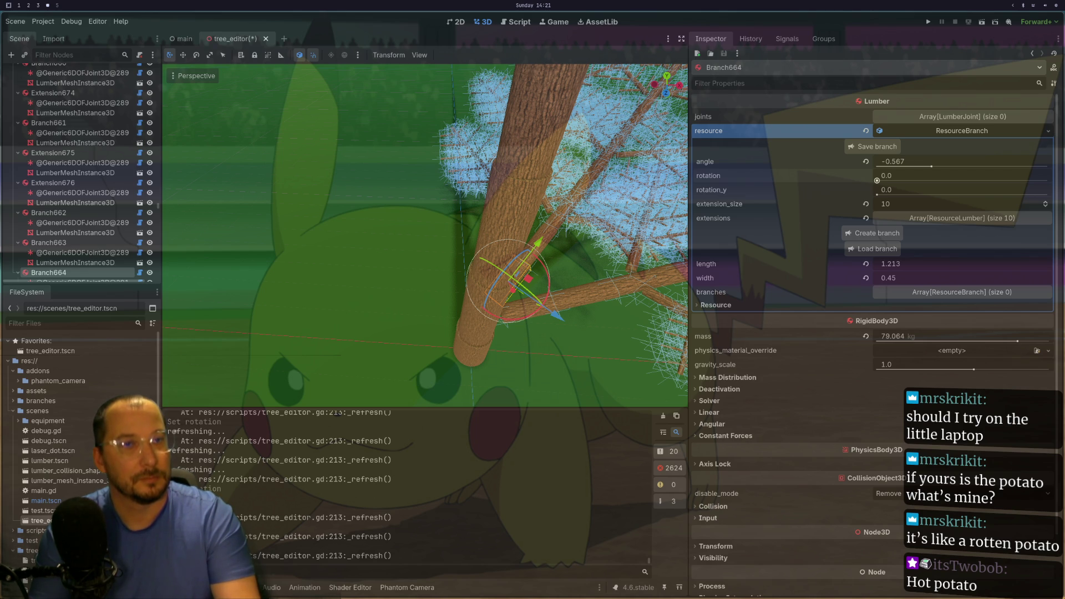
pyautogui.scroll(3, 75, 172)
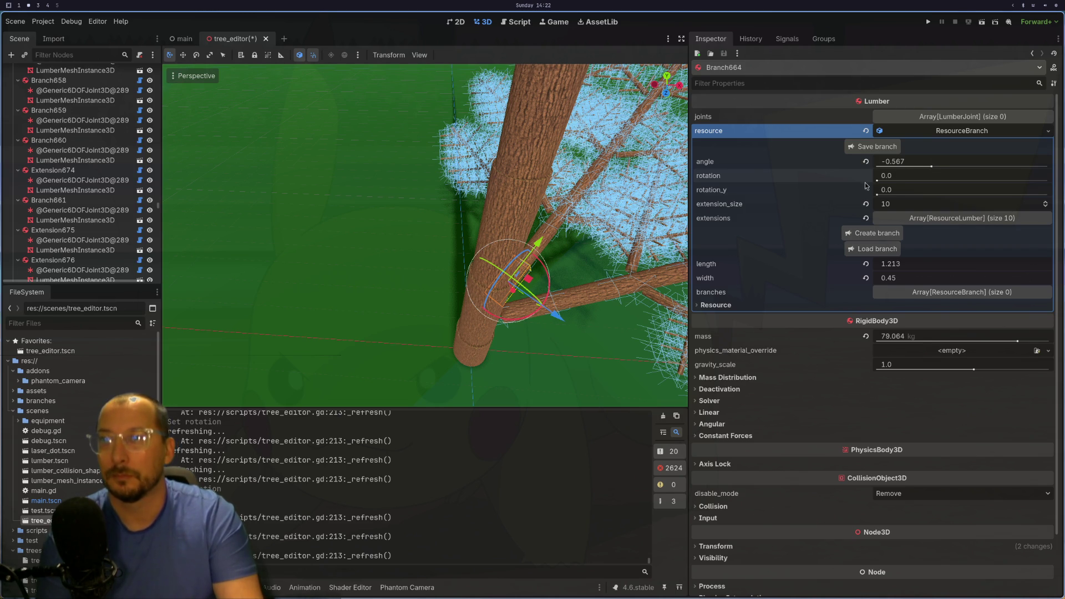
# Step: Set the branch rotation to 0.0, then to PI/2 (1.571)
pyautogui.click(924, 179)
pyautogui.write('0.')
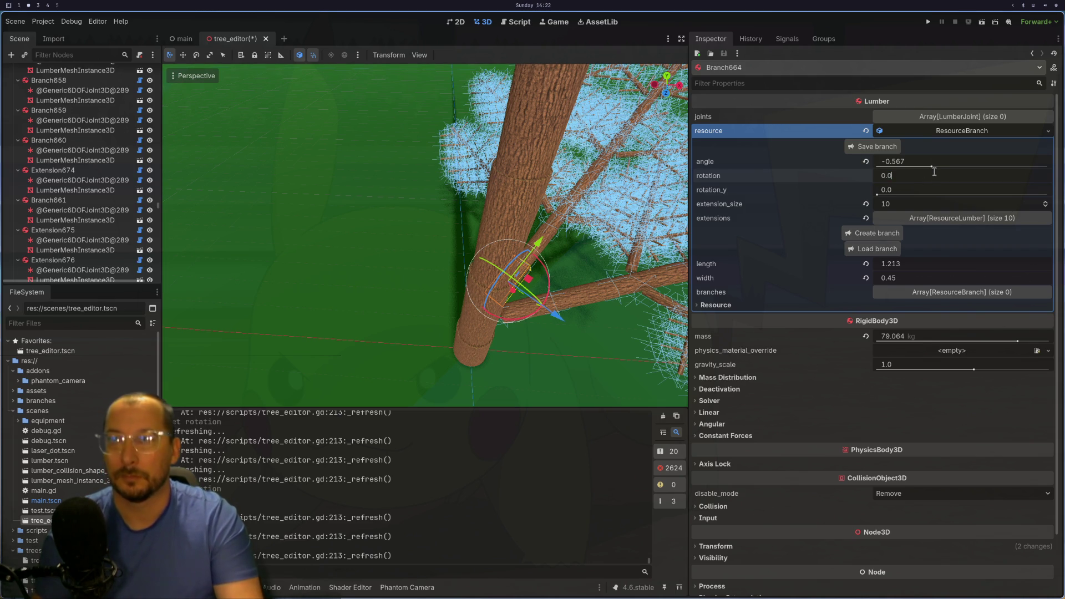
pyautogui.press('BackSpace')
pyautogui.press('BackSpace')
pyautogui.write('0.0')
pyautogui.press('Return')
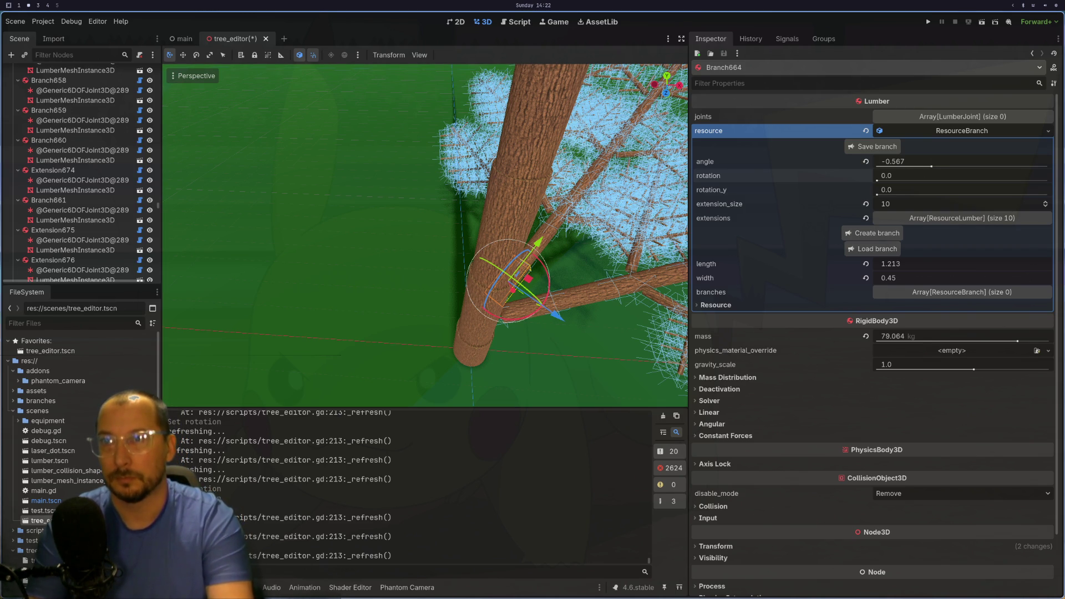
pyautogui.click(930, 178)
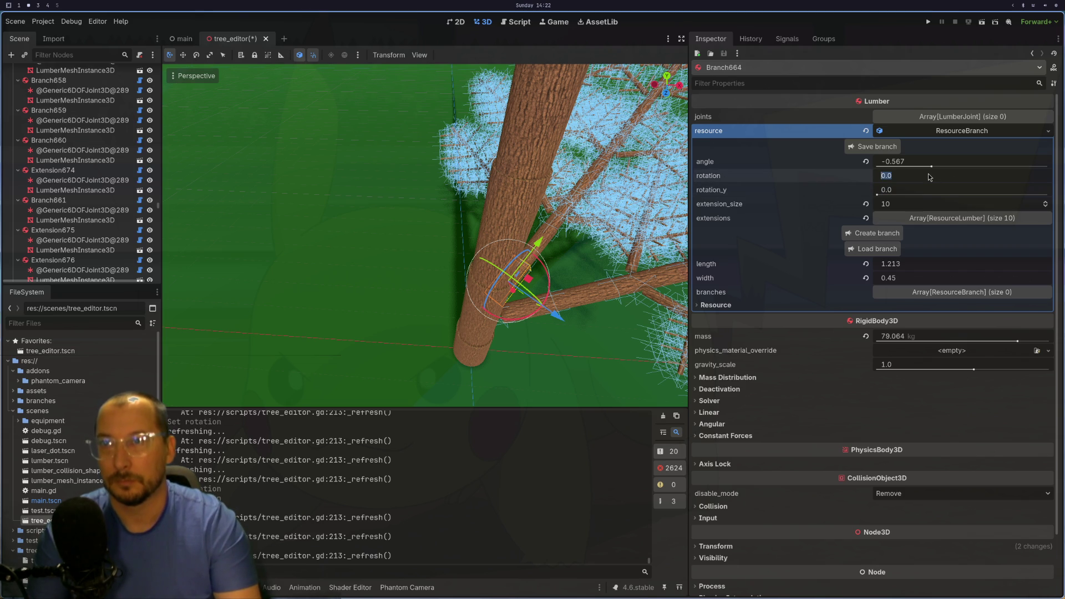
pyautogui.write('PI/2')
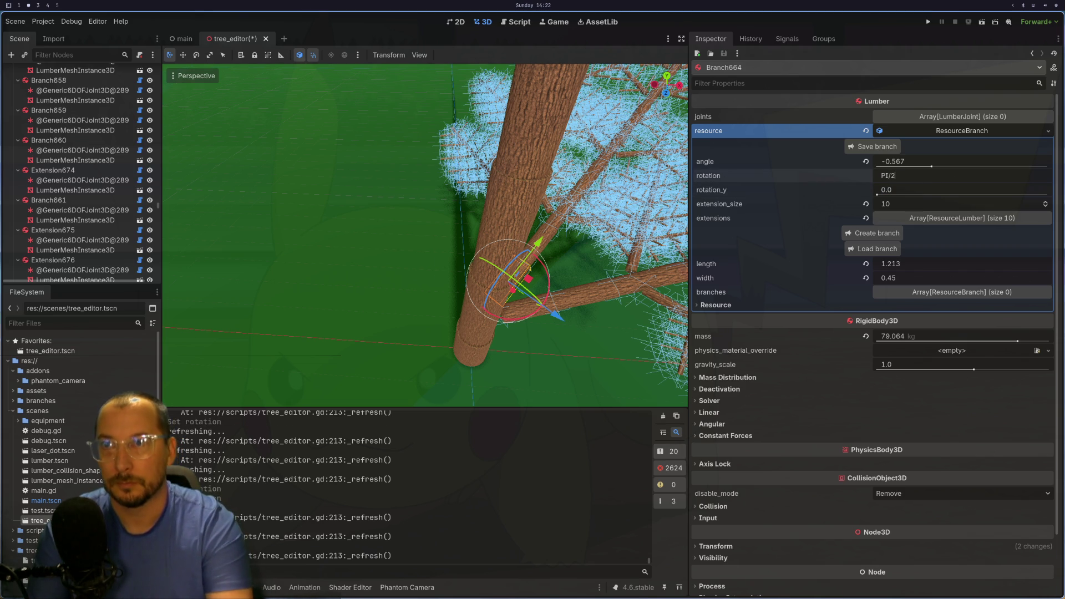
pyautogui.press('Return')
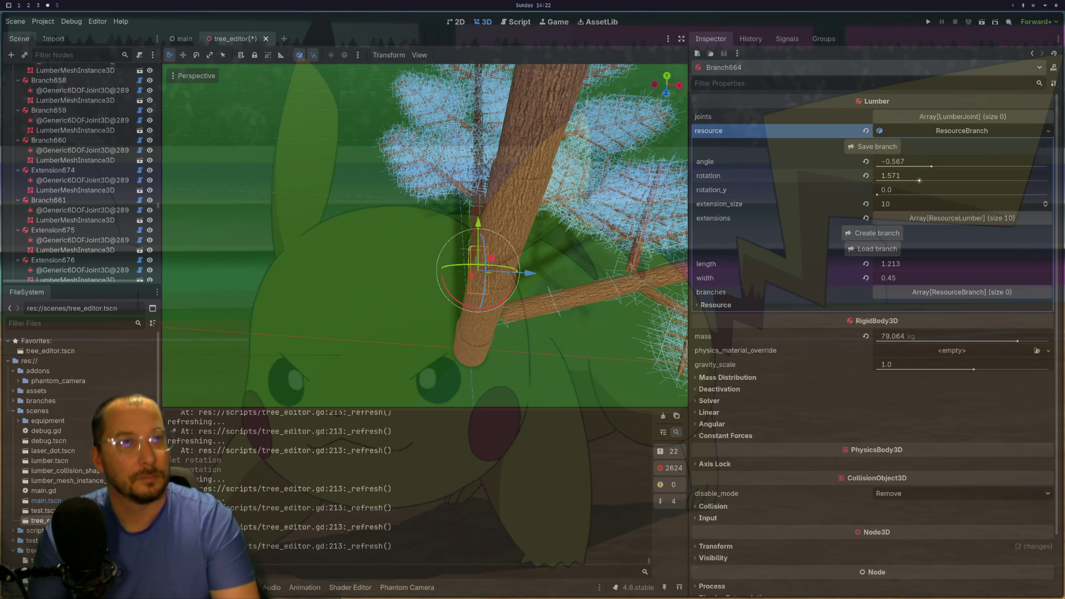
# Step: Orbit the view and inspect Branch2's branch resource and another branch in the viewport
pyautogui.moveTo(333, 267)
pyautogui.mouseDown()
pyautogui.moveTo(441, 337)
pyautogui.moveTo(428, 371)
pyautogui.moveTo(442, 388)
pyautogui.moveTo(474, 381)
pyautogui.moveTo(514, 288)
pyautogui.mouseUp()
pyautogui.click(471, 350)
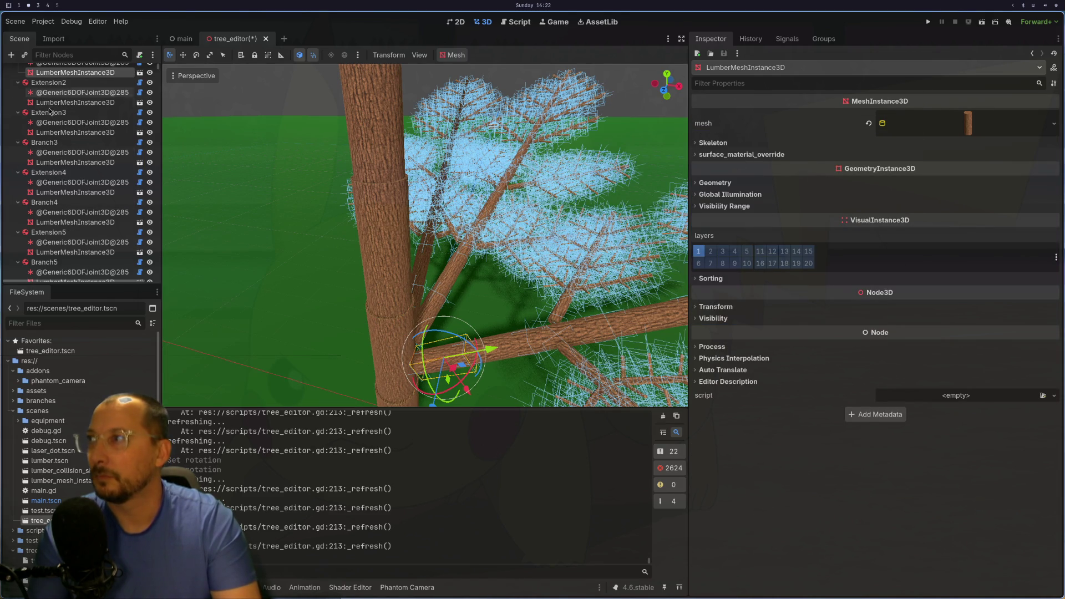
pyautogui.scroll(1, 67, 89)
pyautogui.click(67, 82)
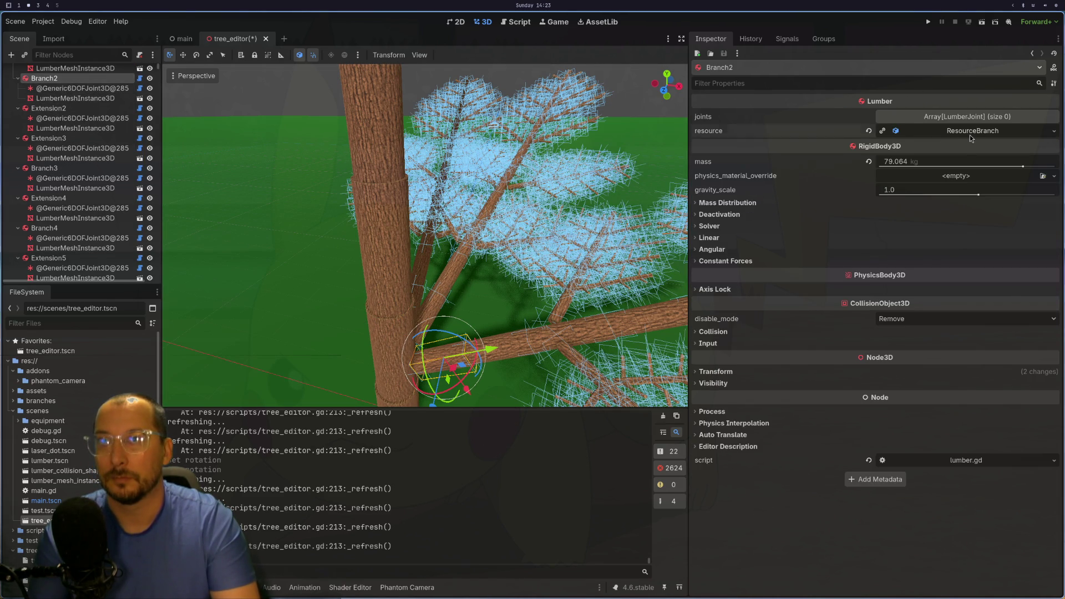
pyautogui.click(969, 135)
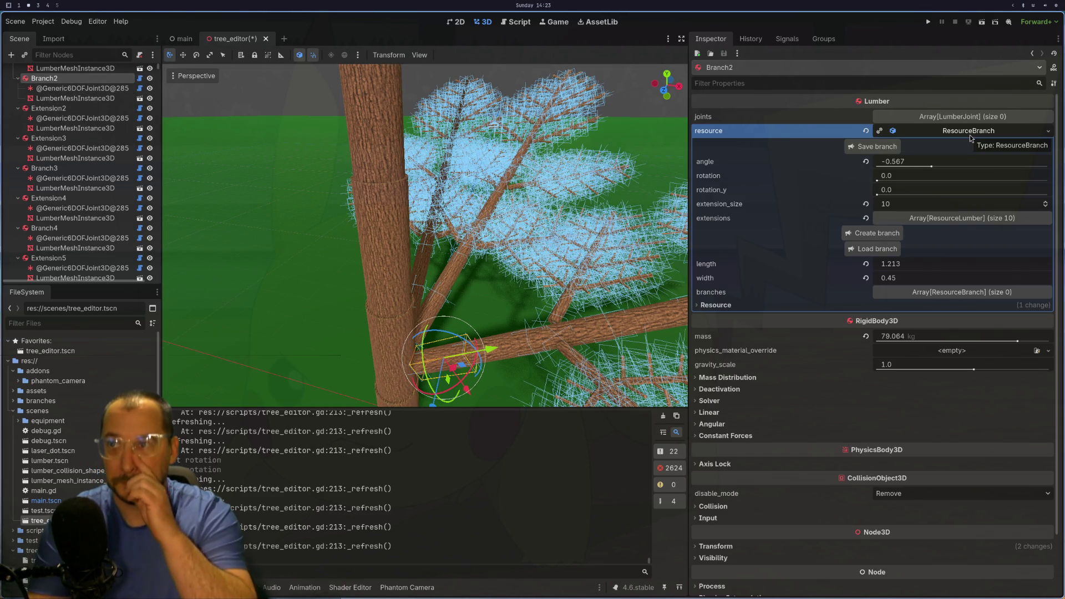
pyautogui.click(432, 311)
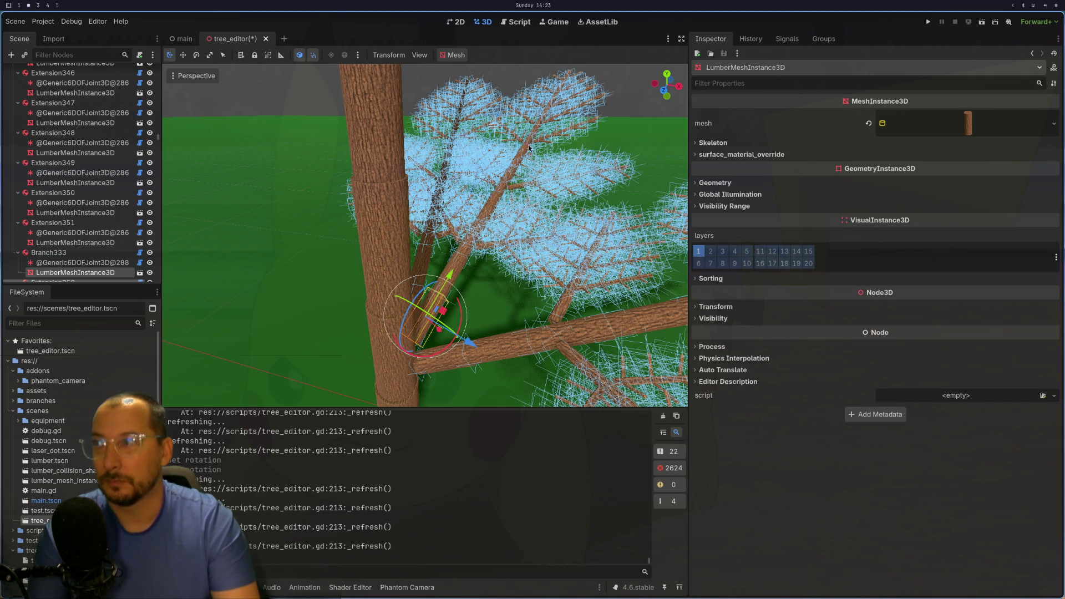
# Step: Select Branch333 and enter PI as its rotation so it reads 3.142
pyautogui.click(49, 252)
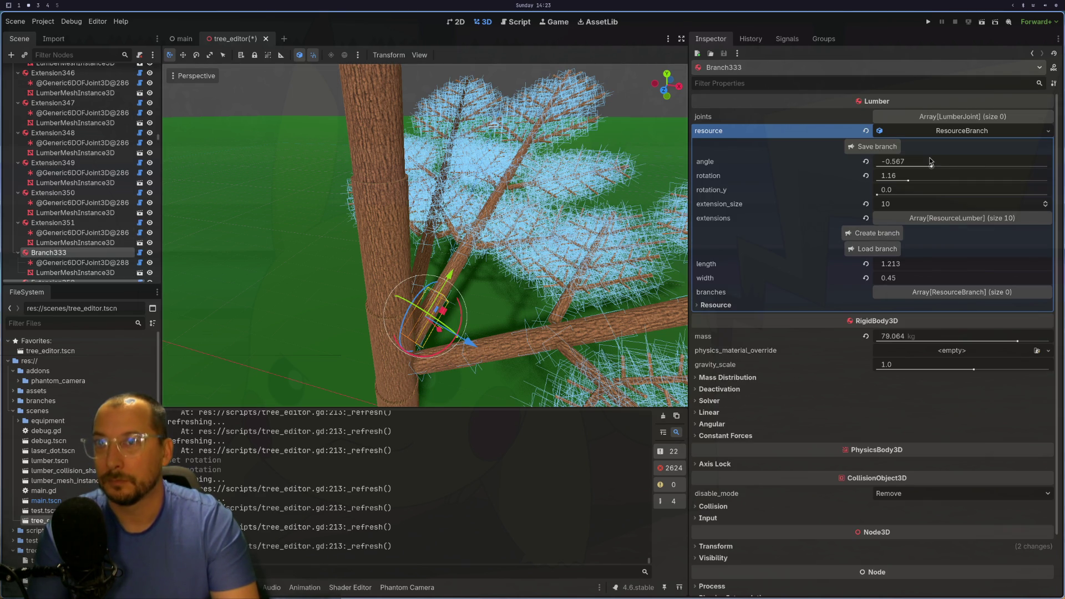
pyautogui.click(947, 176)
pyautogui.write('PI')
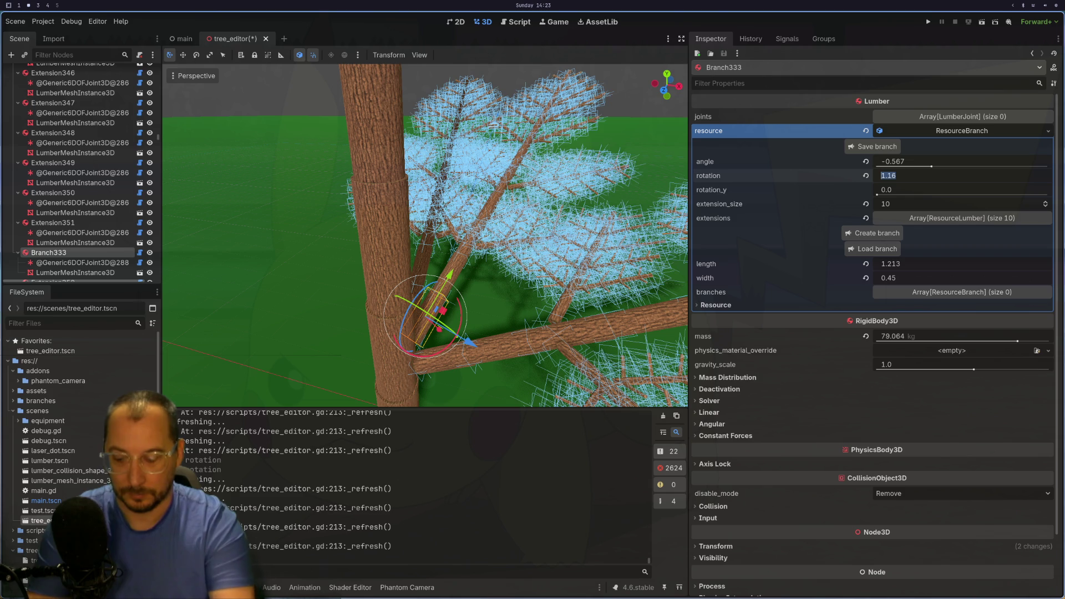
pyautogui.press('Return')
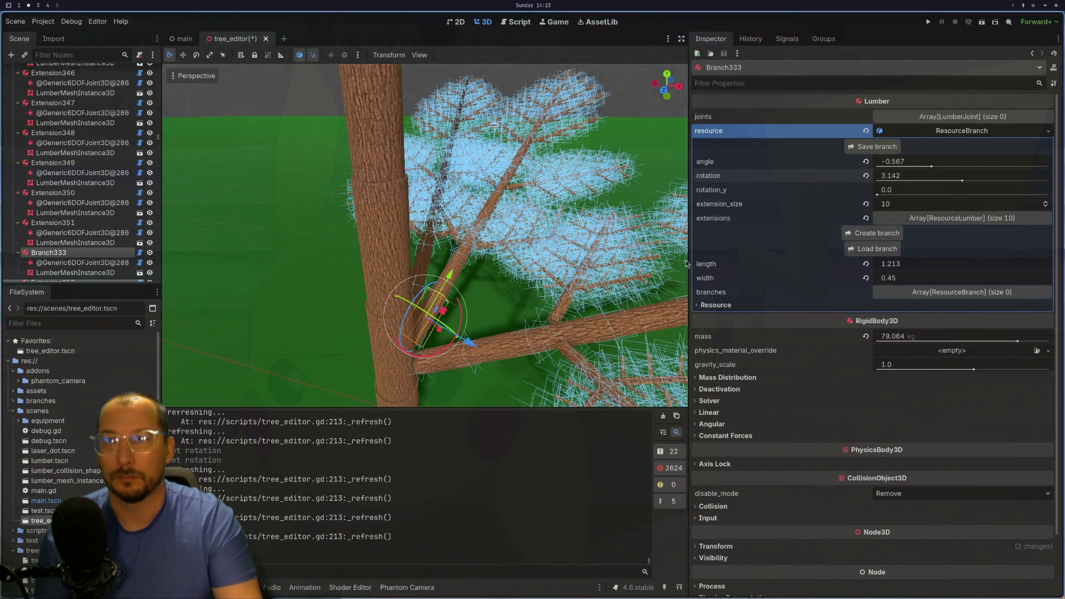
pyautogui.press('Down')
pyautogui.press('Down')
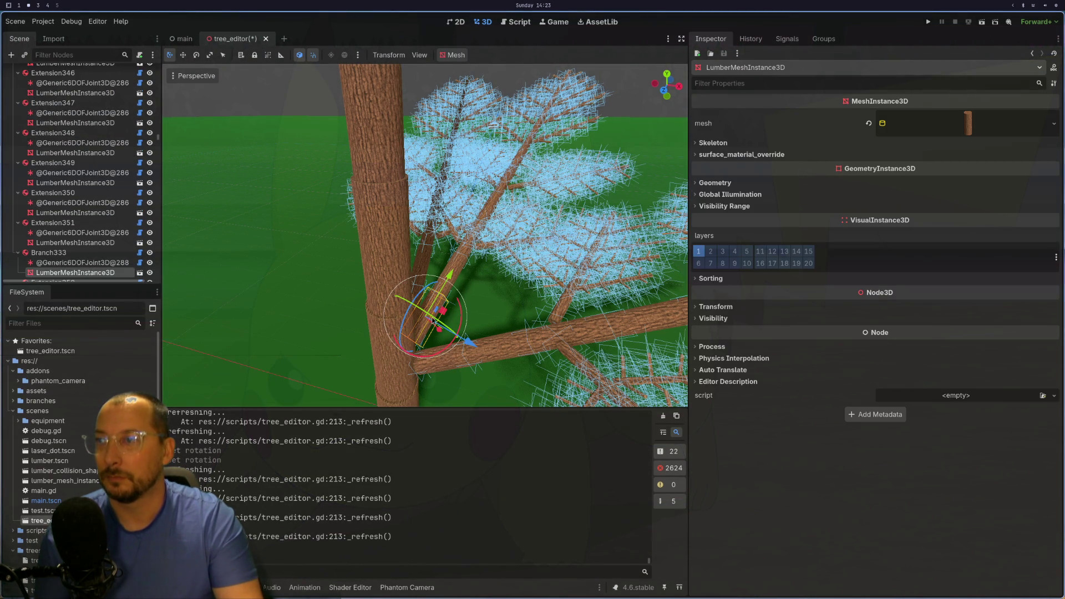
pyautogui.press('Up')
pyautogui.press('Up')
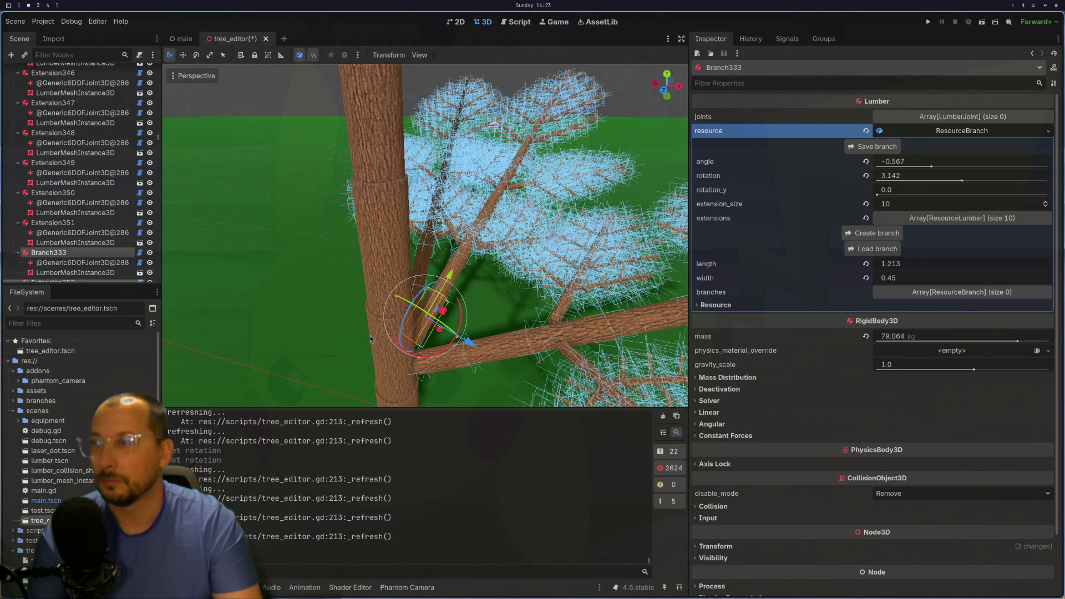
pyautogui.click(385, 329)
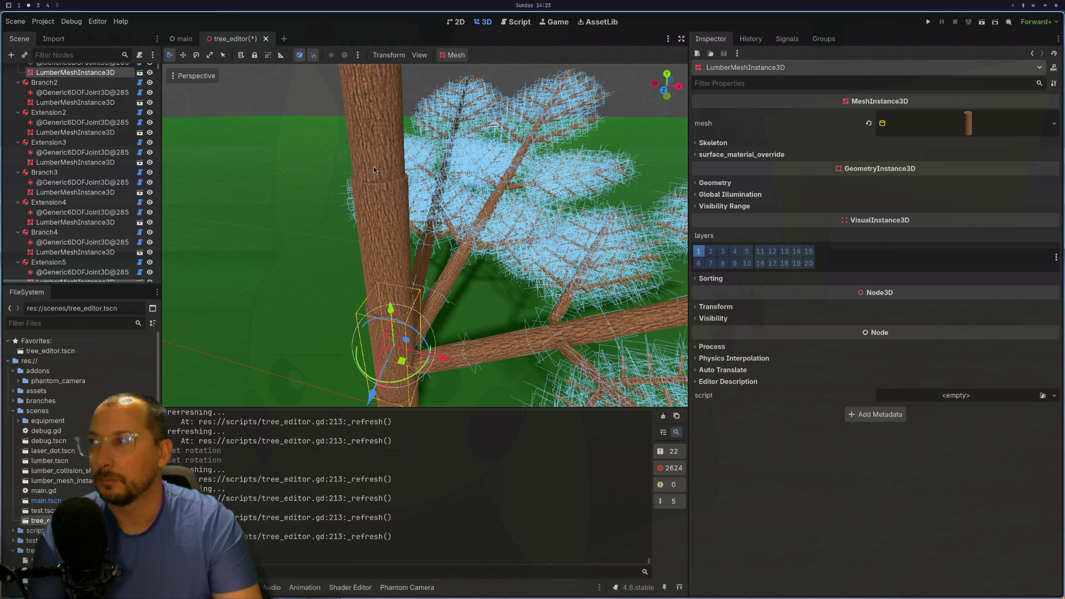
# Step: Load branch_with_no_insides.tres onto the trunk's Extension node
pyautogui.press('Up')
pyautogui.press('Up')
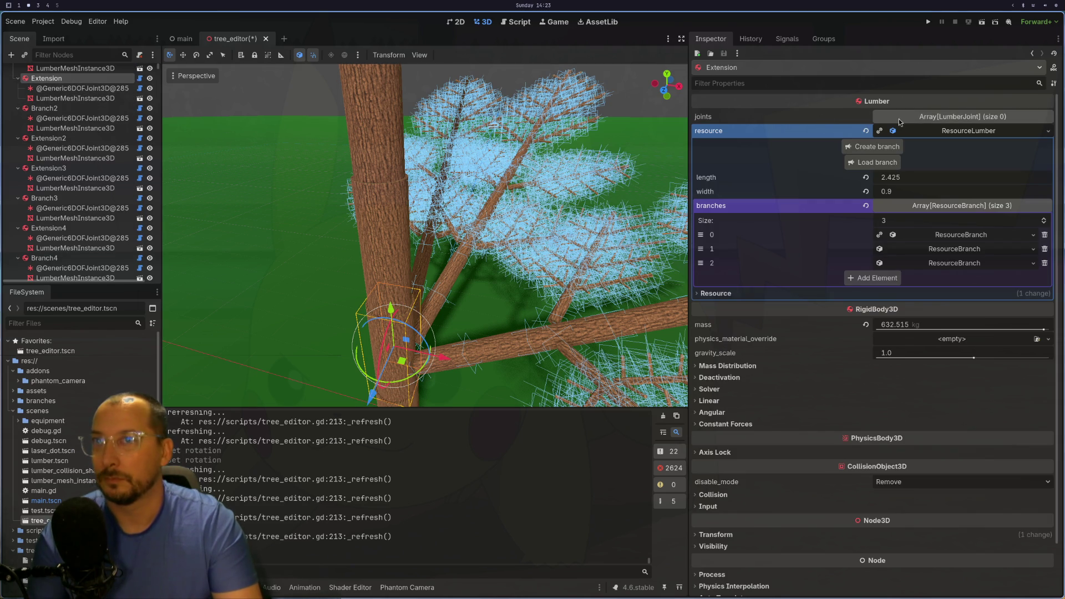
pyautogui.click(877, 162)
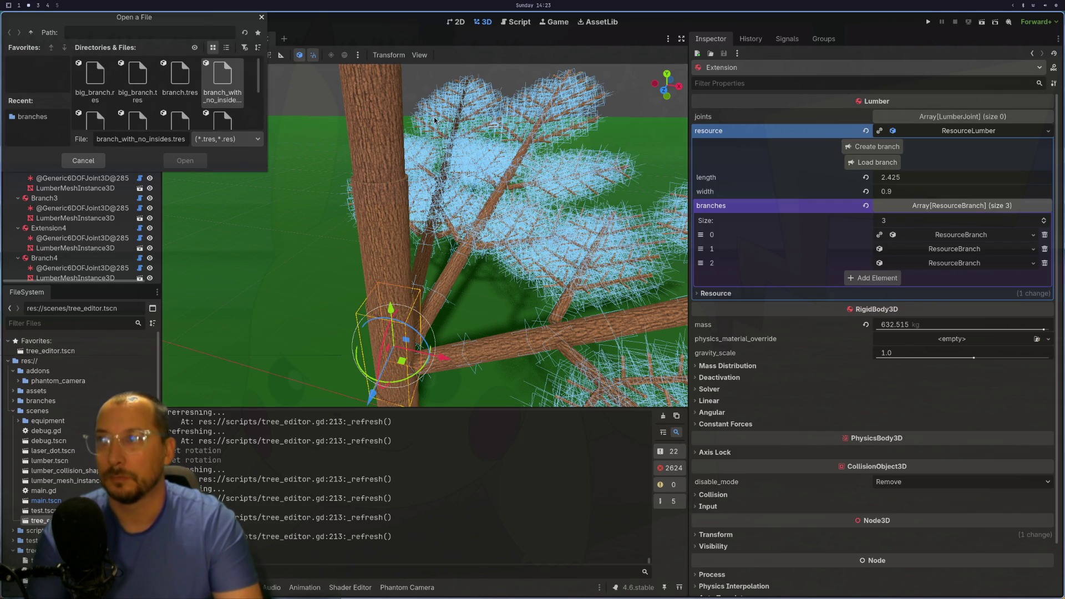
pyautogui.click(221, 84)
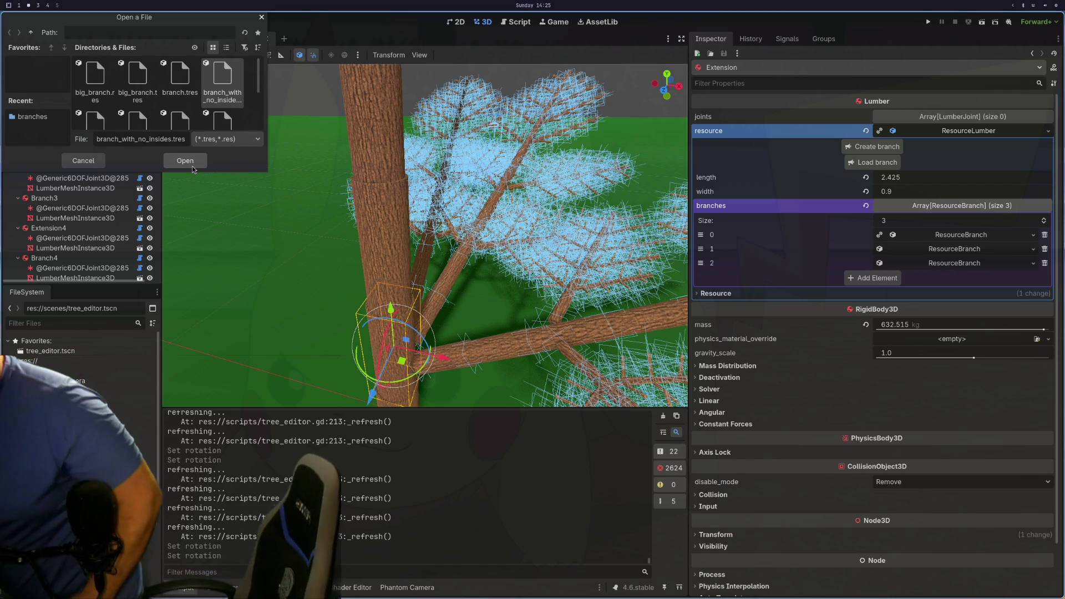
pyautogui.click(192, 165)
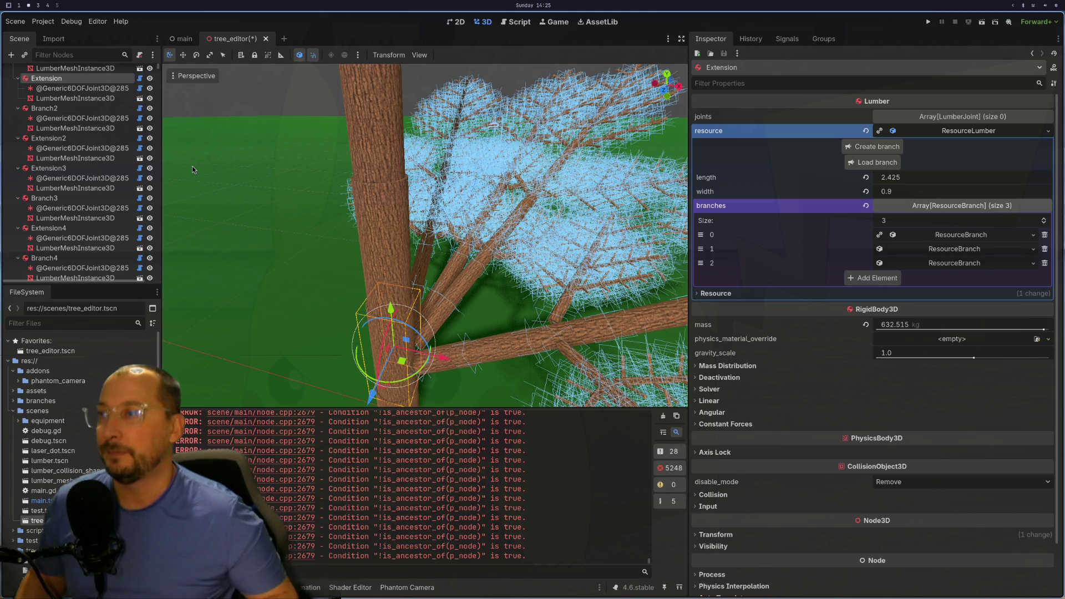
# Step: Switch to Neovim and focus tree_editor.gd at the _add_lumber code
pyautogui.scroll(-2, 465, 329)
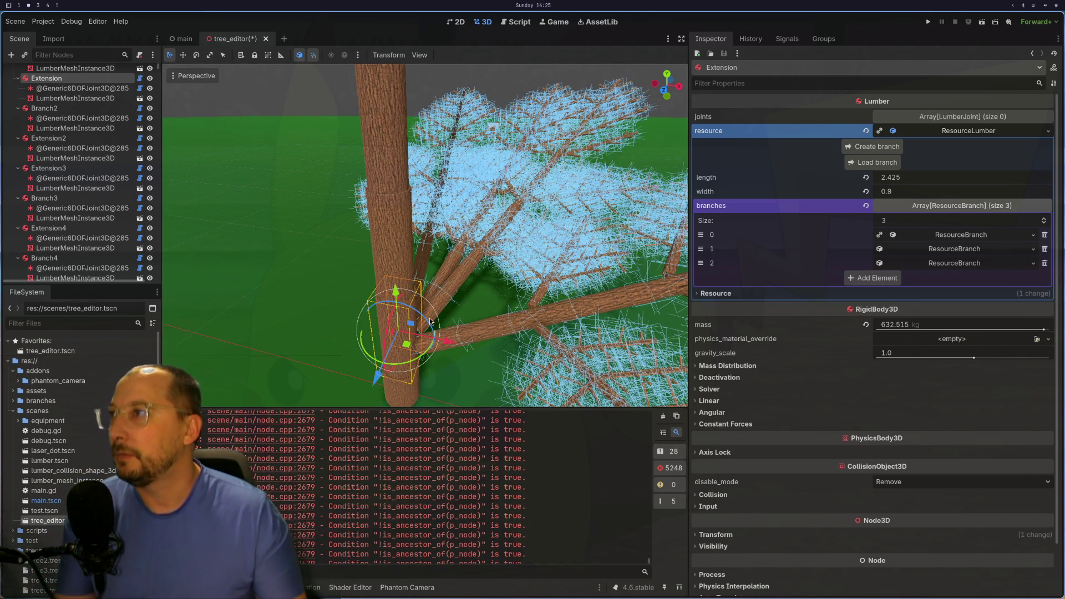
pyautogui.press('super+1')
pyautogui.click(328, 73)
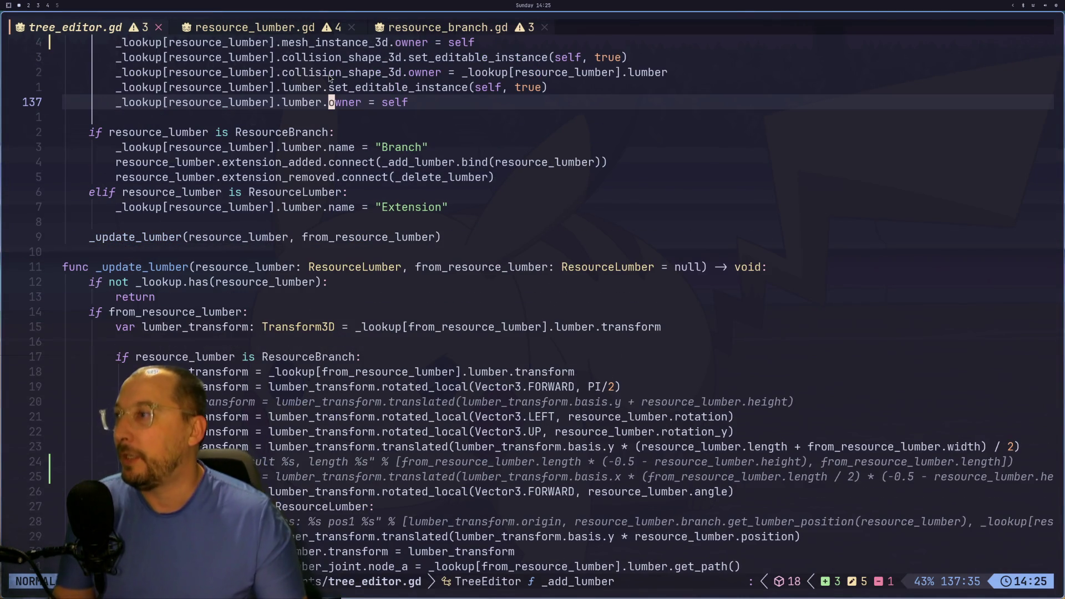
# Step: Add 'static var _updating:bool = false' below static var _self in tree_editor.gd and save
pyautogui.press('g')
pyautogui.press('g')
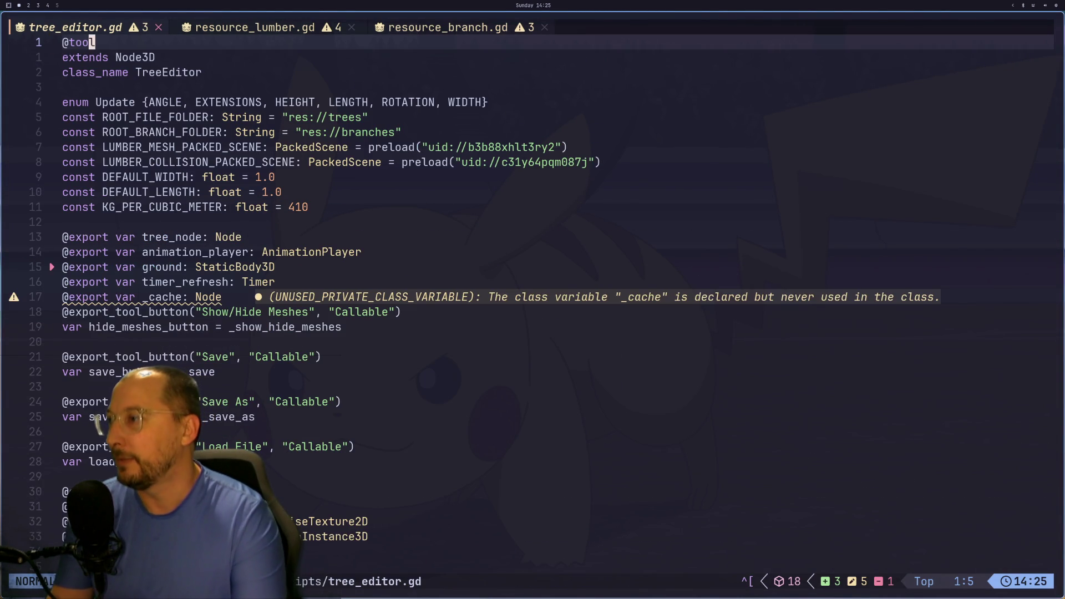
pyautogui.press('7')
pyautogui.press('j')
pyautogui.press('j')
pyautogui.press('j')
pyautogui.press('j')
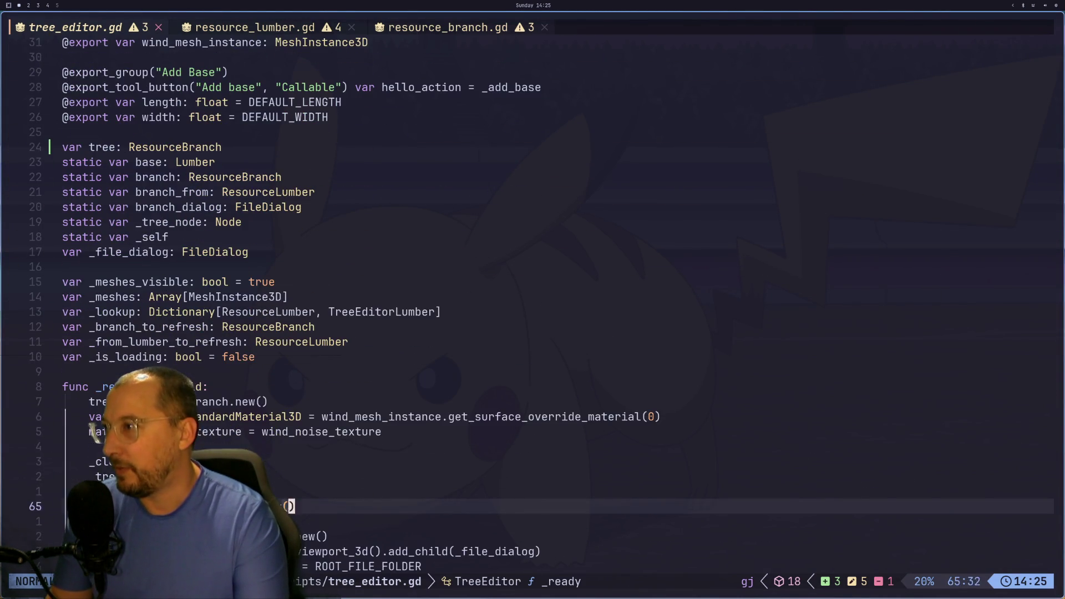
pyautogui.press('k')
pyautogui.press('k')
pyautogui.press('k')
pyautogui.press('k')
pyautogui.press('k')
pyautogui.press('k')
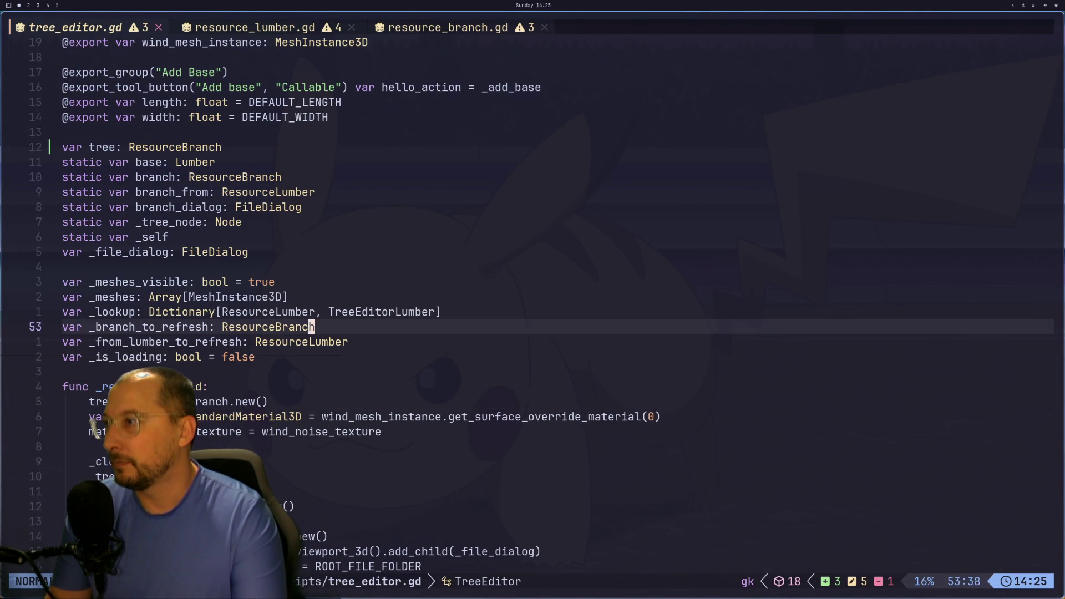
pyautogui.press('k')
pyautogui.press('k')
pyautogui.press('k')
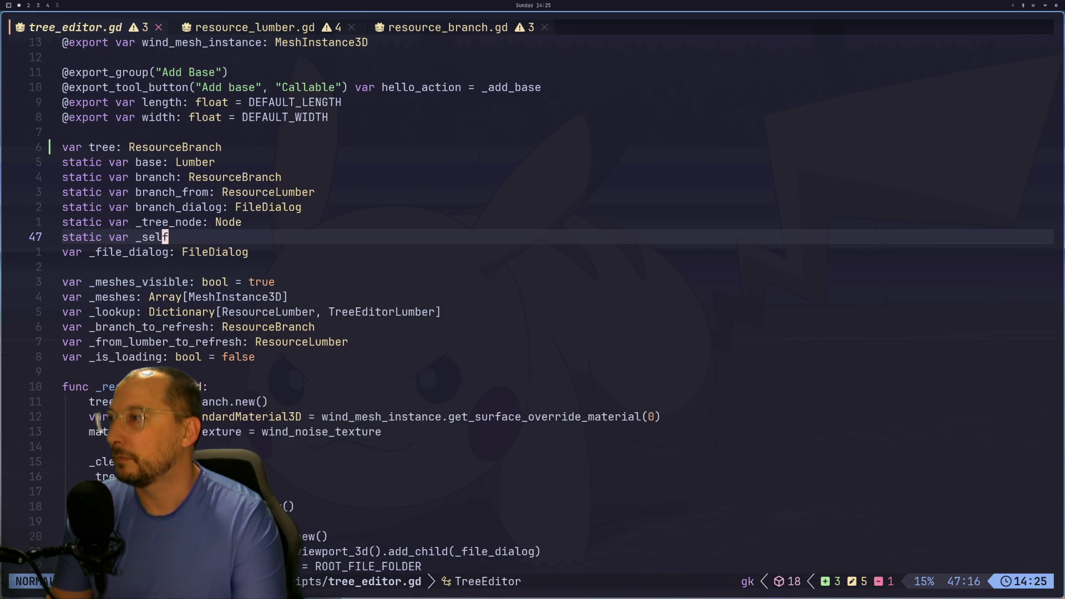
pyautogui.write('ostatic')
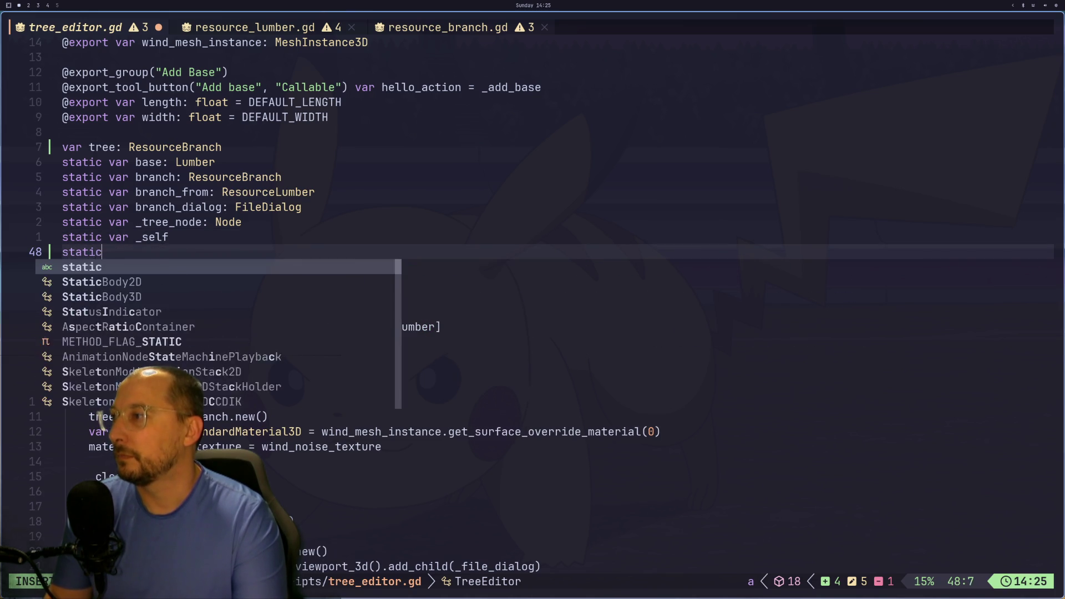
pyautogui.write(' var _updating')
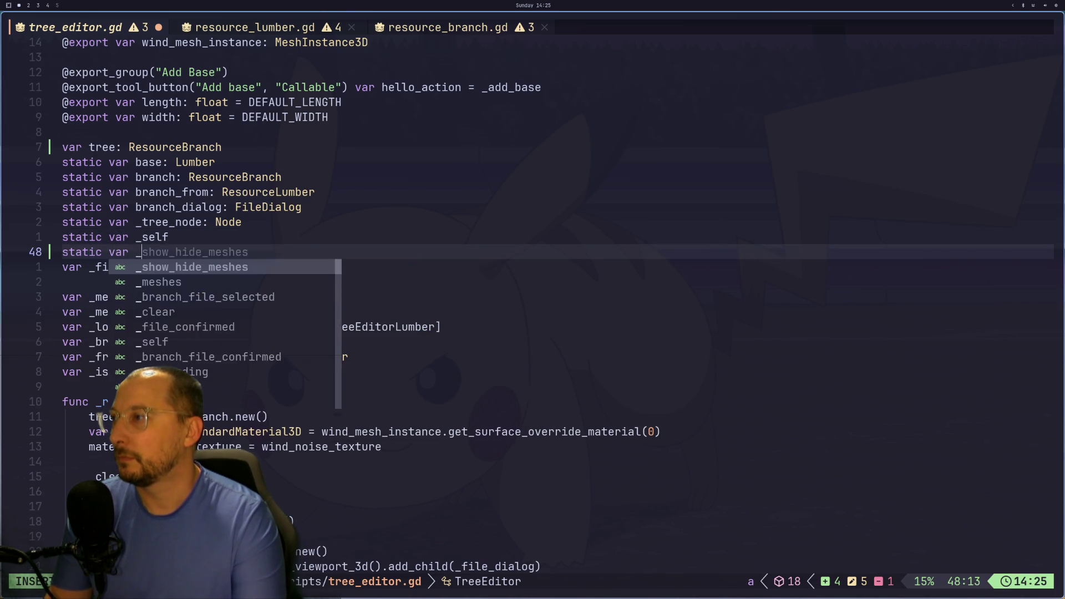
pyautogui.write(':')
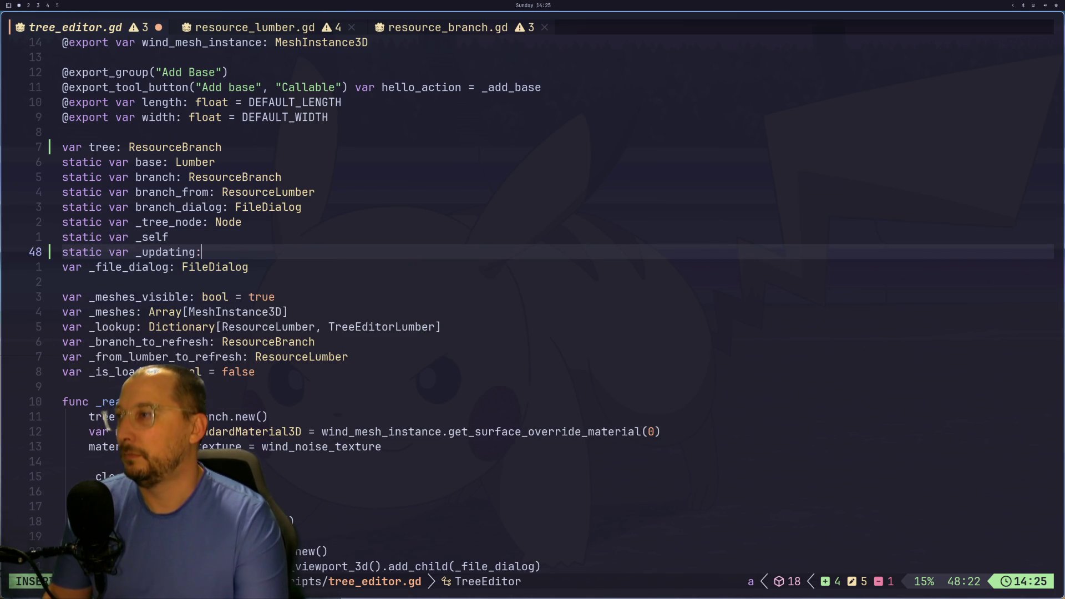
pyautogui.write('bool =')
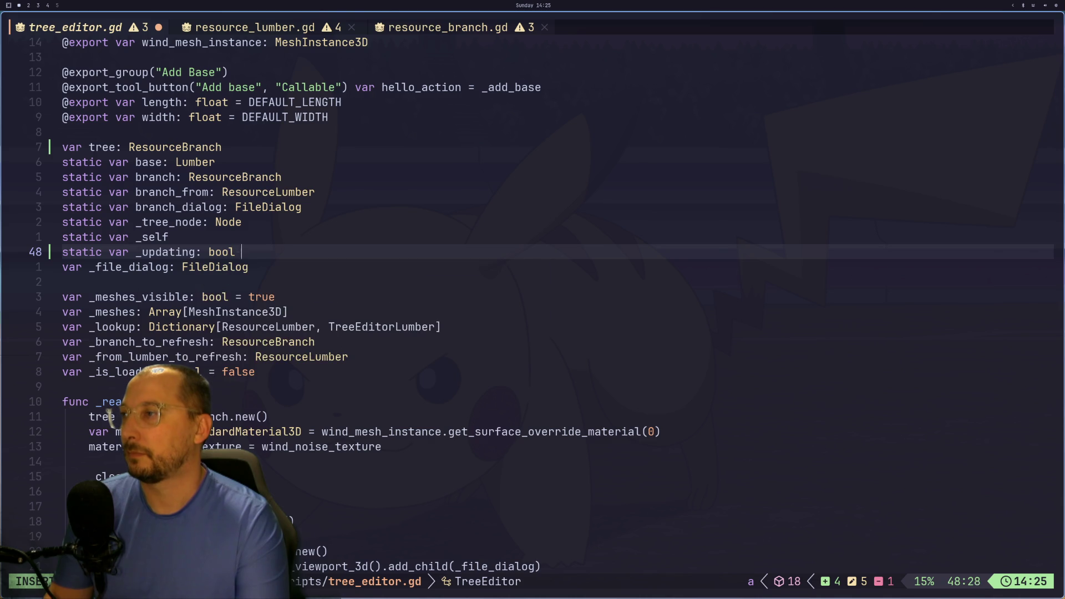
pyautogui.write(' false')
pyautogui.press('Escape')
pyautogui.write(':')
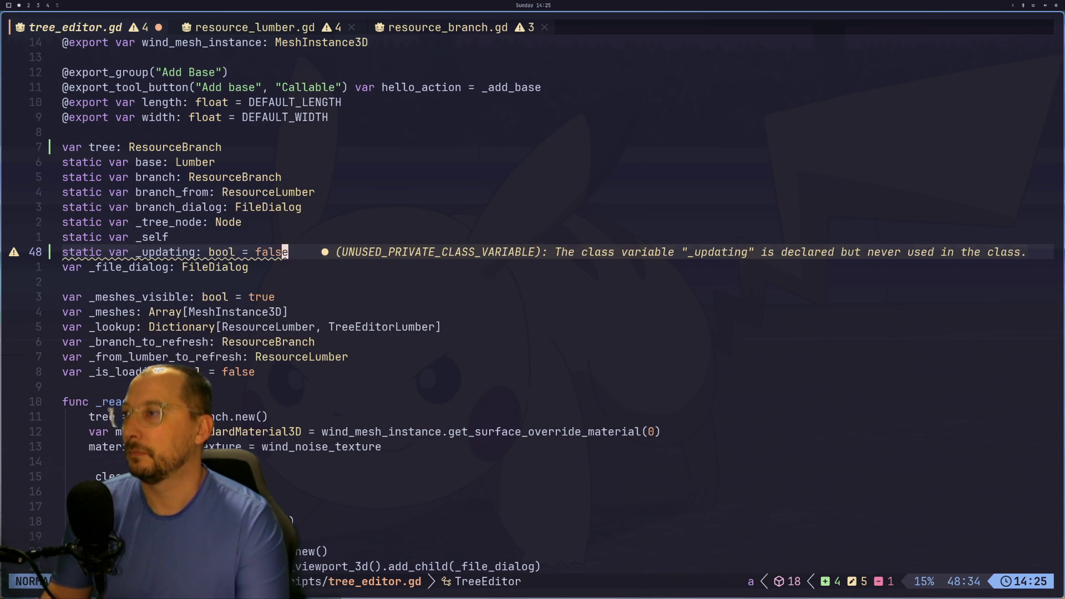
pyautogui.write('w')
pyautogui.press('Return')
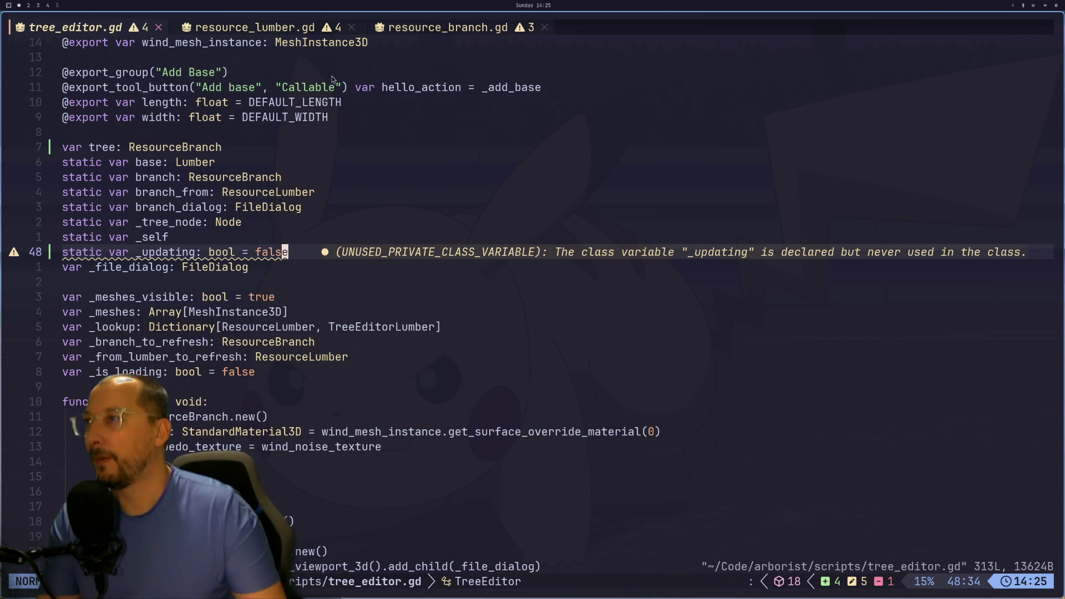
# Step: Scroll through tree_editor.gd and switch to resource_lumber.gd
pyautogui.scroll(-7, 371, 247)
pyautogui.scroll(-16, 370, 250)
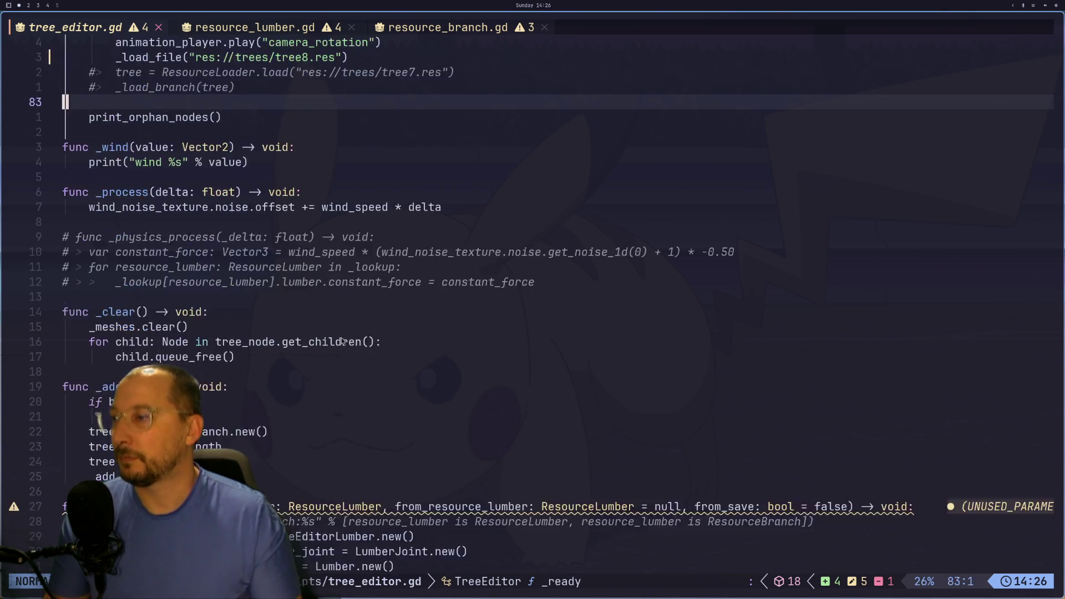
pyautogui.scroll(-8, 338, 348)
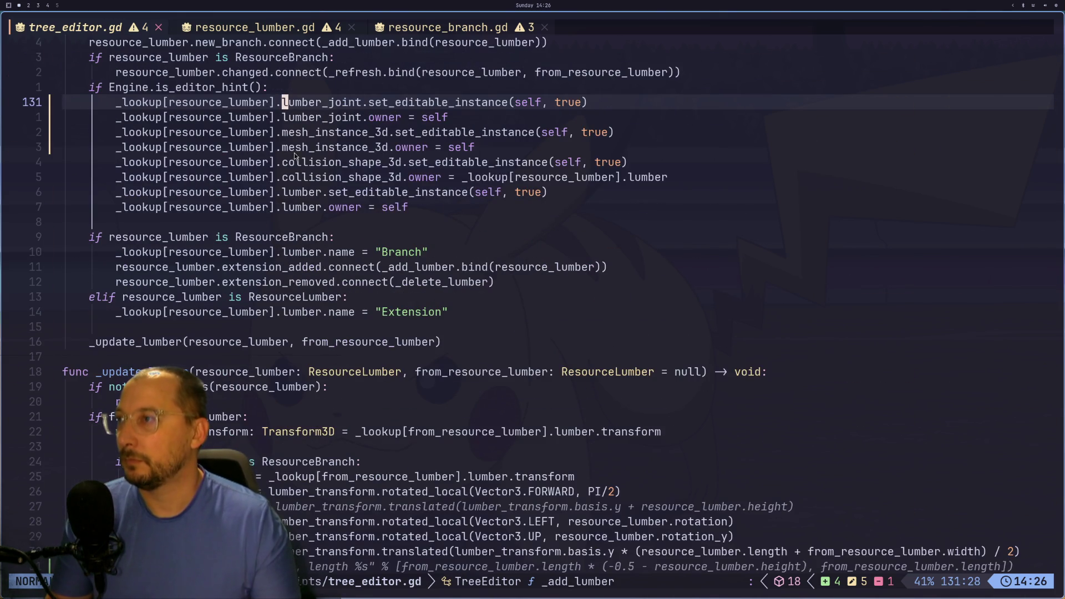
pyautogui.click(248, 31)
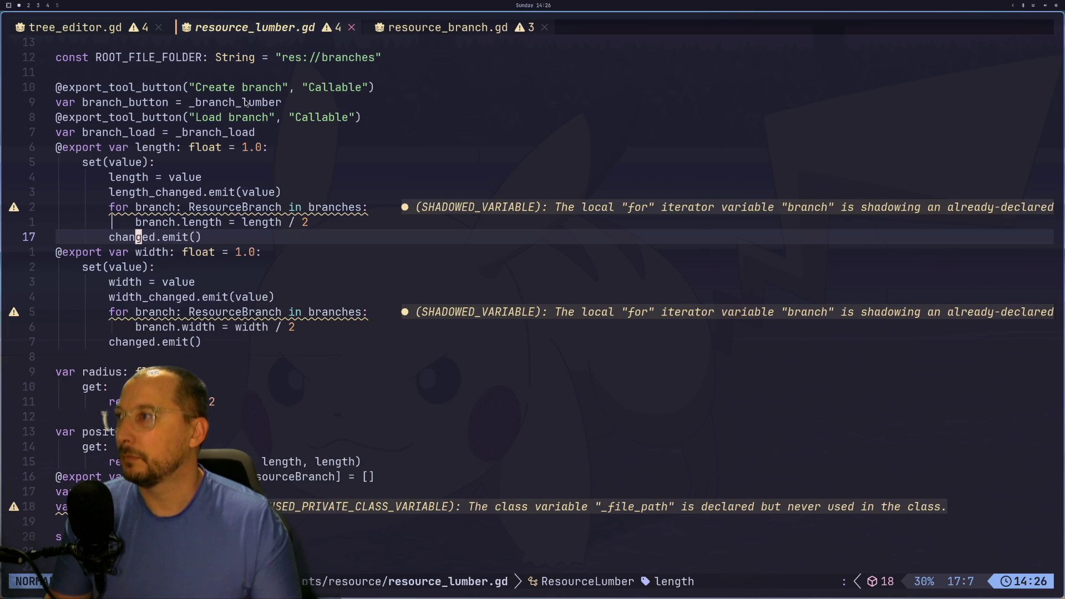
# Step: Start a new line after the length setter's changed.emit() and type TreeEditor
pyautogui.click(209, 239)
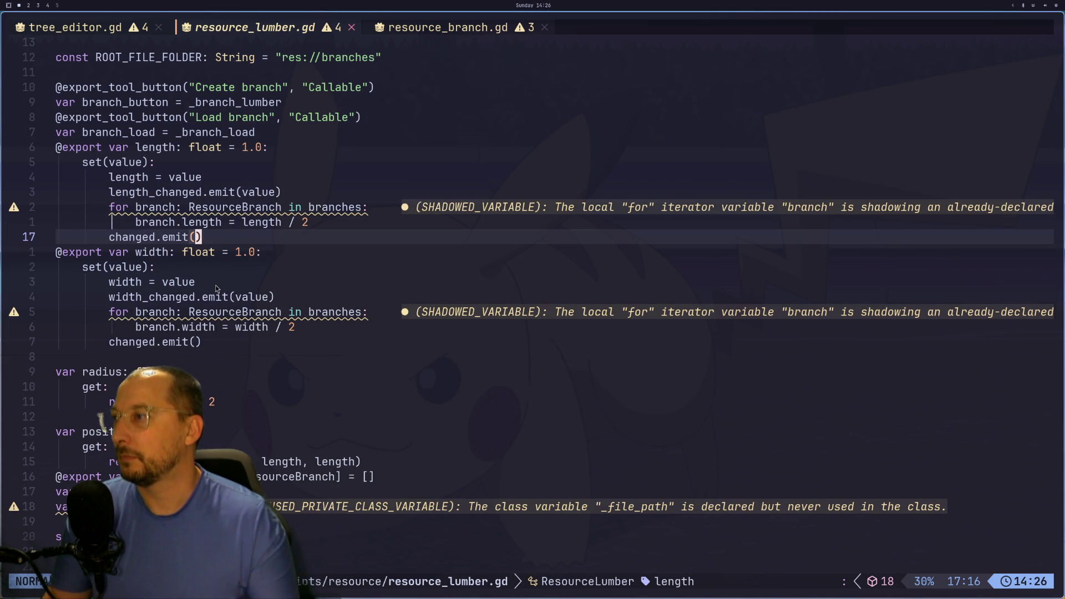
pyautogui.press('A')
pyautogui.press('Return')
pyautogui.write('TreeEditor.')
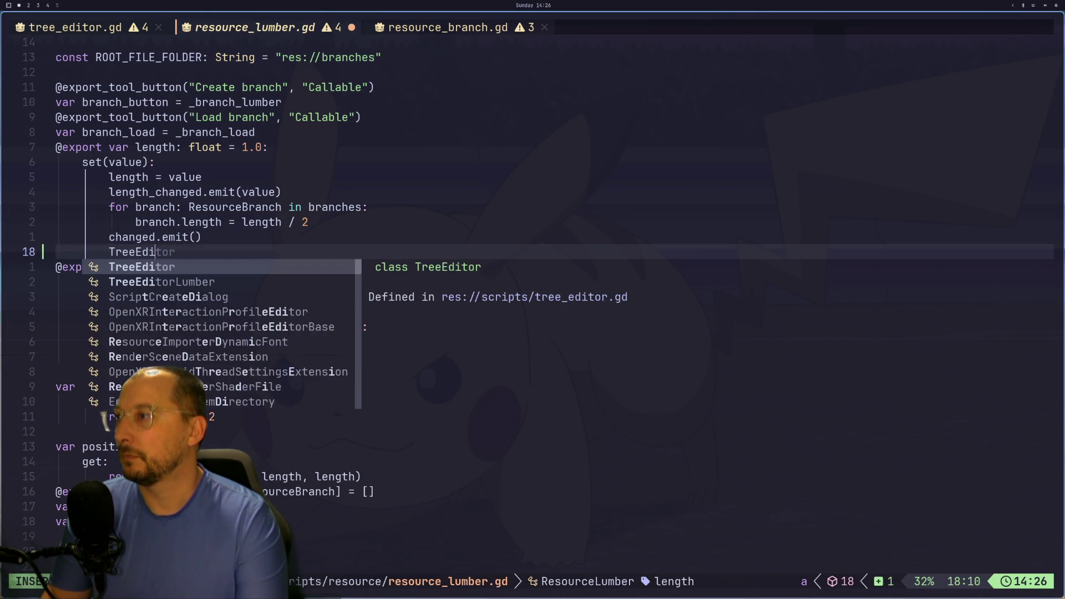
pyautogui.press('Escape')
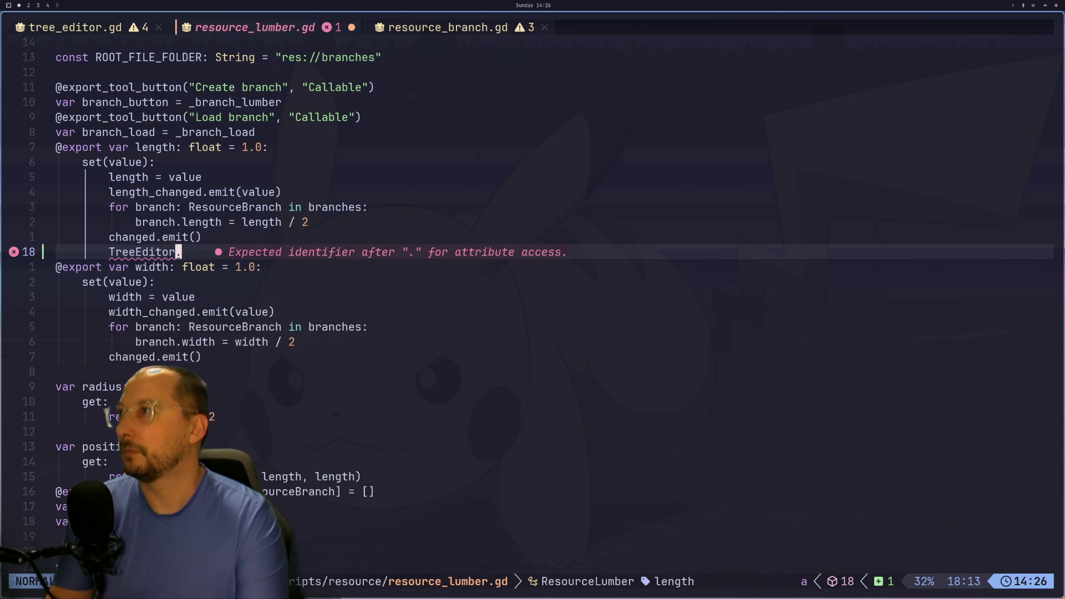
# Step: In tree_editor.gd, move the updating flag declaration under var tree as a public static var, and save
pyautogui.hotkey('shift', 'h')
pyautogui.press('g')
pyautogui.press('g')
pyautogui.press('2')
pyautogui.press('3')
pyautogui.press('j')
pyautogui.press('j')
pyautogui.press('j')
pyautogui.press('j')
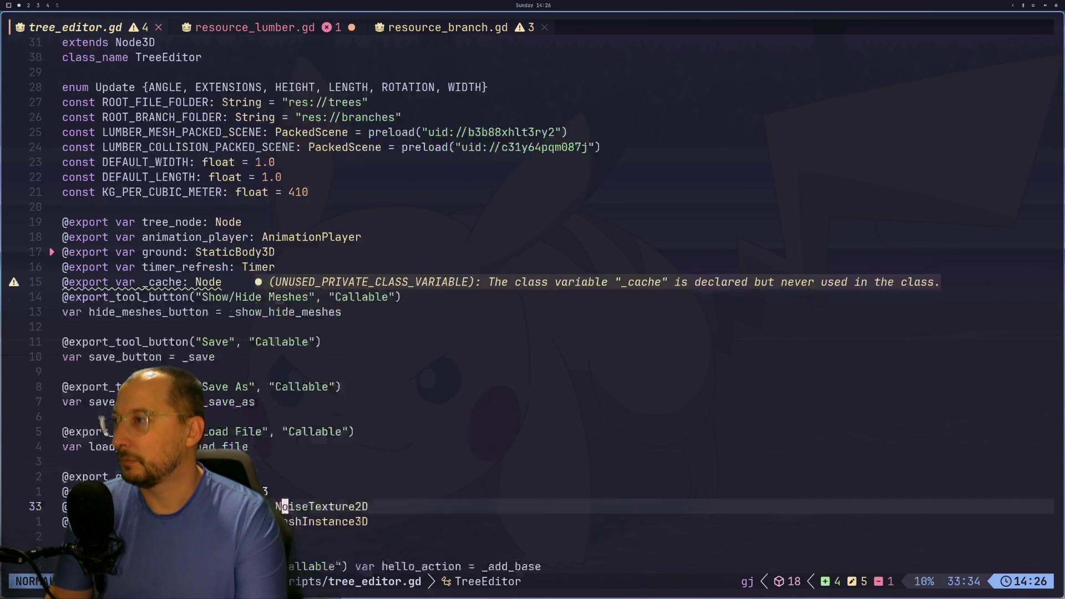
pyautogui.press('k')
pyautogui.press('k')
pyautogui.press('k')
pyautogui.press('k')
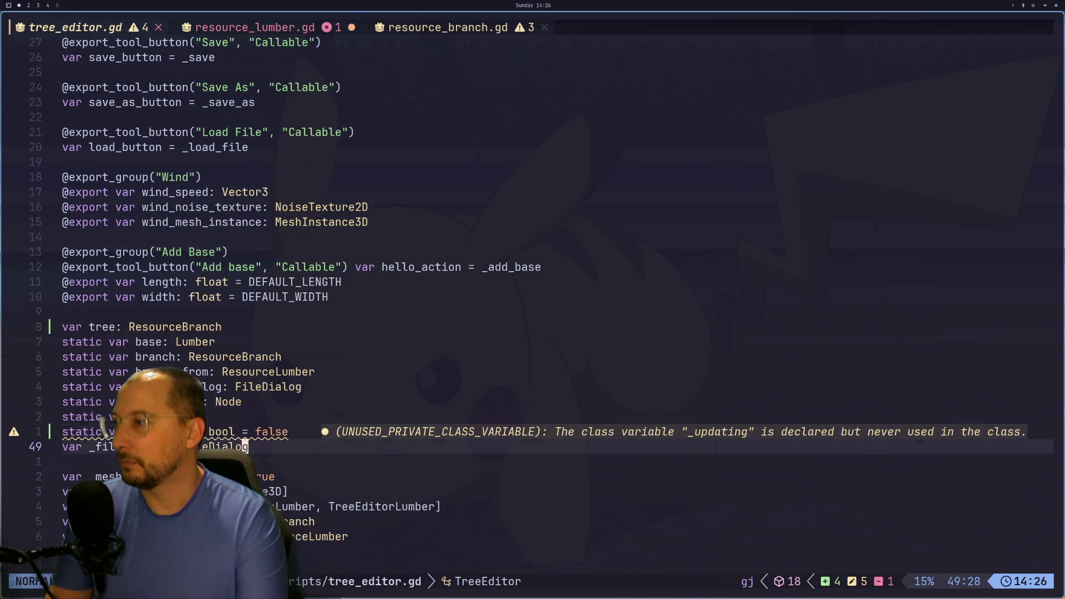
pyautogui.press('h')
pyautogui.press('h')
pyautogui.press('h')
pyautogui.press('h')
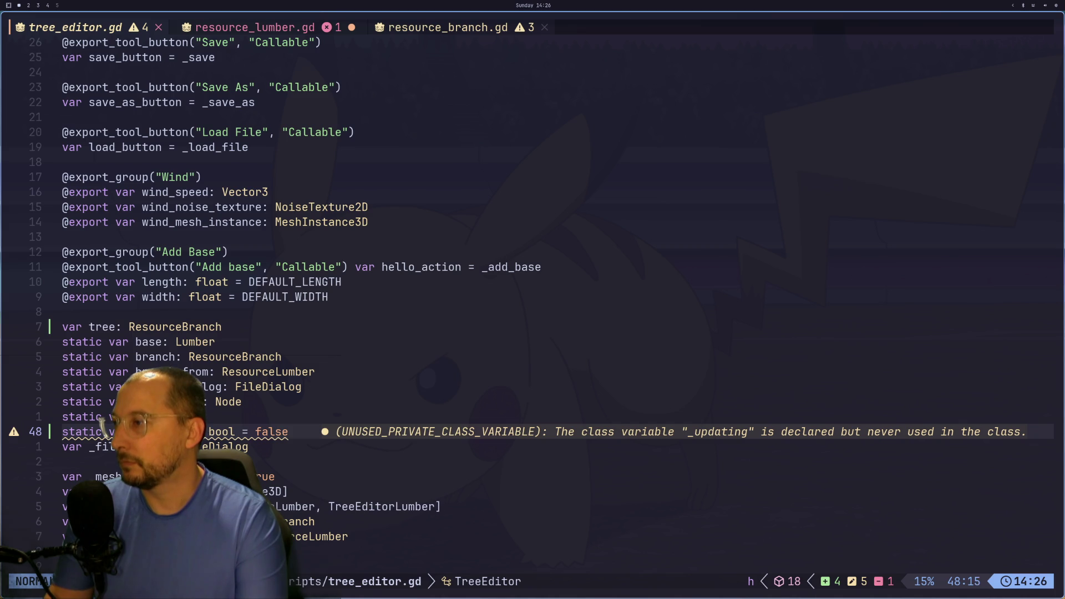
pyautogui.press('d')
pyautogui.press('d')
pyautogui.press('k')
pyautogui.press('k')
pyautogui.press('k')
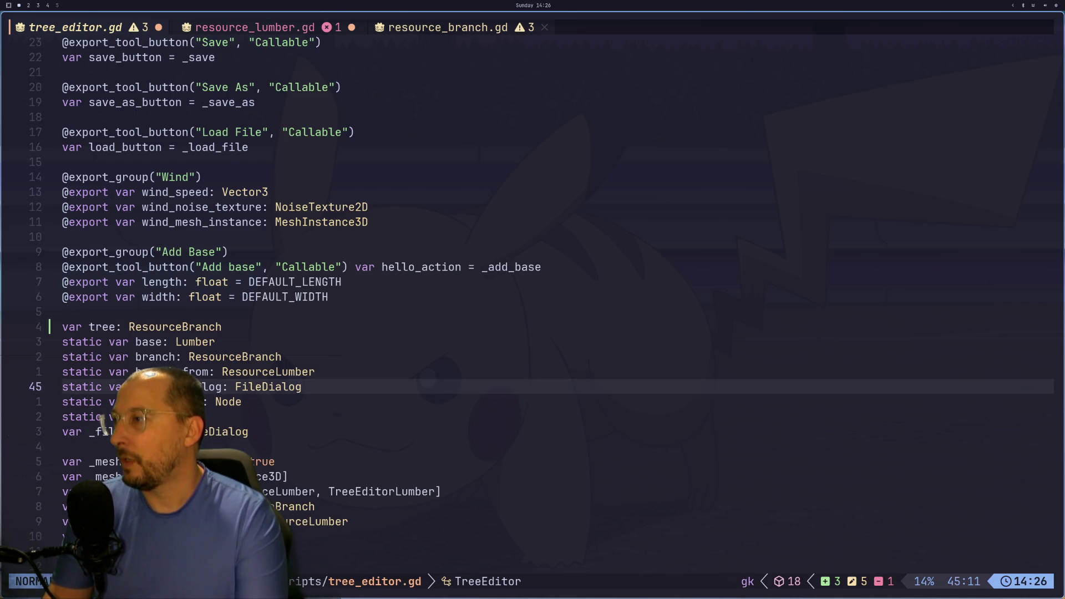
pyautogui.press('P')
pyautogui.hotkey('shift', 'l')
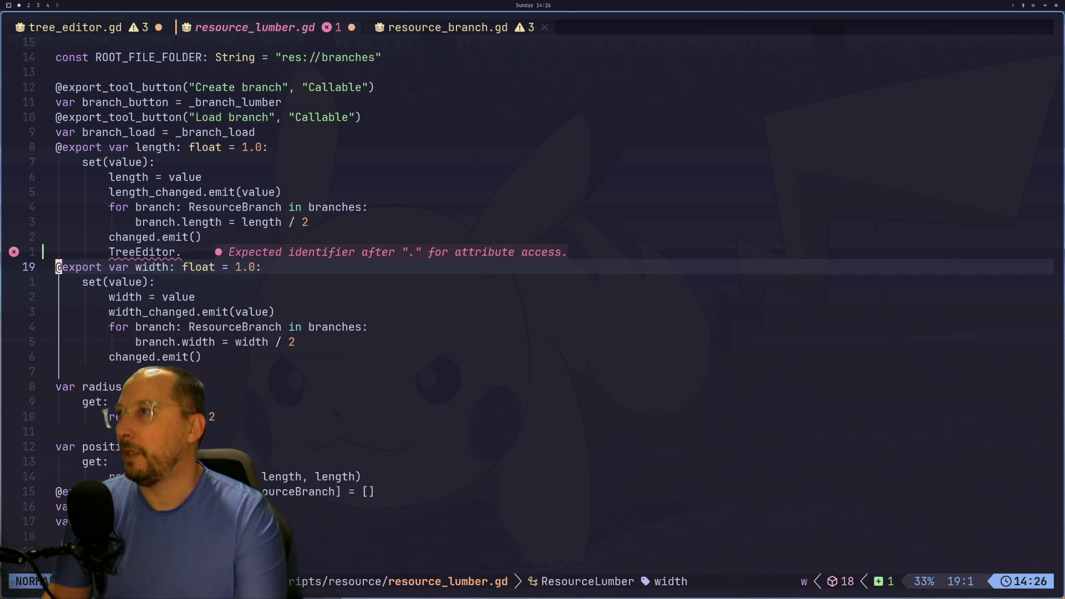
pyautogui.hotkey('shift', 'h')
pyautogui.write(':w')
pyautogui.press('Return')
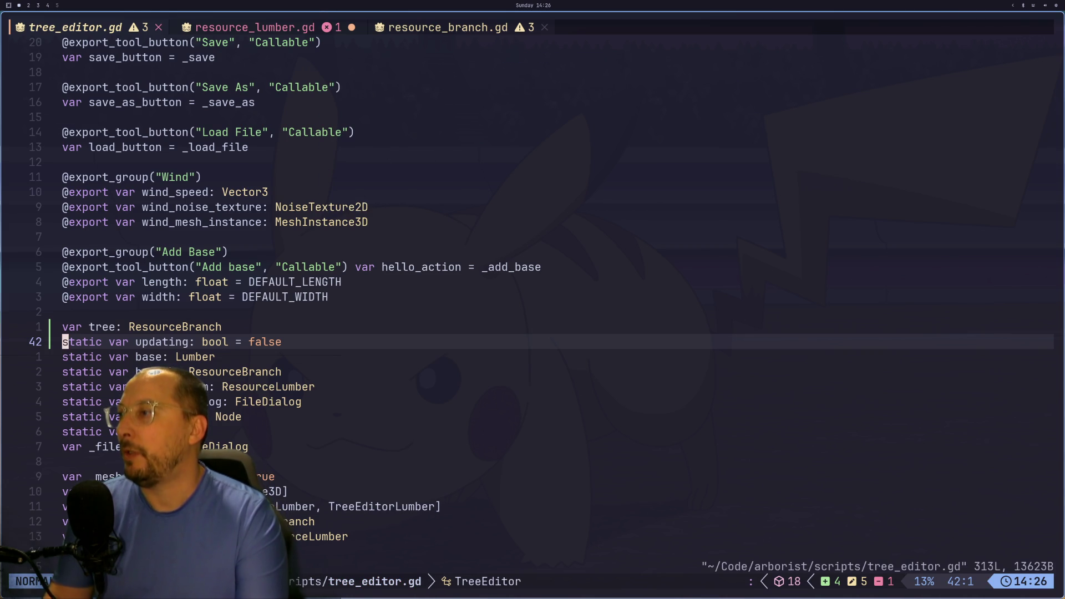
# Step: Complete the length setter line as TreeEditor.updating = true and save resource_lumber.gd
pyautogui.hotkey('shift', 'l')
pyautogui.press('k')
pyautogui.write('lAupdat')
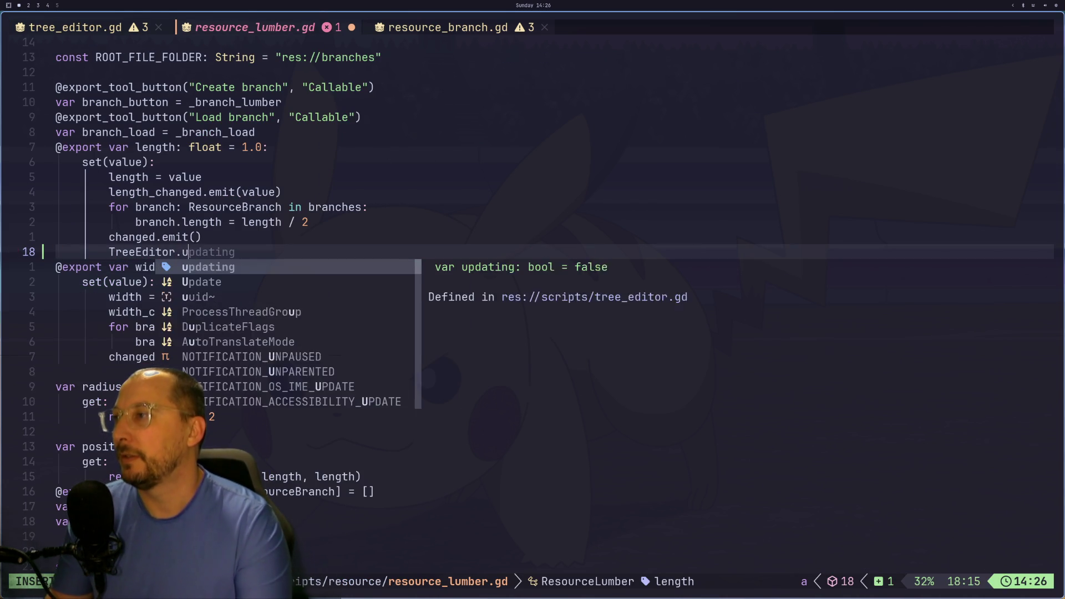
pyautogui.write('ing = tr')
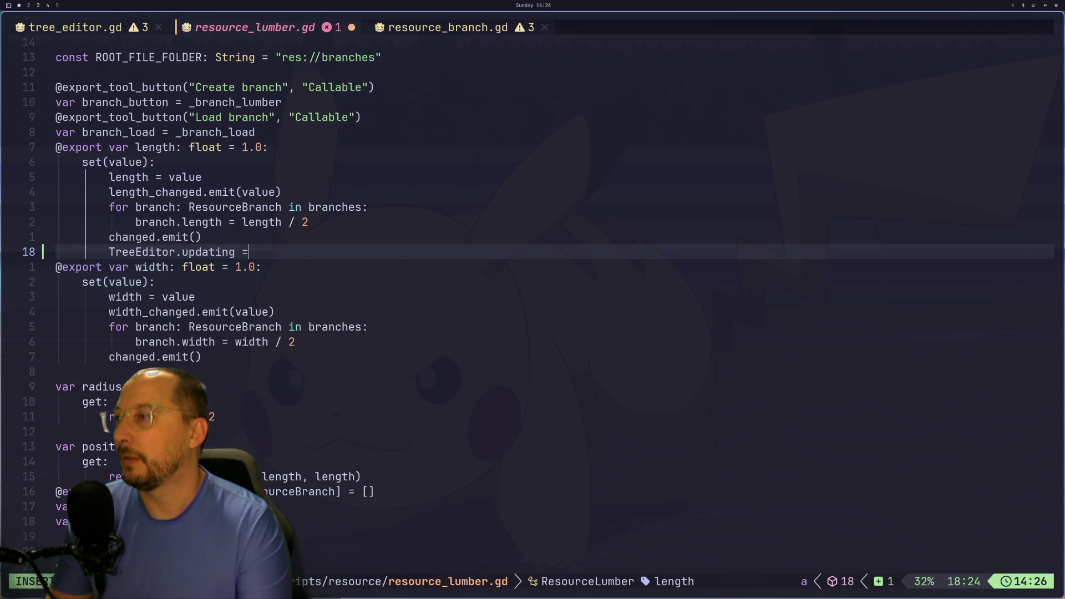
pyautogui.write('ue')
pyautogui.press('Escape')
pyautogui.write(':w')
pyautogui.press('Return')
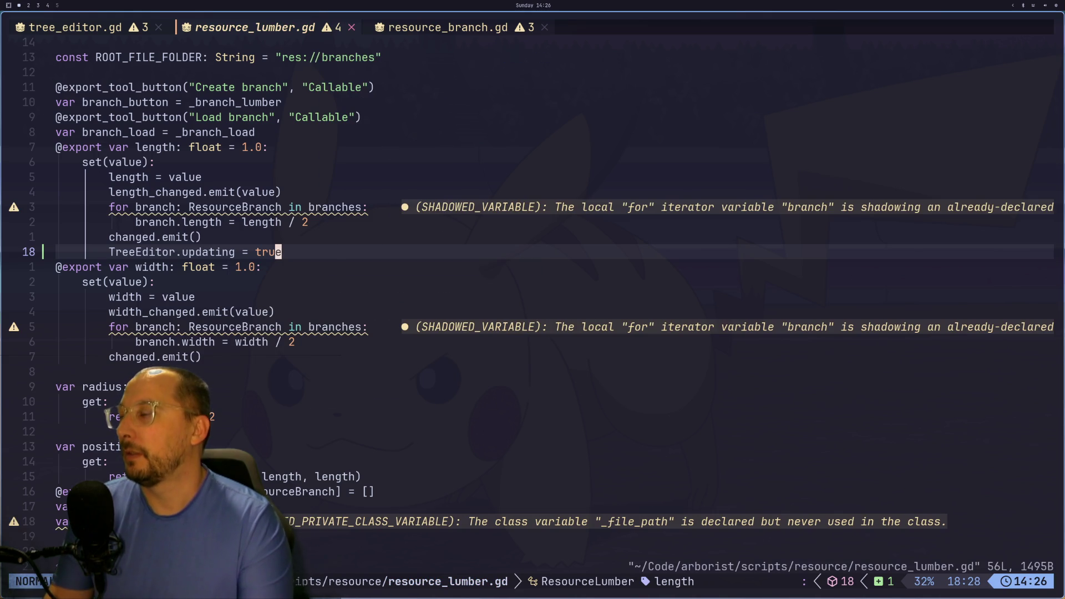
# Step: Copy TreeEditor.updating and paste it into a new if line above changed.emit()
pyautogui.press('b')
pyautogui.press('b')
pyautogui.press('b')
pyautogui.press('k')
pyautogui.press('k')
pyautogui.press('k')
pyautogui.press('j')
pyautogui.press('w')
pyautogui.press('h')
pyautogui.press('j')
pyautogui.press('j')
pyautogui.press('v')
pyautogui.press('l')
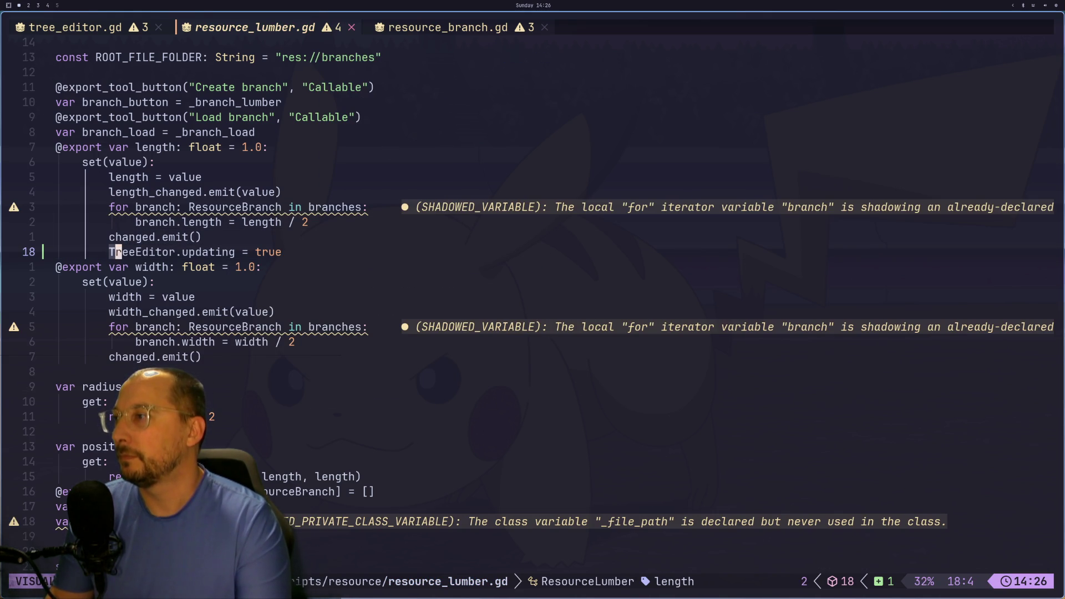
pyautogui.press('e')
pyautogui.press('l')
pyautogui.press('l')
pyautogui.press('l')
pyautogui.press('V')
pyautogui.press('Escape')
pyautogui.press('g')
pyautogui.press('k')
pyautogui.press('O')
pyautogui.press('Escape')
pyautogui.write('uko')
pyautogui.write('if')
pyautogui.press('Escape')
pyautogui.press('p')
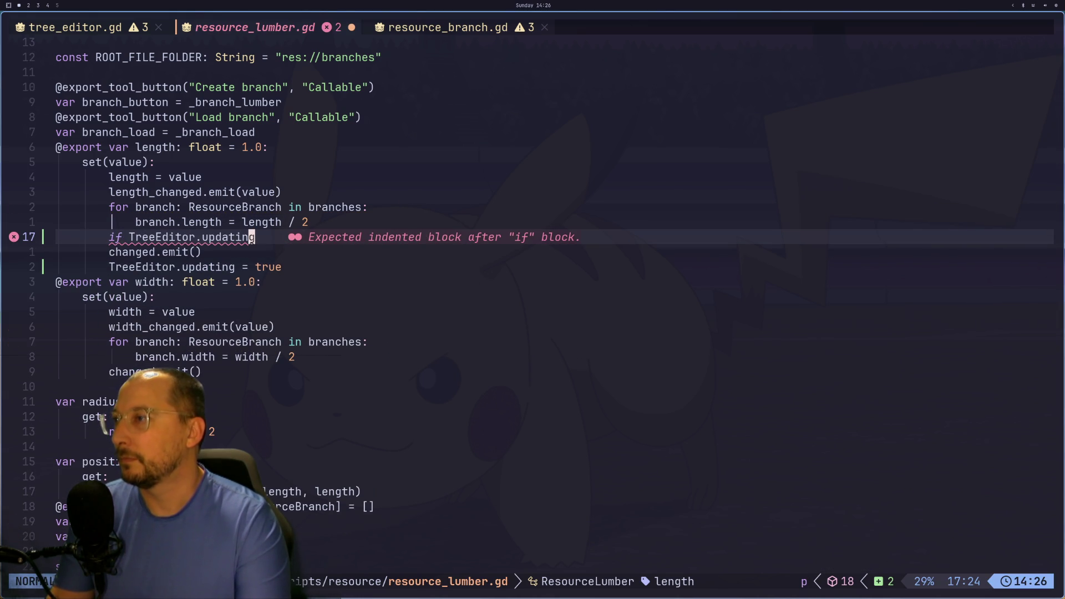
# Step: Complete it as 'if not TreeEditor.updating:', indent the two guarded lines, and save
pyautogui.press('h')
pyautogui.press('h')
pyautogui.press('h')
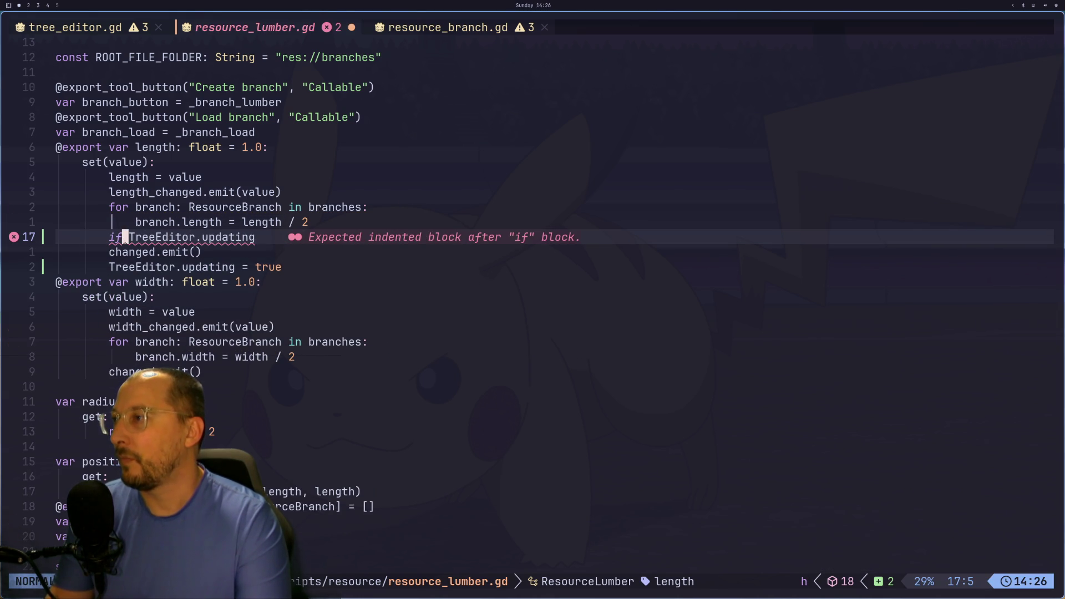
pyautogui.write('if not')
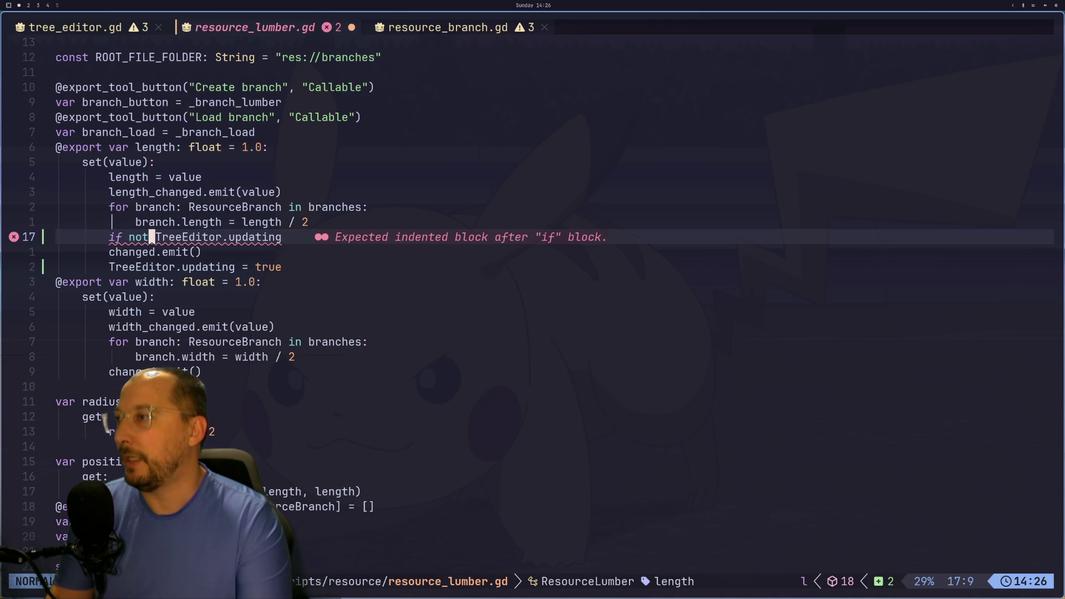
pyautogui.press('Right')
pyautogui.press('Right')
pyautogui.press('Right')
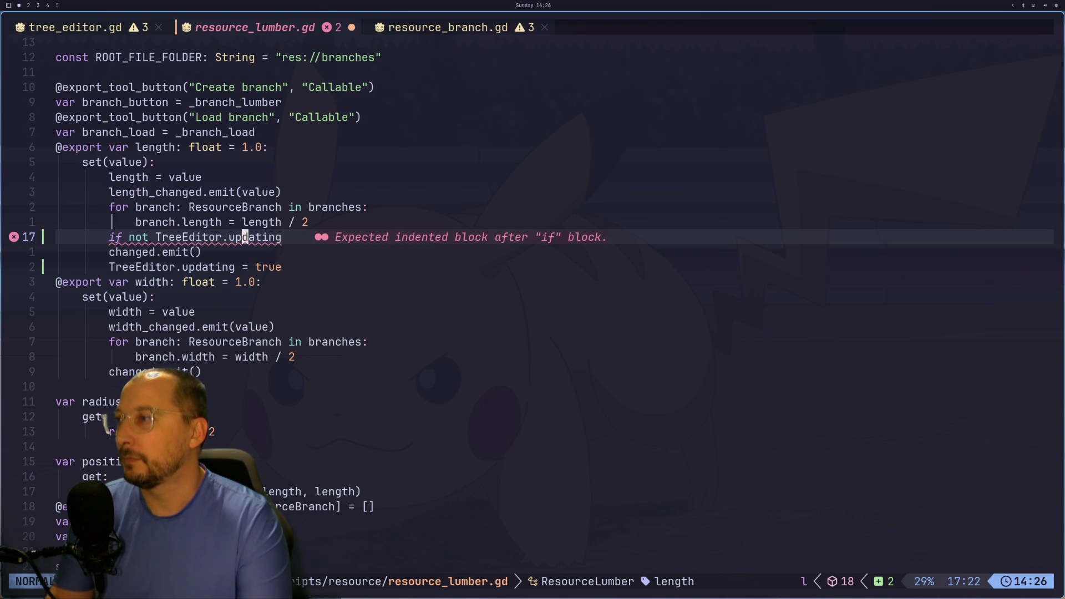
pyautogui.write(':')
pyautogui.press('Down')
pyautogui.press('Escape')
pyautogui.press('h')
pyautogui.press('h')
pyautogui.press('h')
pyautogui.press('>')
pyautogui.press('>')
pyautogui.press('j')
pyautogui.press('>')
pyautogui.press('>')
pyautogui.press(':')
pyautogui.press('w')
pyautogui.press('Return')
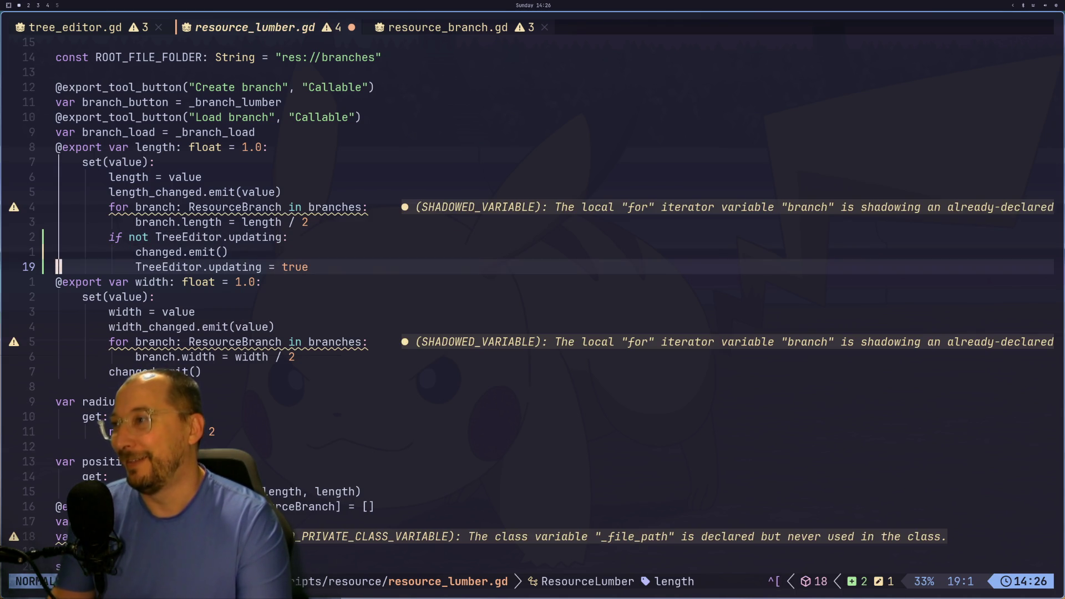
# Step: Copy the three-line if not TreeEditor.updating block and paste it after the width setter's loop
pyautogui.press('k')
pyautogui.press('k')
pyautogui.press('v')
pyautogui.press('j')
pyautogui.press('j')
pyautogui.press('l')
pyautogui.press('e')
pyautogui.press('e')
pyautogui.press('e')
pyautogui.press('y')
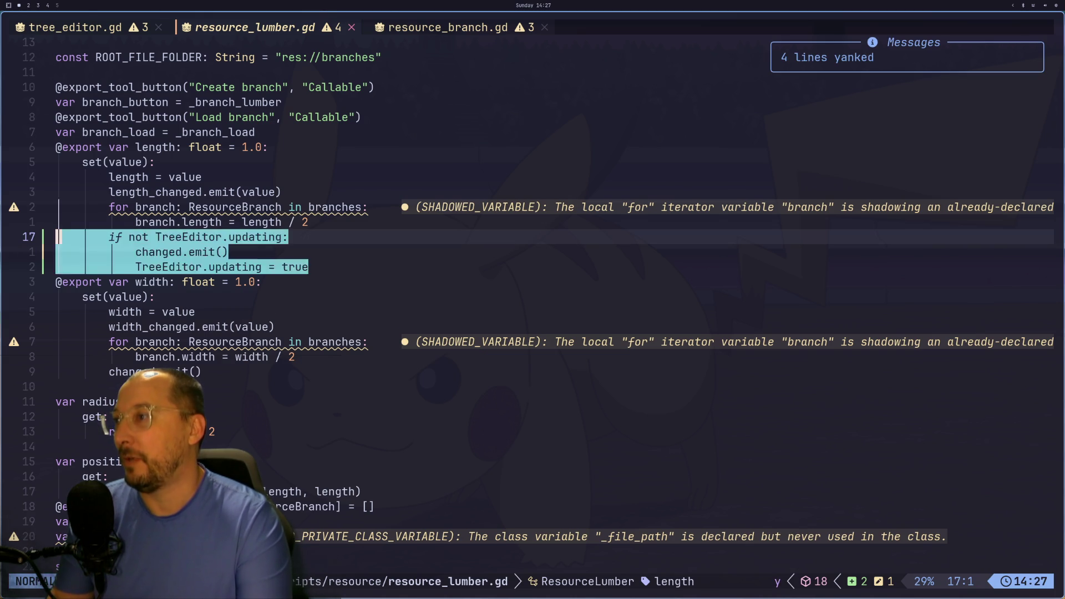
pyautogui.press('j')
pyautogui.press('j')
pyautogui.press('j')
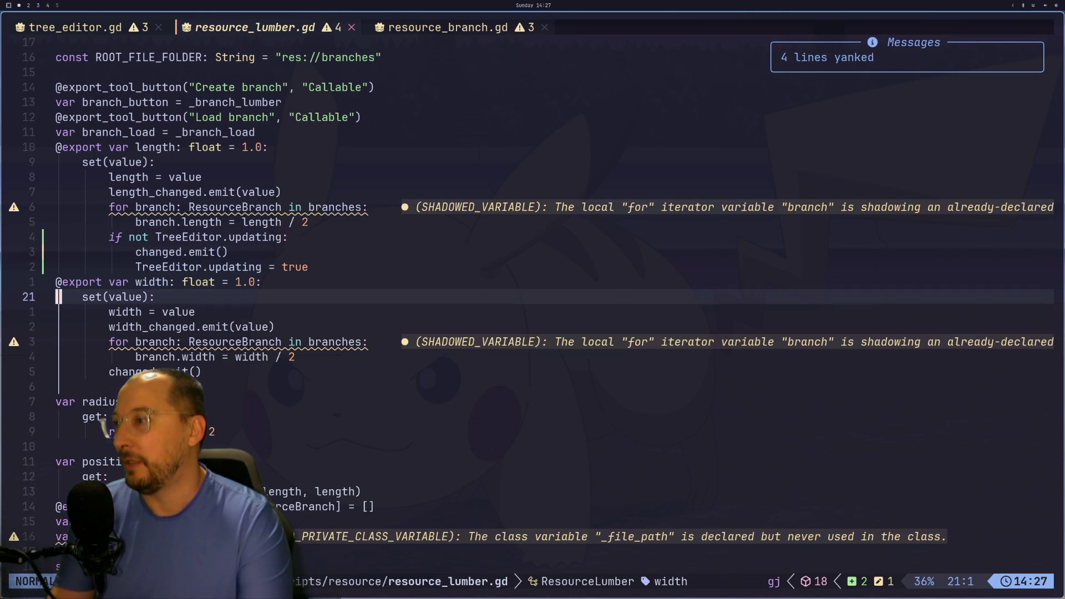
pyautogui.press('j')
pyautogui.press('p')
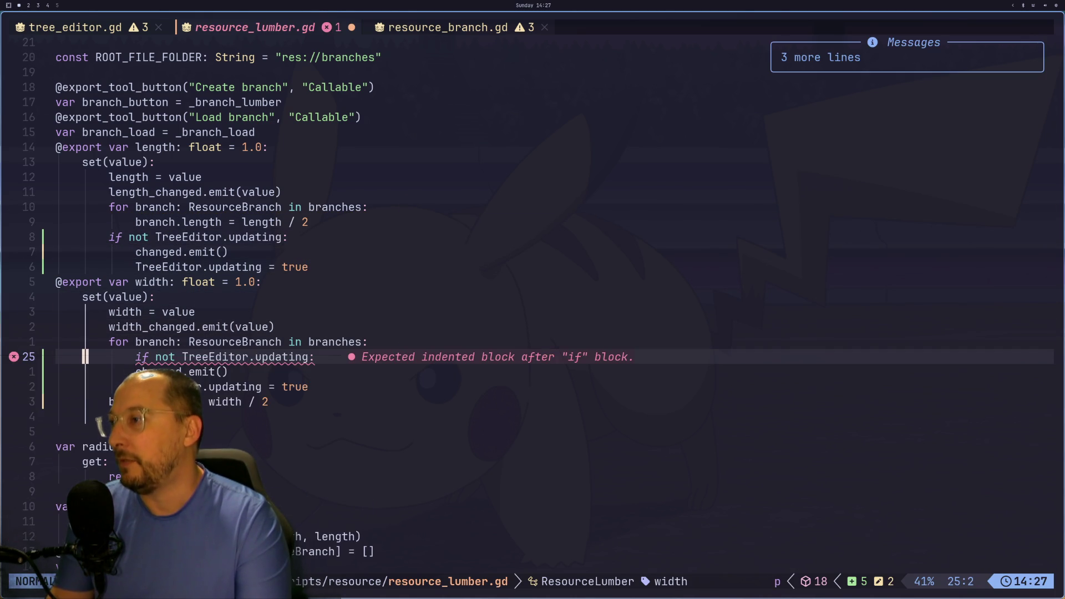
pyautogui.press('u')
pyautogui.press('p')
# Step: Delete the width setter's leftover unguarded changed.emit() line
pyautogui.press('j')
pyautogui.press('j')
pyautogui.press('j')
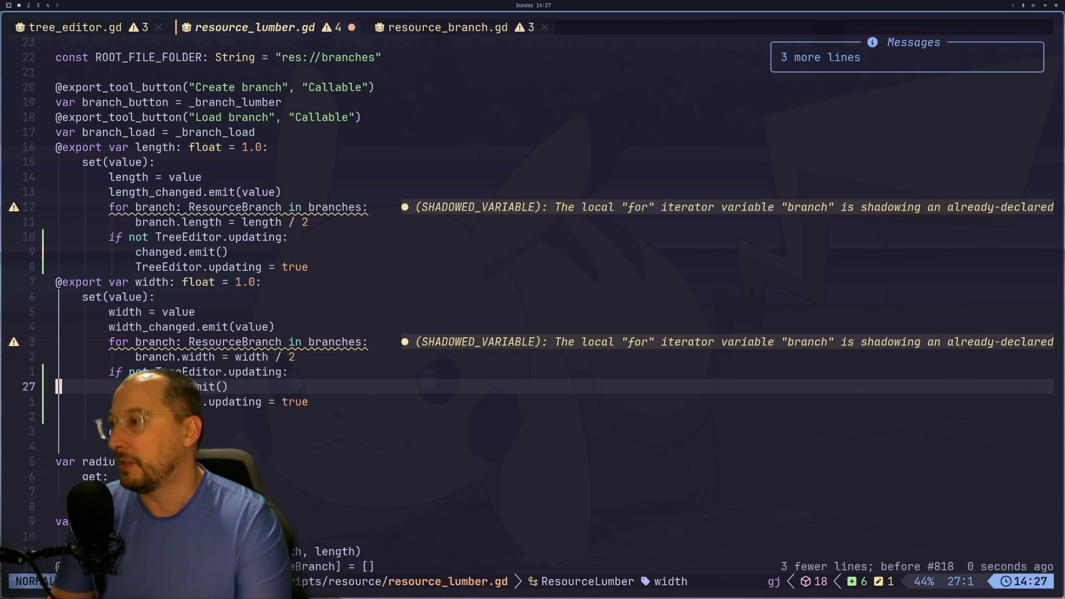
pyautogui.press('j')
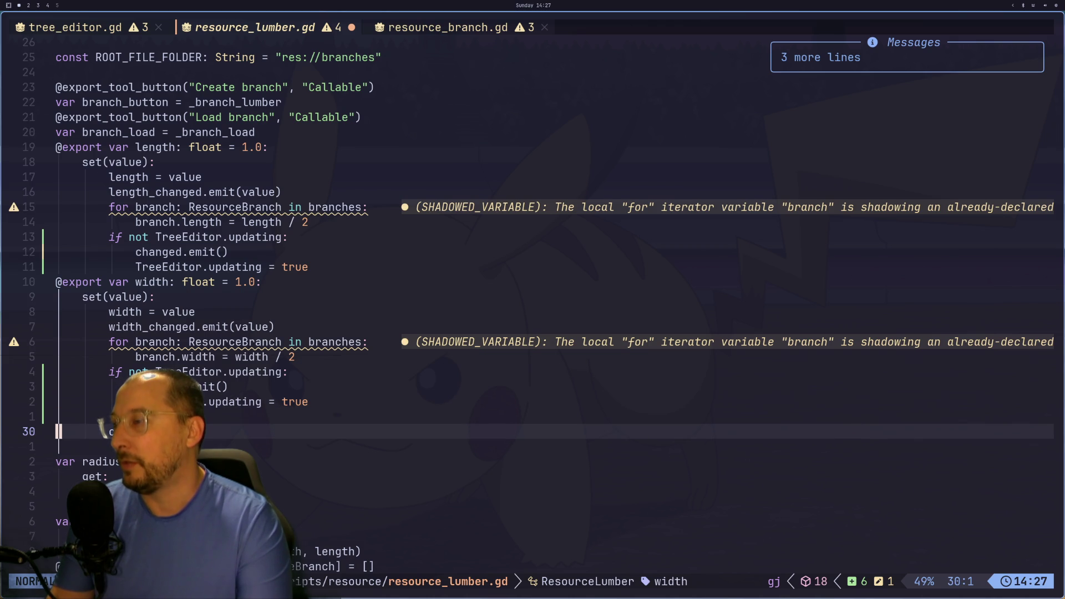
pyautogui.press('Escape')
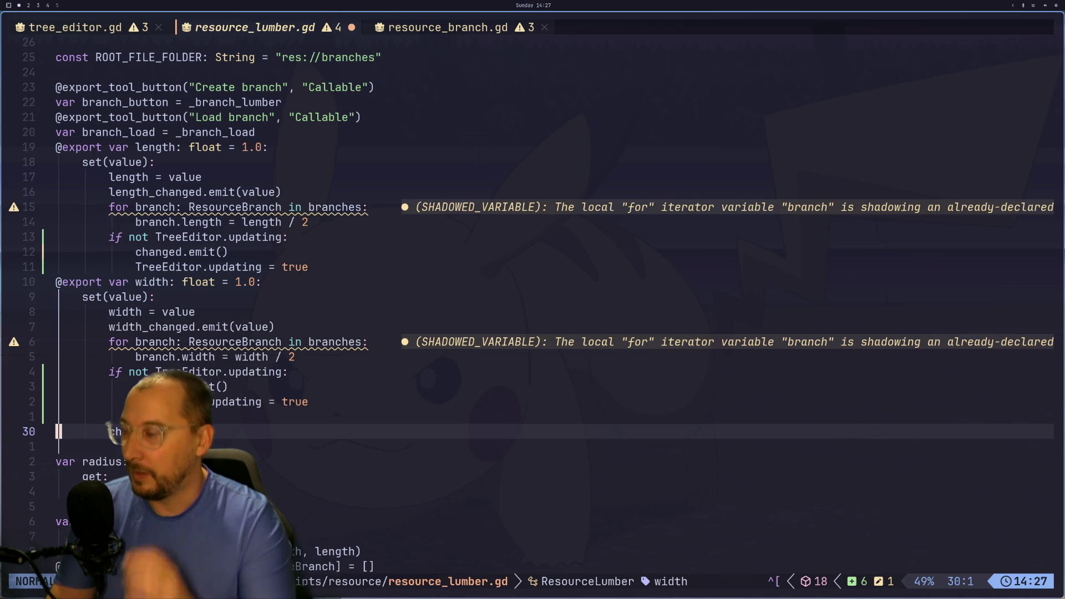
pyautogui.press('g')
pyautogui.press('k')
pyautogui.press('g')
pyautogui.press('k')
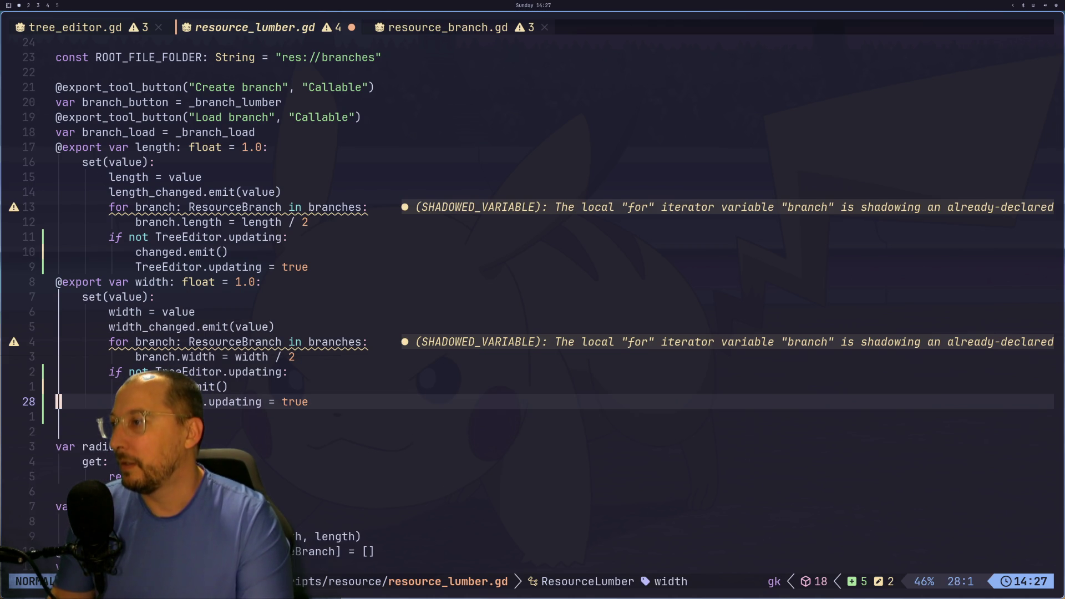
pyautogui.press('j')
pyautogui.press('d')
pyautogui.press('d')
pyautogui.press('g')
pyautogui.press('k')
pyautogui.press('g')
pyautogui.press('k')
pyautogui.press('g')
pyautogui.press('k')
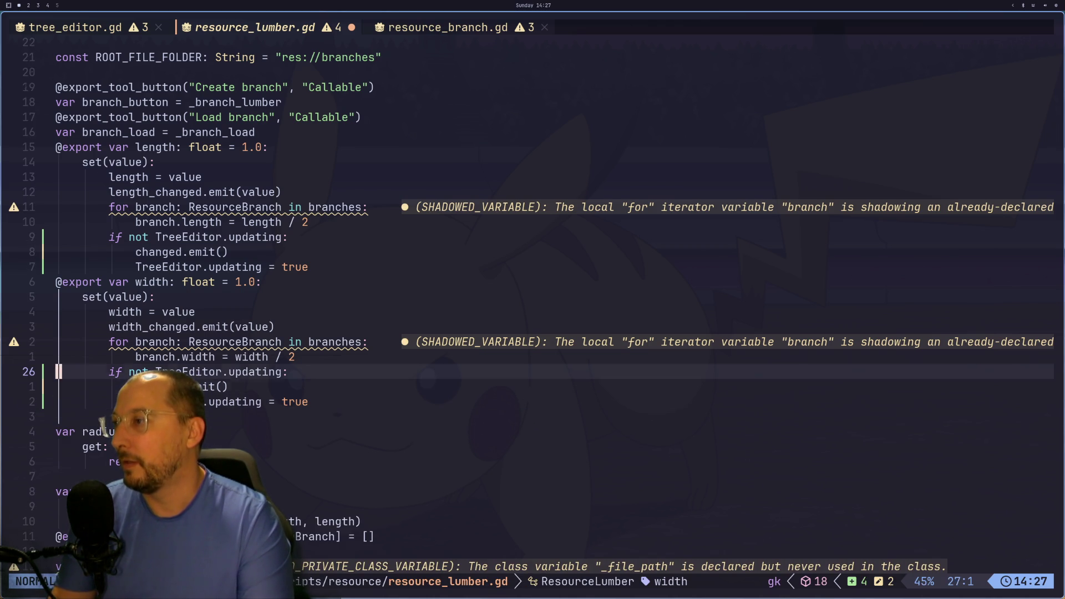
pyautogui.press('g')
pyautogui.press('k')
pyautogui.press('g')
pyautogui.press('k')
pyautogui.press('g')
pyautogui.press('k')
pyautogui.press('g')
pyautogui.press('k')
pyautogui.press('g')
pyautogui.press('k')
pyautogui.press('g')
pyautogui.press('k')
pyautogui.press('g')
pyautogui.press('k')
pyautogui.press('g')
pyautogui.press('k')
pyautogui.press('g')
pyautogui.press('k')
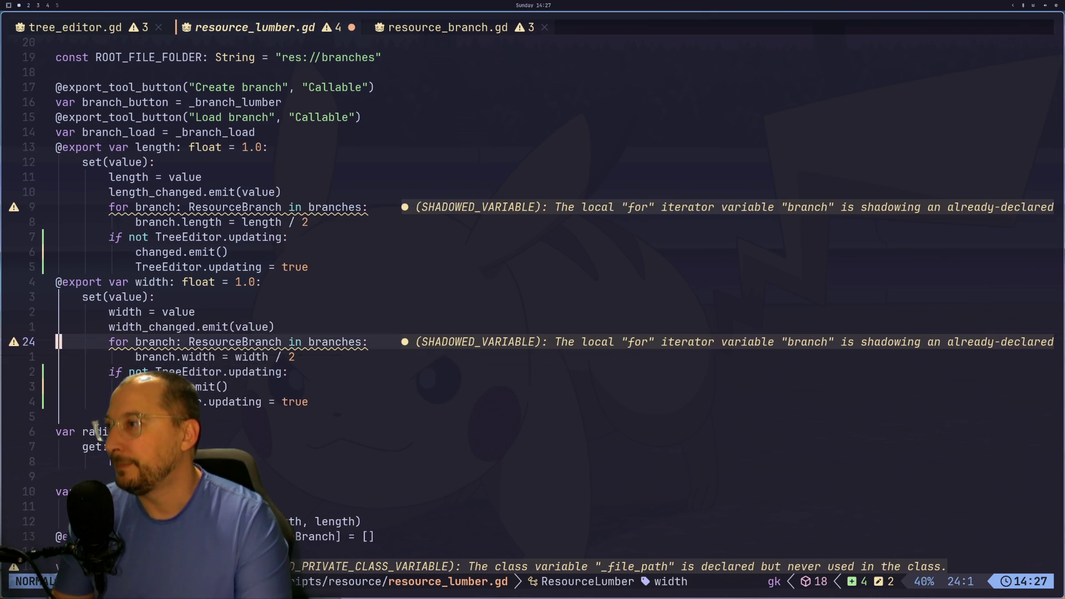
# Step: Paste the if not TreeEditor.updating: line under length = value
pyautogui.press('y')
pyautogui.press('y')
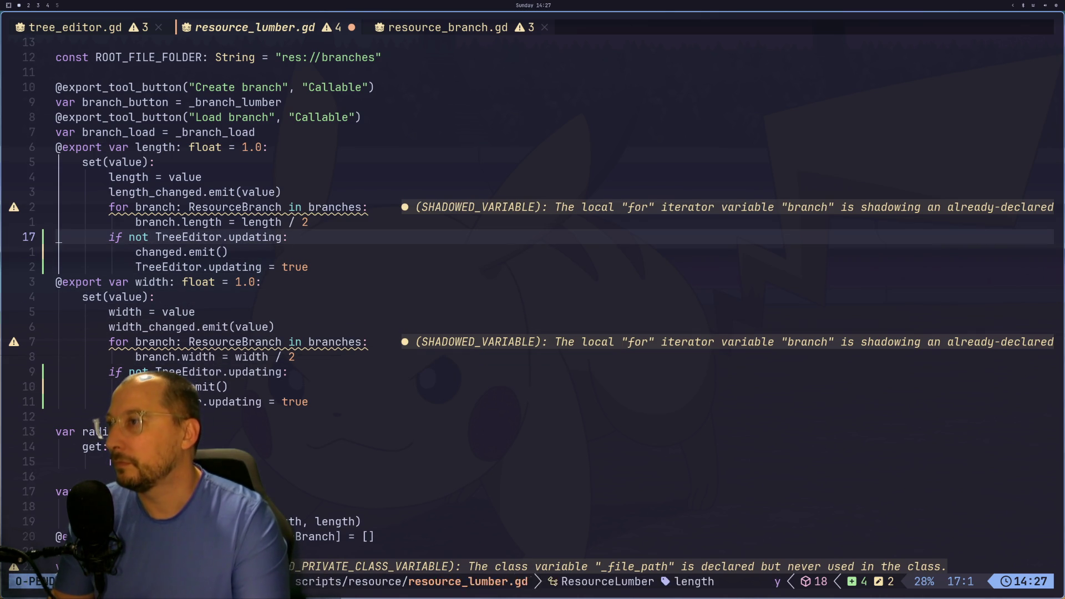
pyautogui.press('g')
pyautogui.press('k')
pyautogui.press('g')
pyautogui.press('k')
pyautogui.press('g')
pyautogui.press('k')
pyautogui.press('g')
pyautogui.press('k')
pyautogui.press('p')
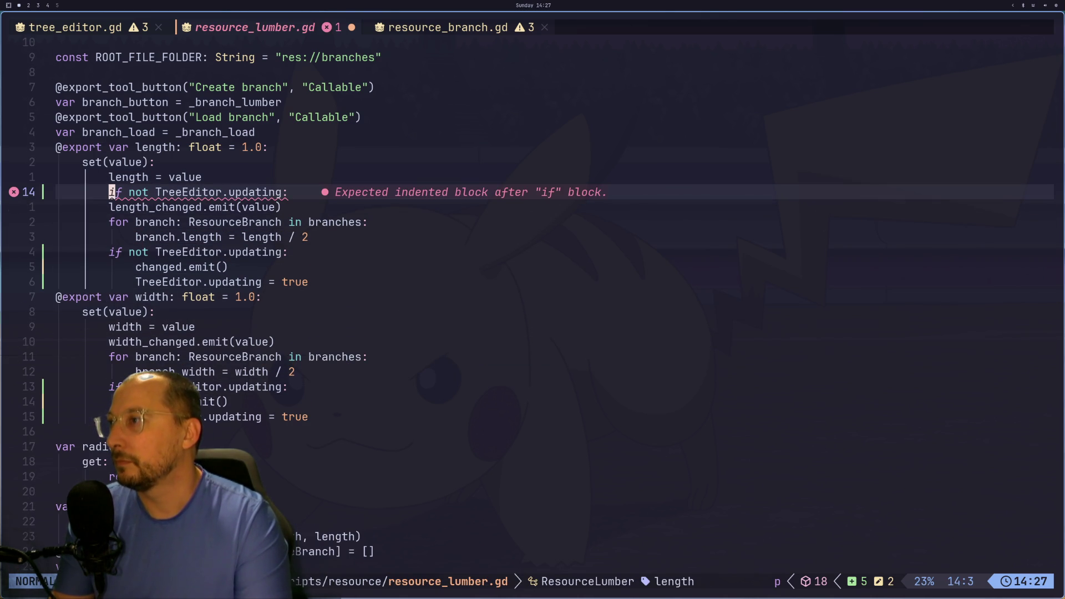
pyautogui.press('g')
pyautogui.press('j')
pyautogui.press('V')
pyautogui.press('g')
pyautogui.press('j')
pyautogui.press('g')
pyautogui.press('j')
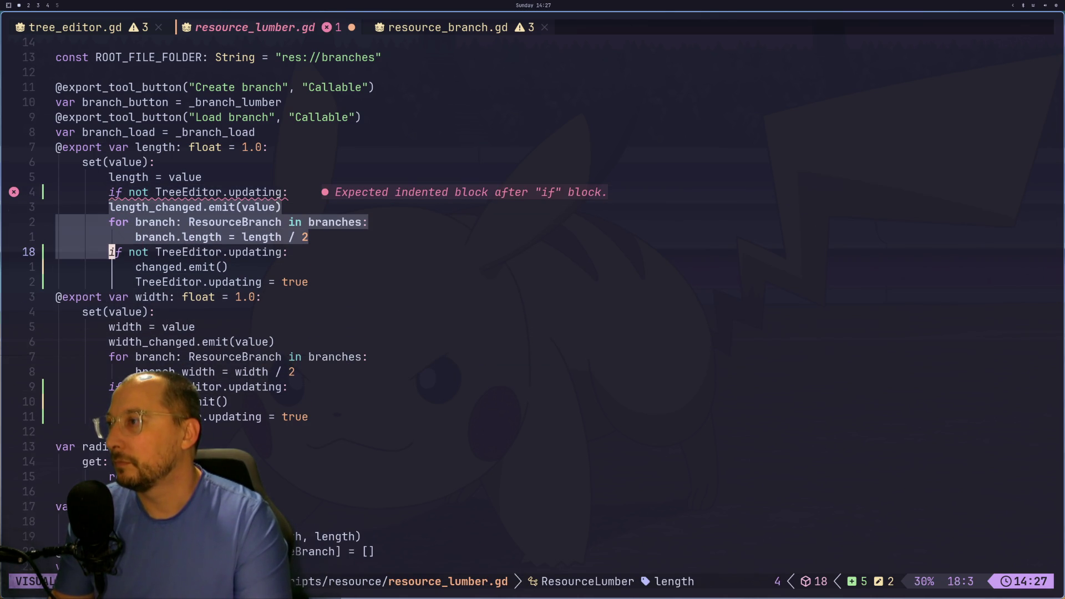
pyautogui.press(':')
pyautogui.press('Escape')
# Step: Indent length_changed.emit(value) and the branch loop one level under the guard
pyautogui.press('g')
pyautogui.press('j')
pyautogui.press('g')
pyautogui.press('k')
pyautogui.press('$')
pyautogui.press('g')
pyautogui.press('j')
pyautogui.press('g')
pyautogui.press('j')
pyautogui.press('h')
pyautogui.press('b')
pyautogui.press('b')
pyautogui.press('0')
pyautogui.press('k')
# Step: Delete the misplaced, erroring if not TreeEditor.updating line
pyautogui.press('k')
pyautogui.press('k')
pyautogui.press('j')
pyautogui.press('^')
pyautogui.press('v')
pyautogui.press('j')
pyautogui.press('0')
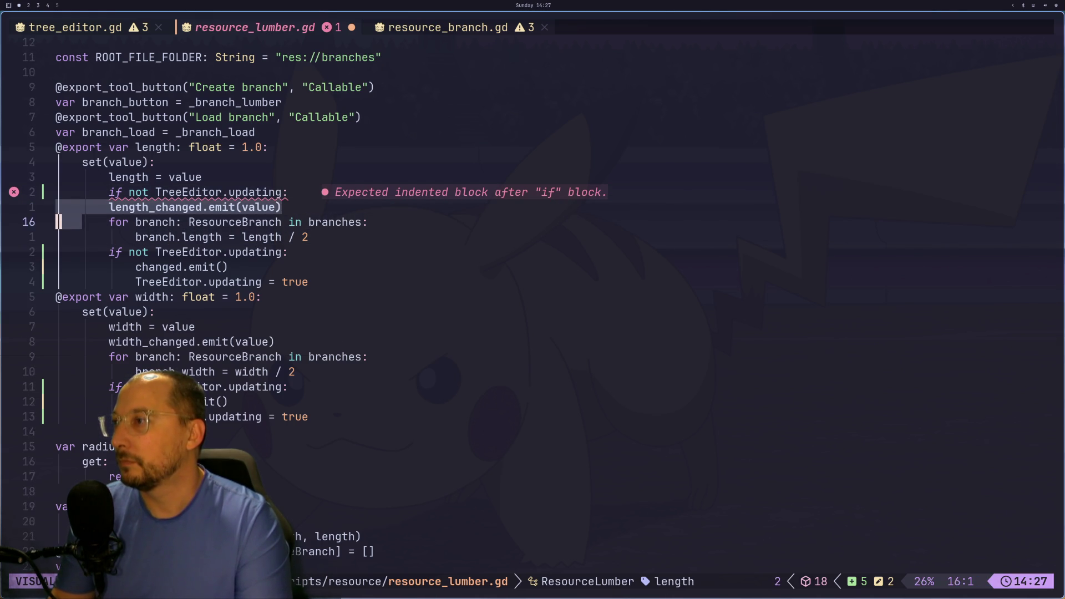
pyautogui.press('j')
pyautogui.press('j')
pyautogui.press('>')
pyautogui.press('Escape')
pyautogui.press('j')
pyautogui.press('w')
pyautogui.press('k')
pyautogui.press('w')
pyautogui.press('d')
pyautogui.press('d')
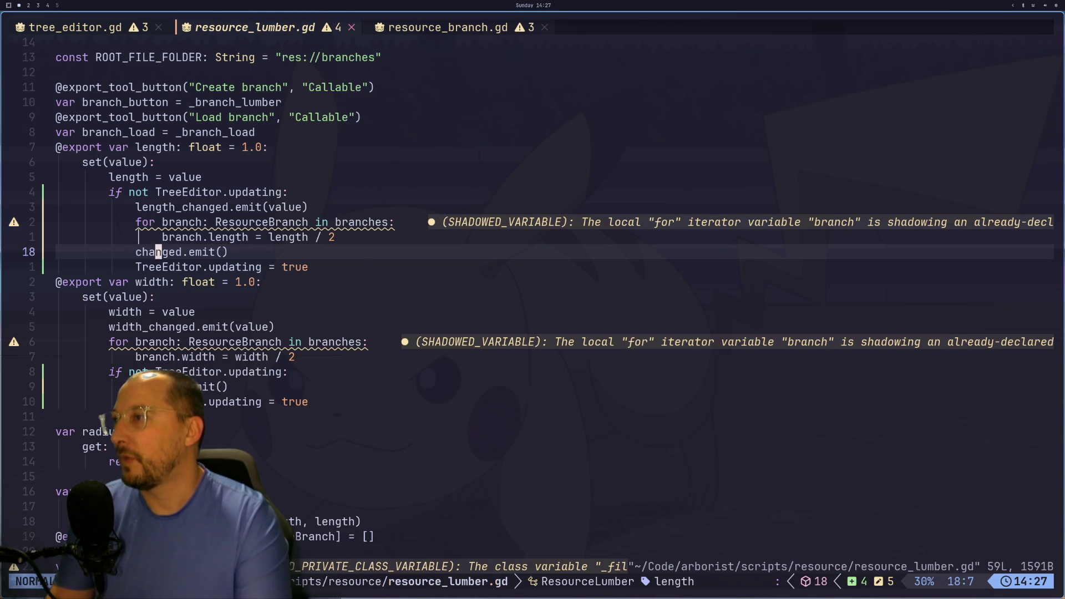
# Step: Copy the length setter's guard line and paste it below width = value
pyautogui.press('k')
pyautogui.press('k')
pyautogui.press('k')
pyautogui.press('k')
pyautogui.press('y')
pyautogui.press('y')
pyautogui.press('g')
pyautogui.press('j')
pyautogui.press('9')
pyautogui.press('j')
pyautogui.press('k')
pyautogui.press('k')
pyautogui.press('p')
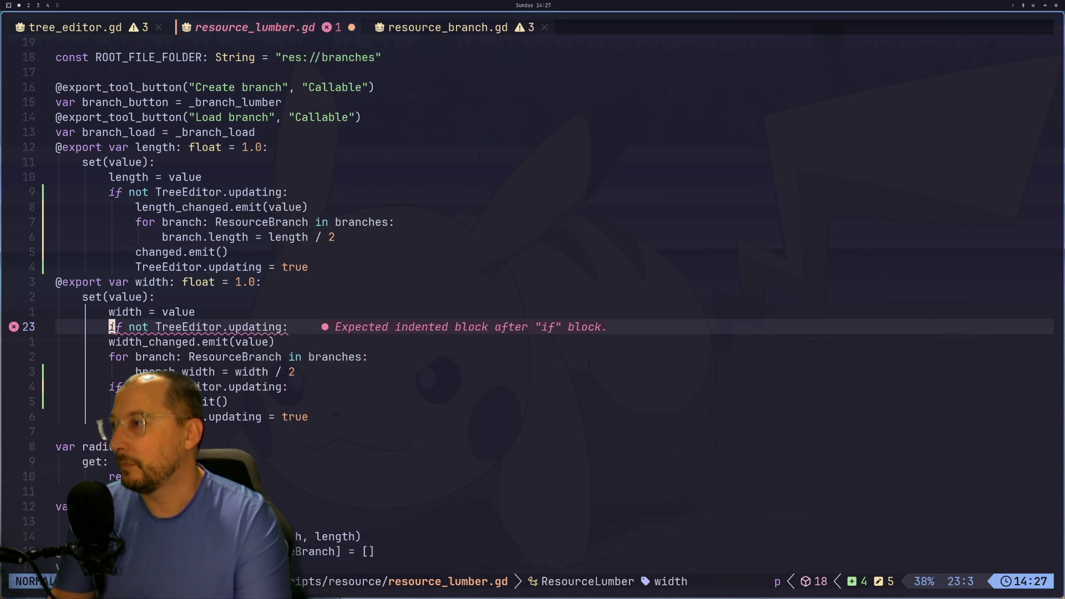
# Step: Indent the six width setter lines into the new guard and delete the duplicate guard line
pyautogui.press('j')
pyautogui.press('V')
pyautogui.press('j')
pyautogui.press('j')
pyautogui.press('j')
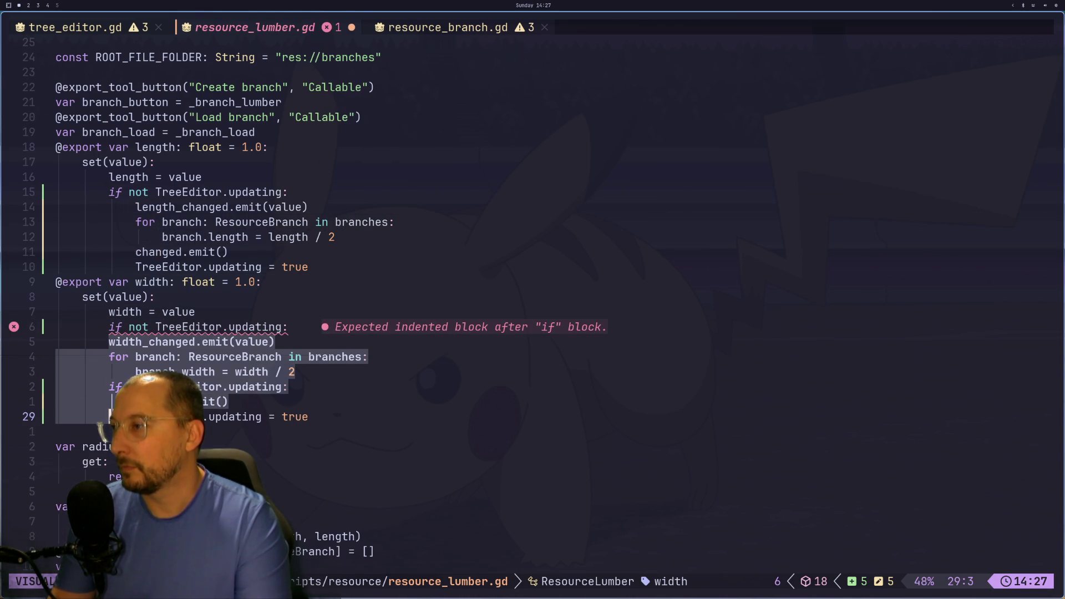
pyautogui.press('>')
pyautogui.press('Escape')
pyautogui.press('k')
pyautogui.press('k')
pyautogui.press('k')
pyautogui.press('j')
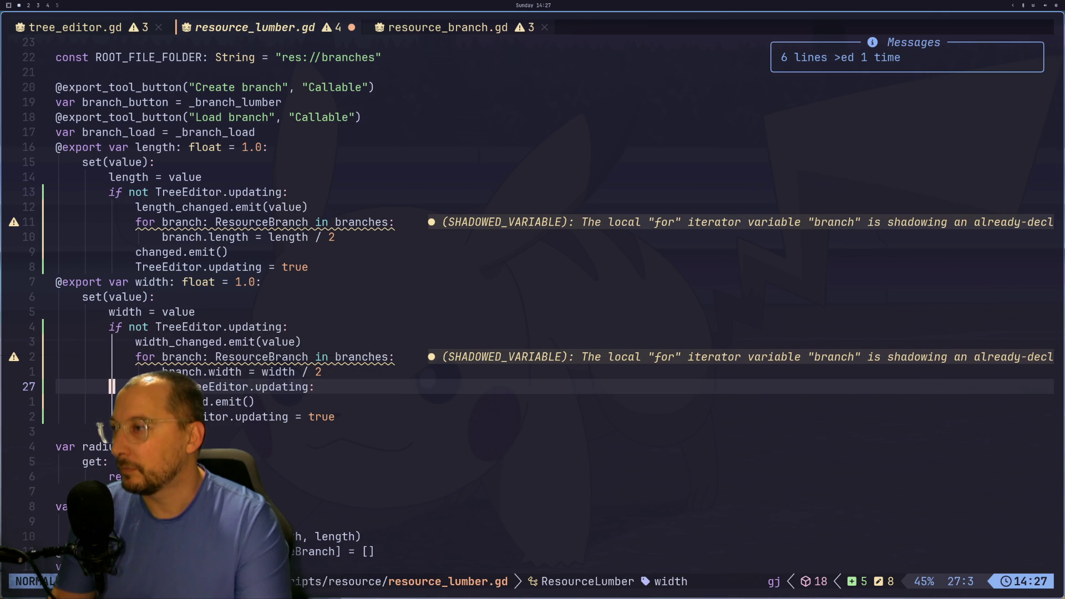
pyautogui.press('d')
pyautogui.press('d')
# Step: Outdent the width setter's last two lines one level and save resource_lumber.gd
pyautogui.press('V')
pyautogui.press('j')
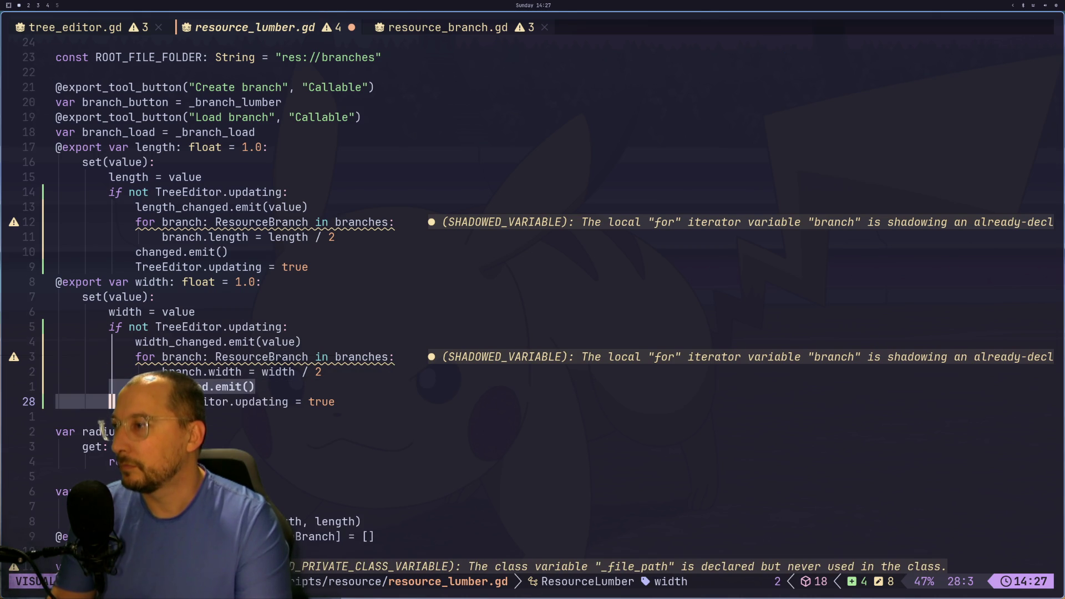
pyautogui.press('less')
pyautogui.write(':w')
pyautogui.press('Return')
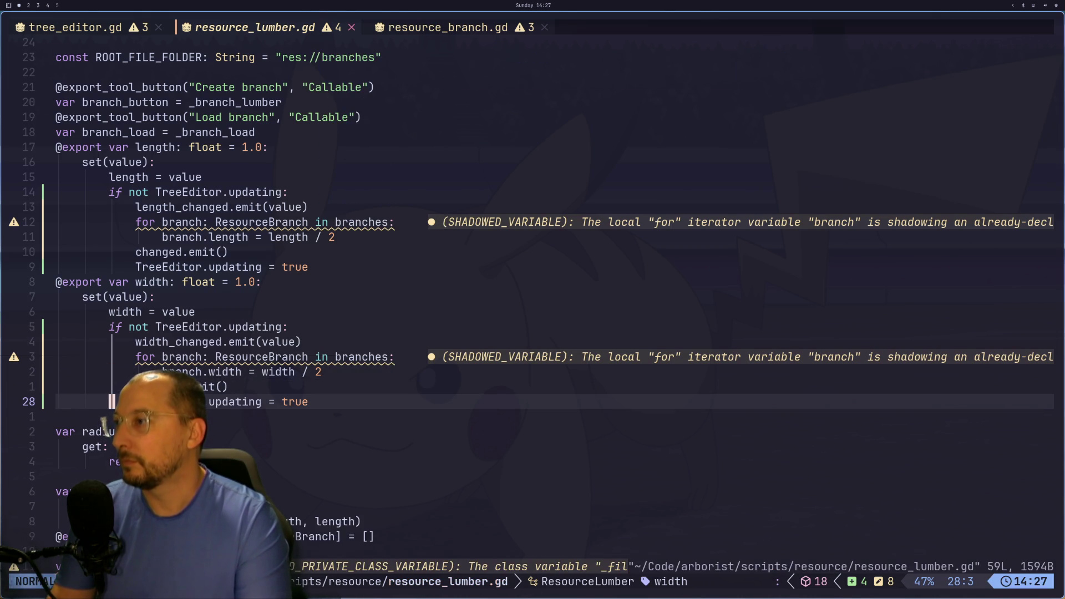
pyautogui.press('k')
pyautogui.press('k')
pyautogui.press('k')
pyautogui.press('y')
pyautogui.press('y')
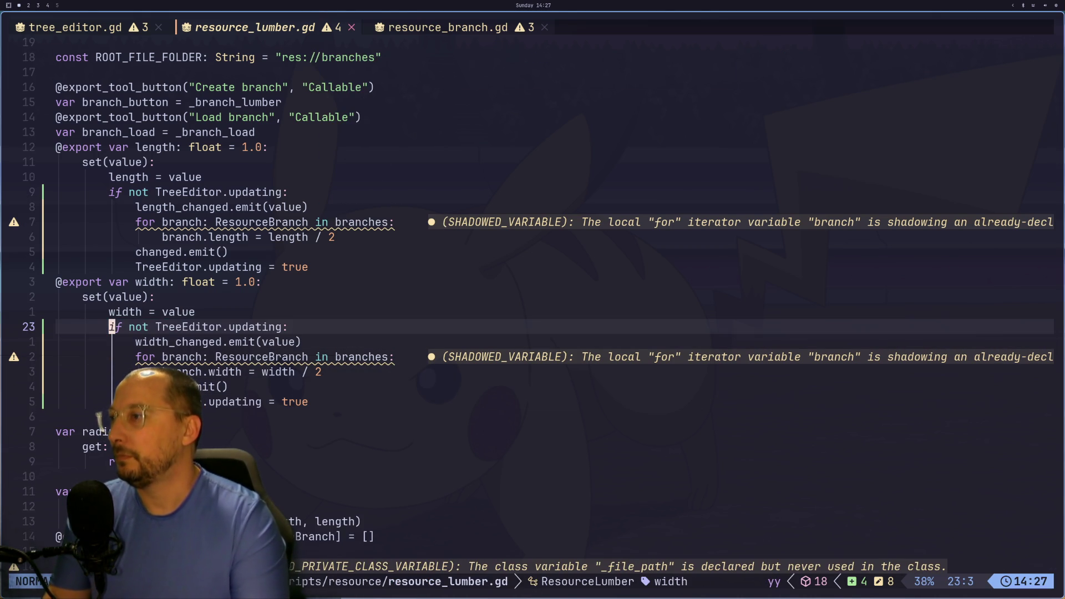
pyautogui.press('j')
pyautogui.press('j')
pyautogui.press('j')
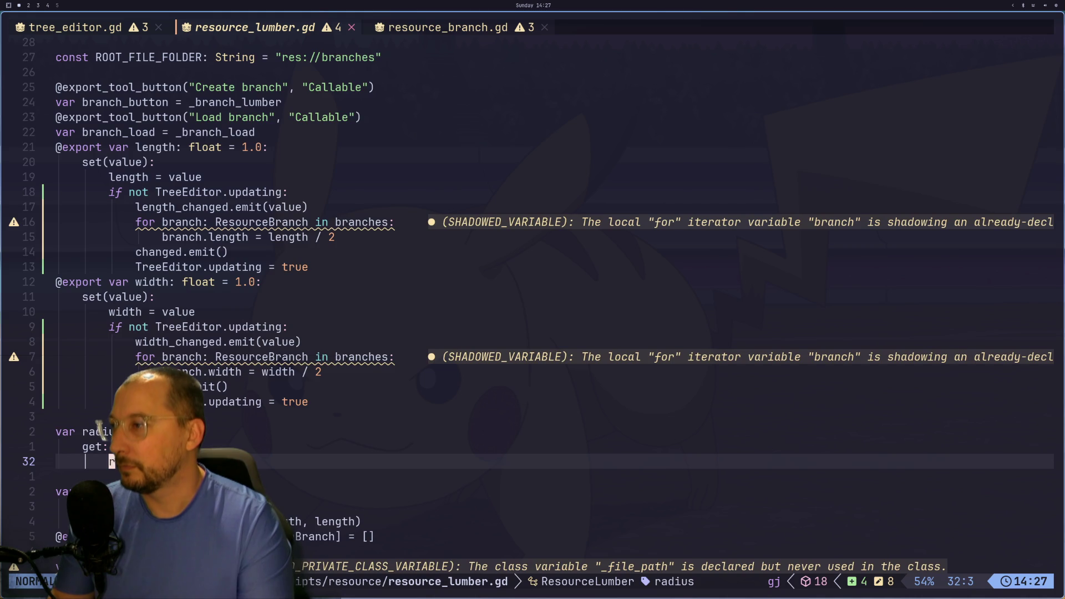
pyautogui.press('j')
pyautogui.press('j')
pyautogui.press('j')
pyautogui.press('j')
pyautogui.press('j')
pyautogui.press('j')
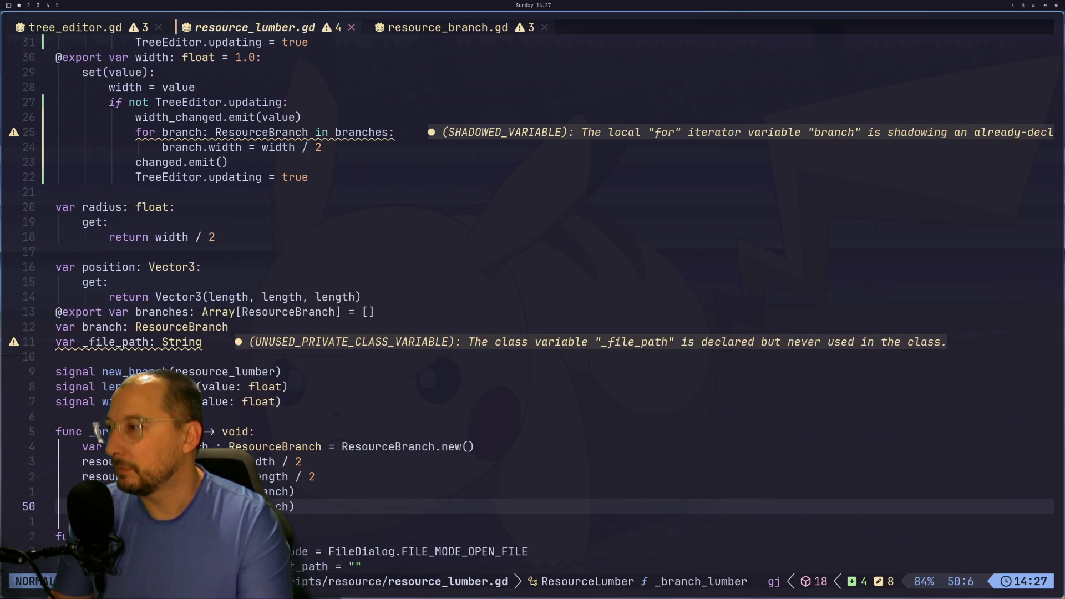
pyautogui.press('k')
pyautogui.press('k')
pyautogui.press('k')
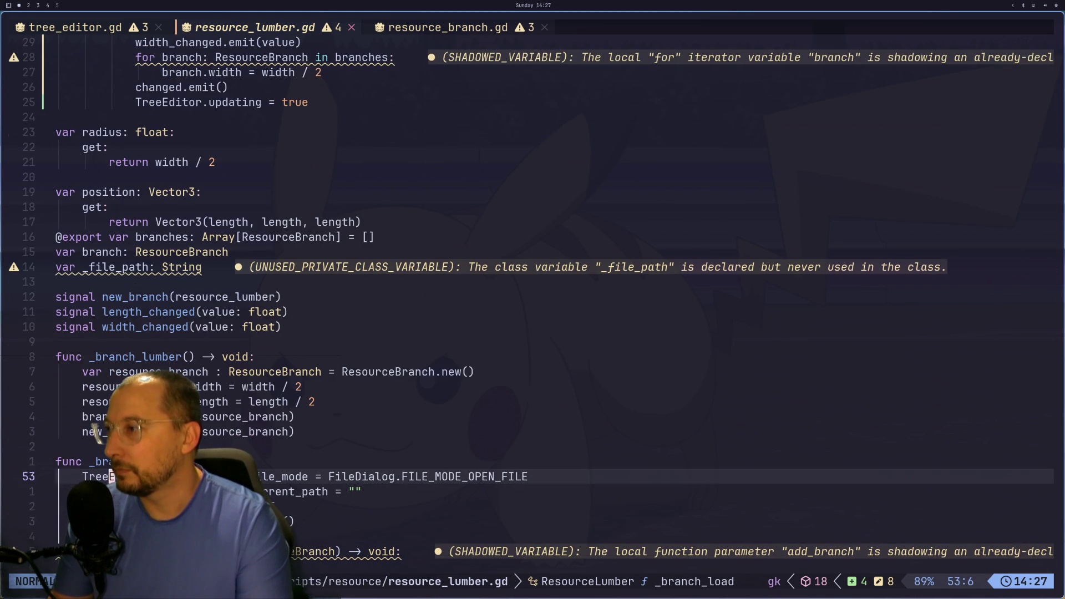
pyautogui.press('k')
pyautogui.press('k')
pyautogui.press('k')
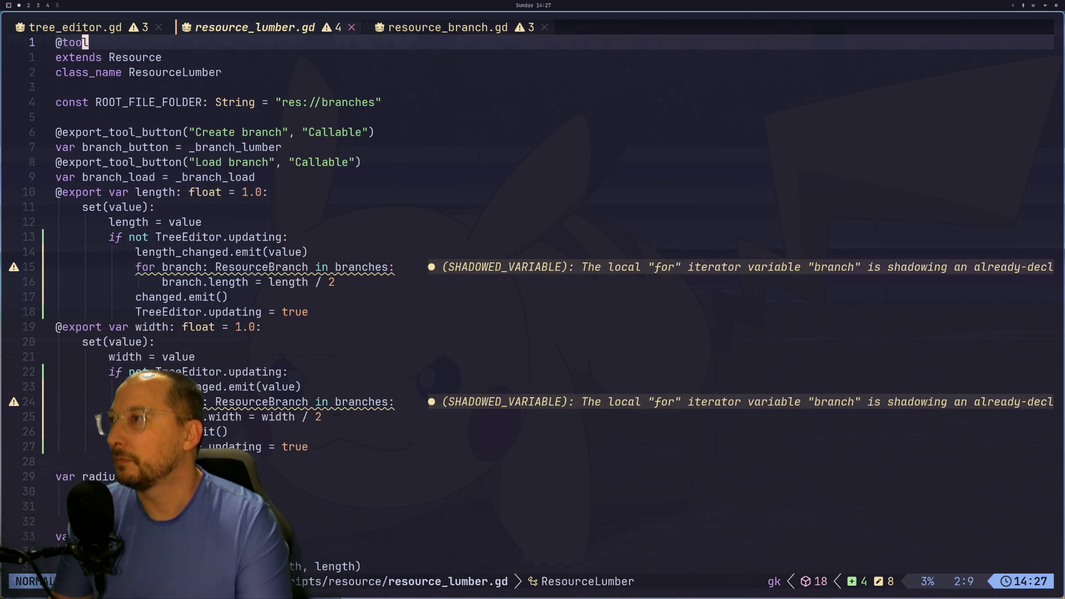
pyautogui.press('j')
pyautogui.press('j')
pyautogui.press('j')
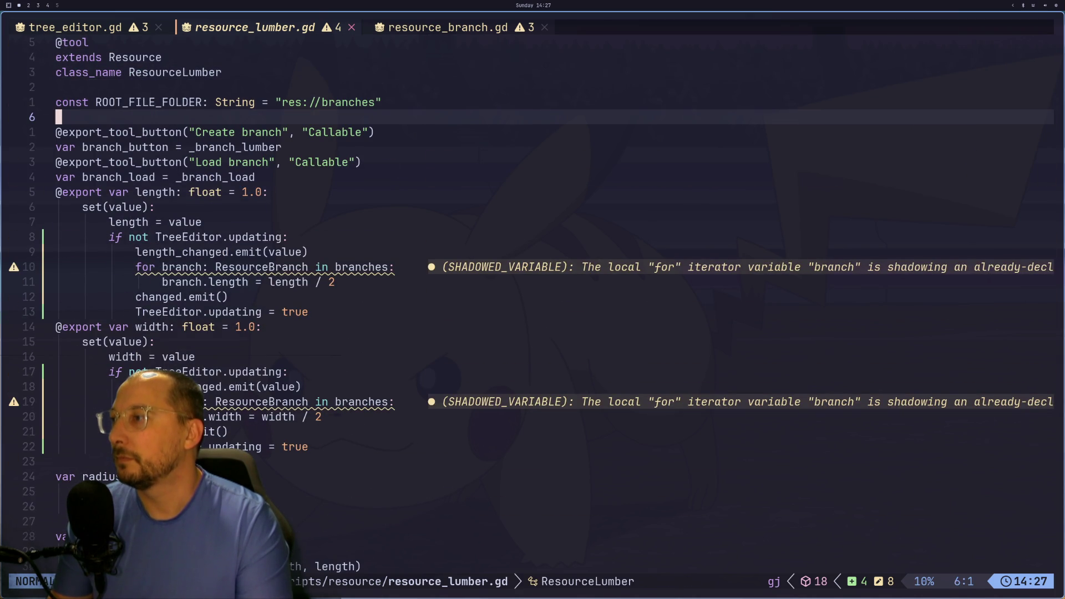
pyautogui.hotkey('shift', 'l')
pyautogui.hotkey('shift', 'h')
pyautogui.hotkey('shift', 'l')
pyautogui.press('k')
pyautogui.press('k')
pyautogui.press('k')
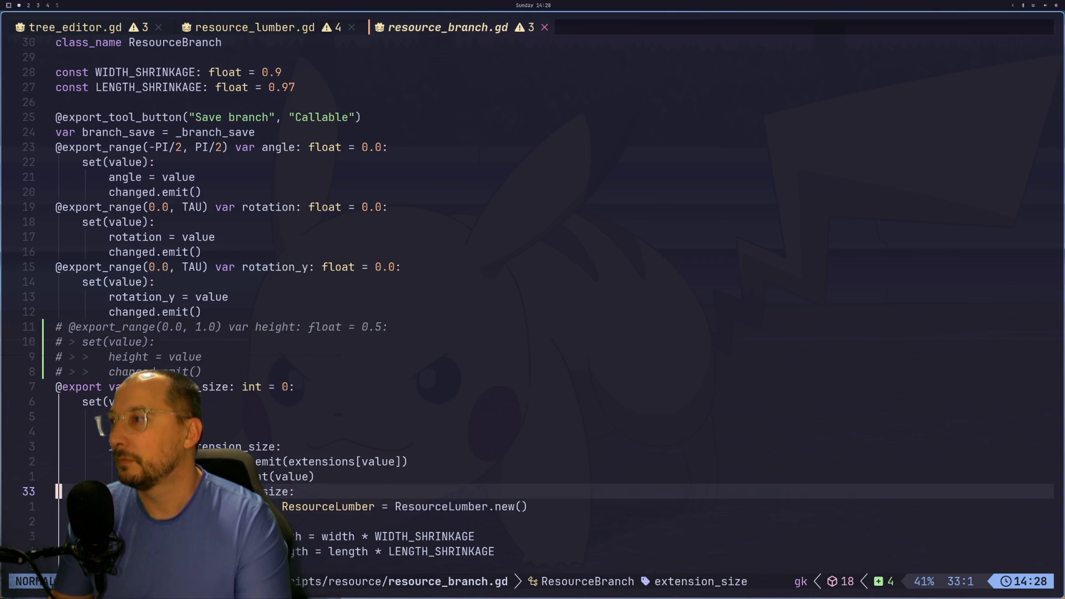
pyautogui.press('k')
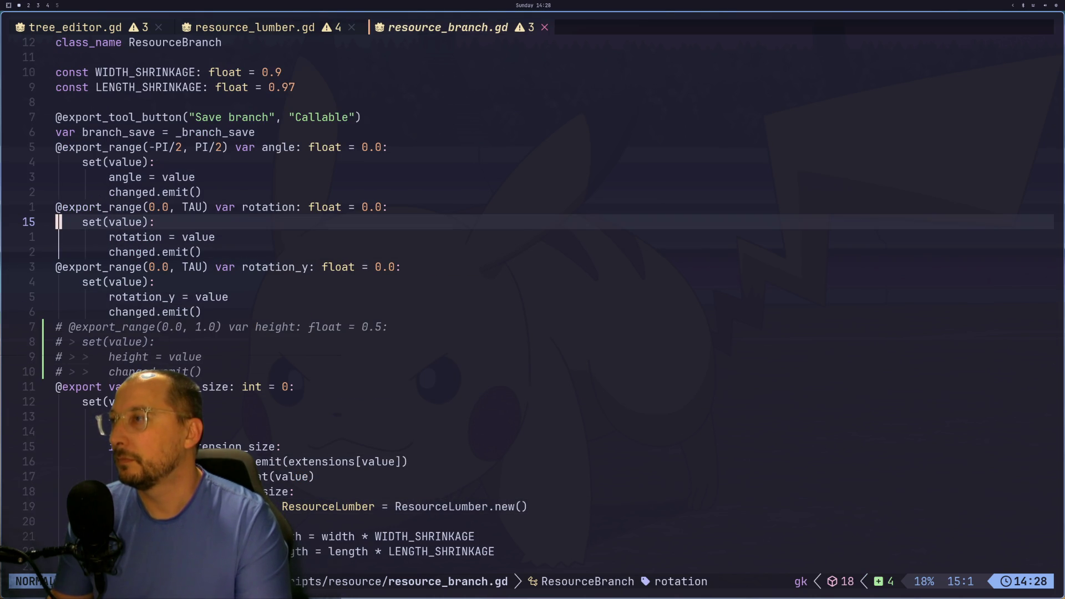
pyautogui.hotkey('shift', 'h')
pyautogui.press('j')
pyautogui.press('j')
pyautogui.press('j')
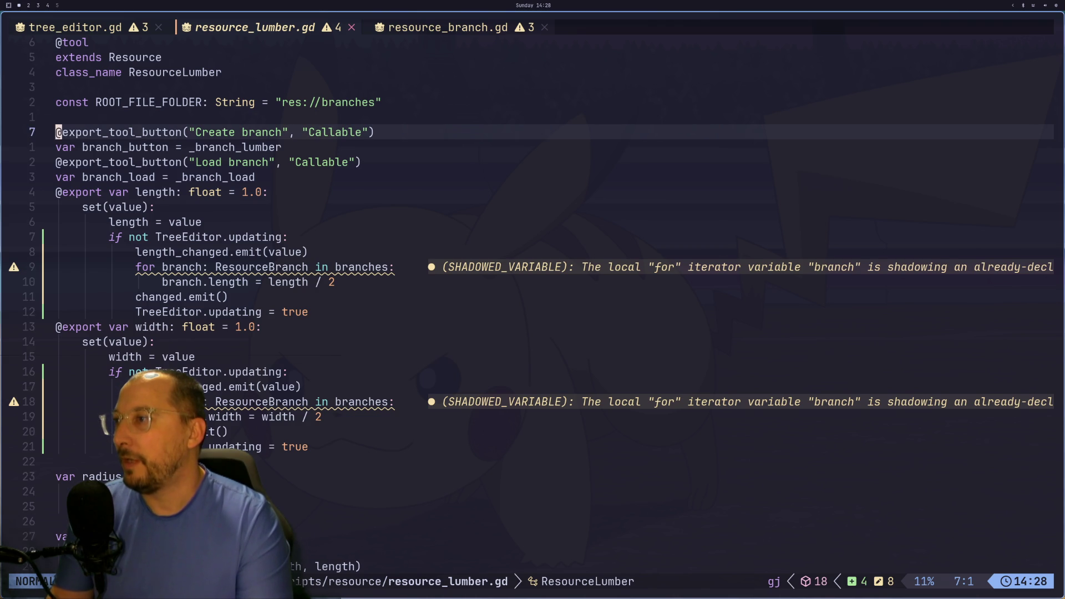
# Step: Move the two-line branch-length loop below length = value and dedent it out of the updating guard
pyautogui.press('k')
pyautogui.press('l')
pyautogui.press('l')
pyautogui.press('l')
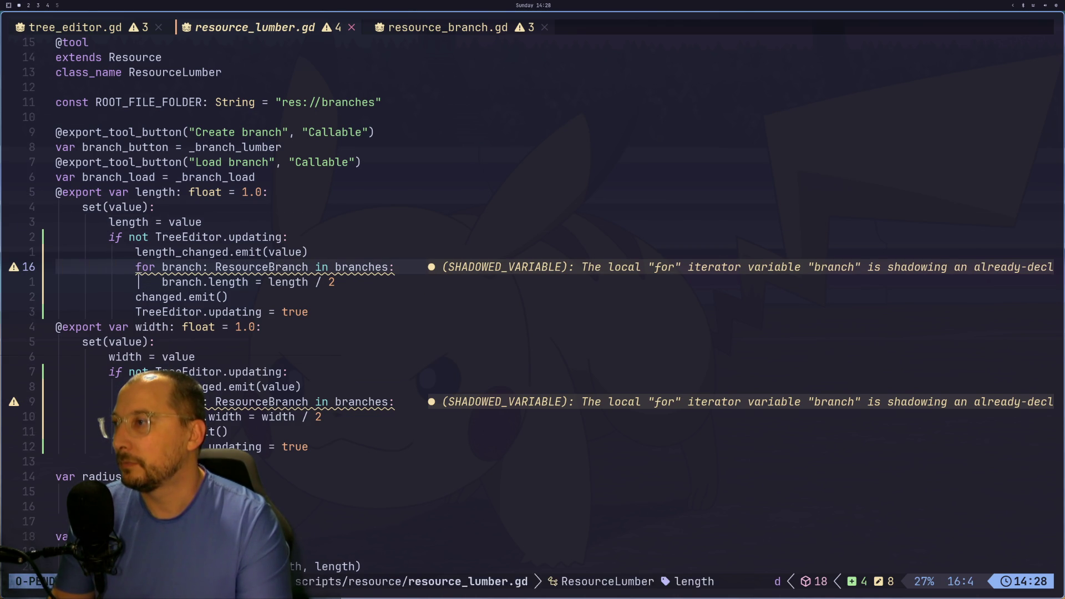
pyautogui.press('d')
pyautogui.press('2')
pyautogui.press('d')
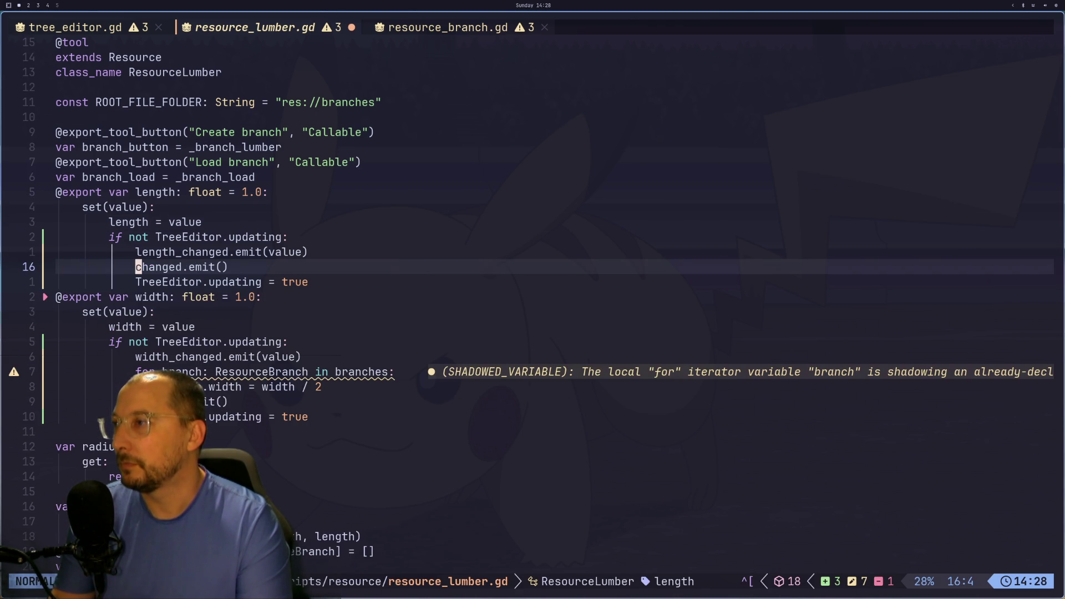
pyautogui.press('k')
pyautogui.press('k')
pyautogui.press('k')
pyautogui.press('p')
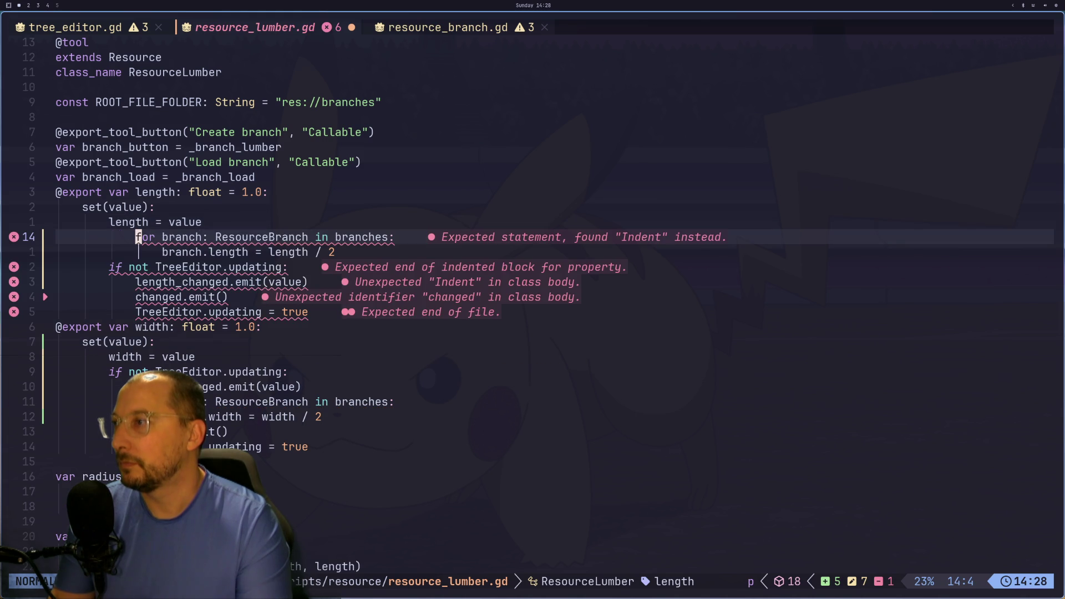
pyautogui.hotkey('shift', 'v')
pyautogui.press('j')
pyautogui.press('less')
pyautogui.press('Escape')
pyautogui.press('j')
pyautogui.press('l')
pyautogui.press('l')
pyautogui.press('l')
pyautogui.press('l')
# Step: Search for other uses of length_changed and glance at resource_branch.gd before returning
pyautogui.press('j')
pyautogui.press('j')
pyautogui.press('j')
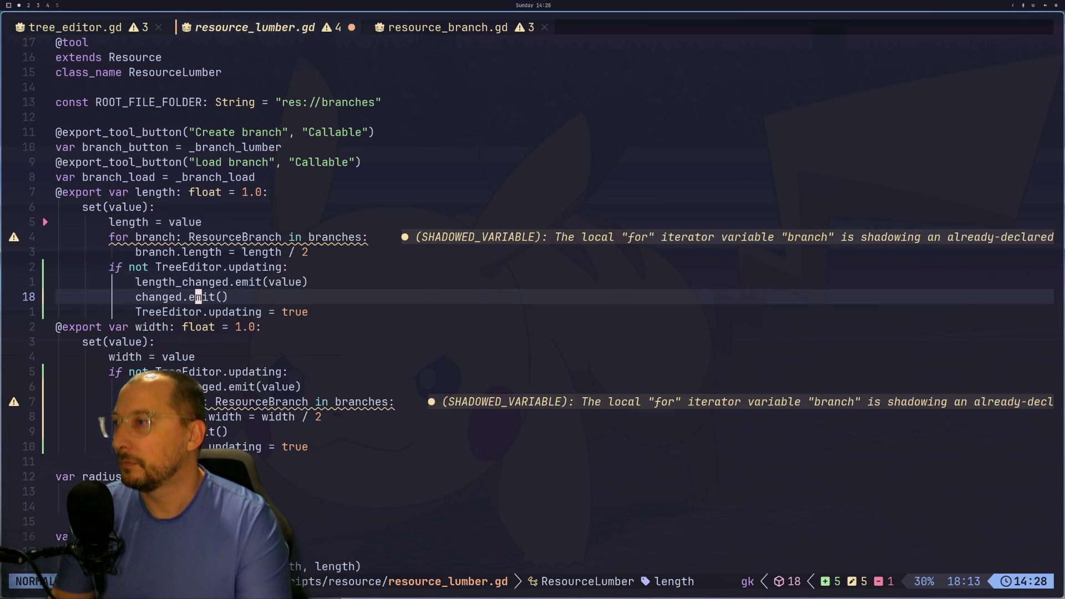
pyautogui.press('k')
pyautogui.press('*')
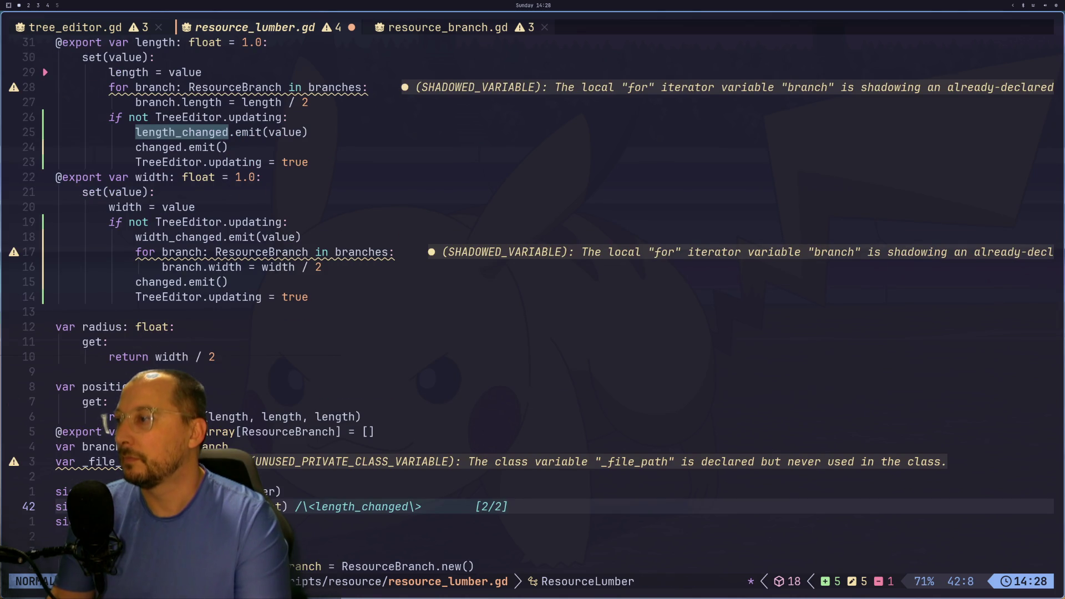
pyautogui.press('Escape')
pyautogui.hotkey('shift', 'l')
pyautogui.hotkey('shift', 'h')
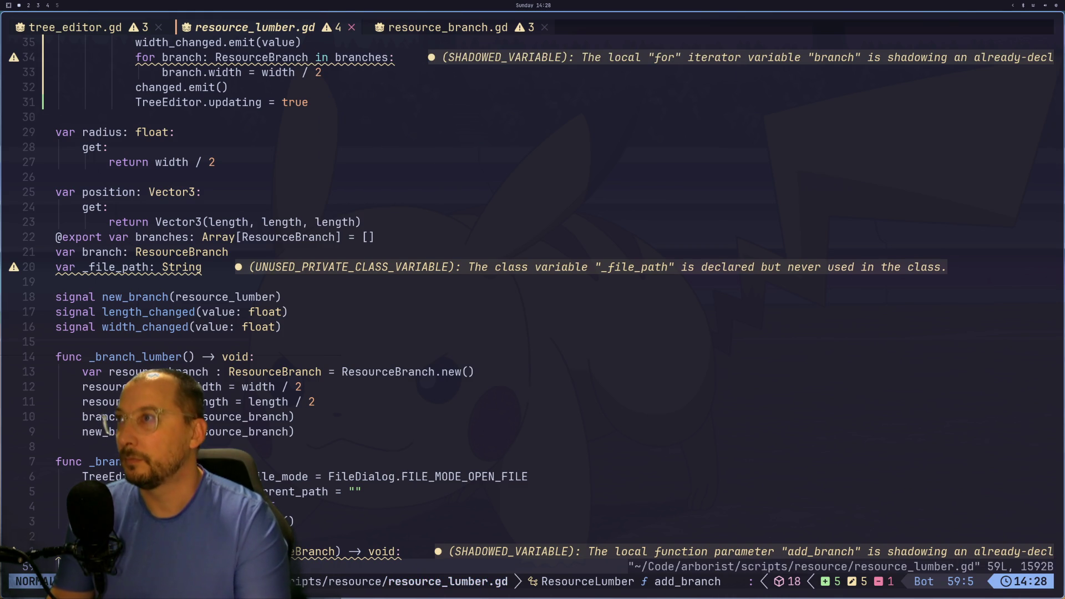
# Step: Find the angle setter in resource_branch.gd, trying and undoing a branch-loop paste below angle = value
pyautogui.press('k')
pyautogui.press('k')
pyautogui.press('k')
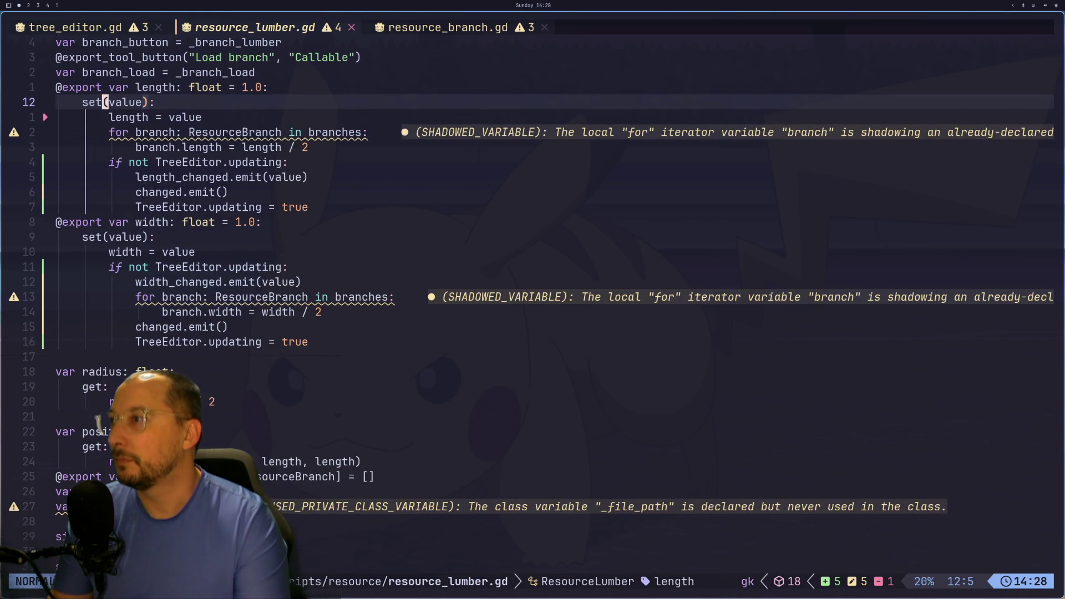
pyautogui.press('j')
pyautogui.press('j')
pyautogui.press('j')
pyautogui.press('j')
pyautogui.press('j')
pyautogui.press('j')
pyautogui.press('j')
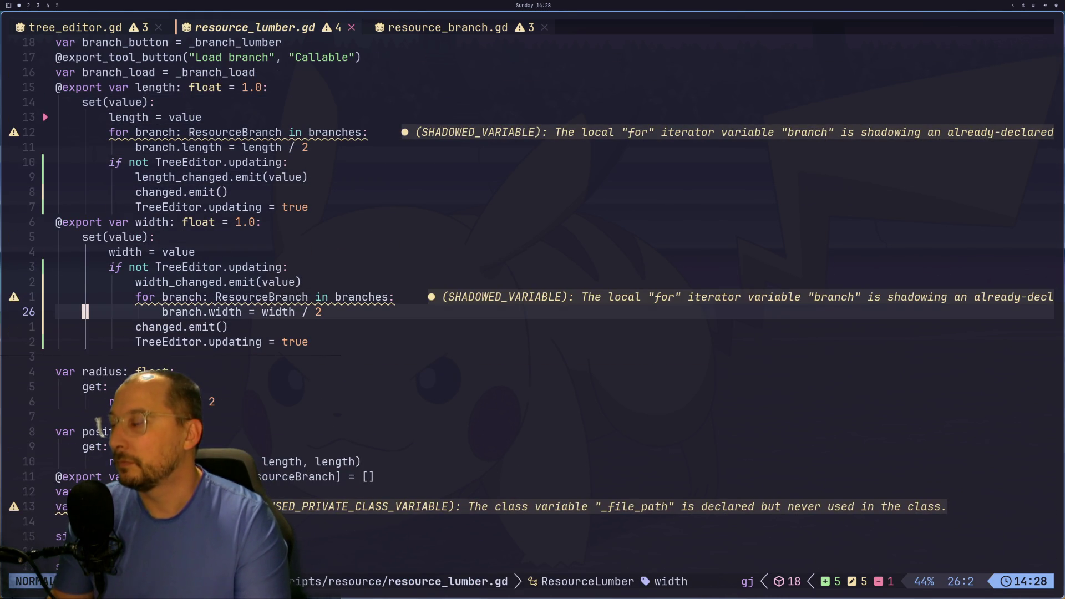
pyautogui.press('k')
pyautogui.press('k')
pyautogui.press('k')
pyautogui.press('k')
pyautogui.press('k')
pyautogui.press('k')
pyautogui.hotkey('shift', 'l')
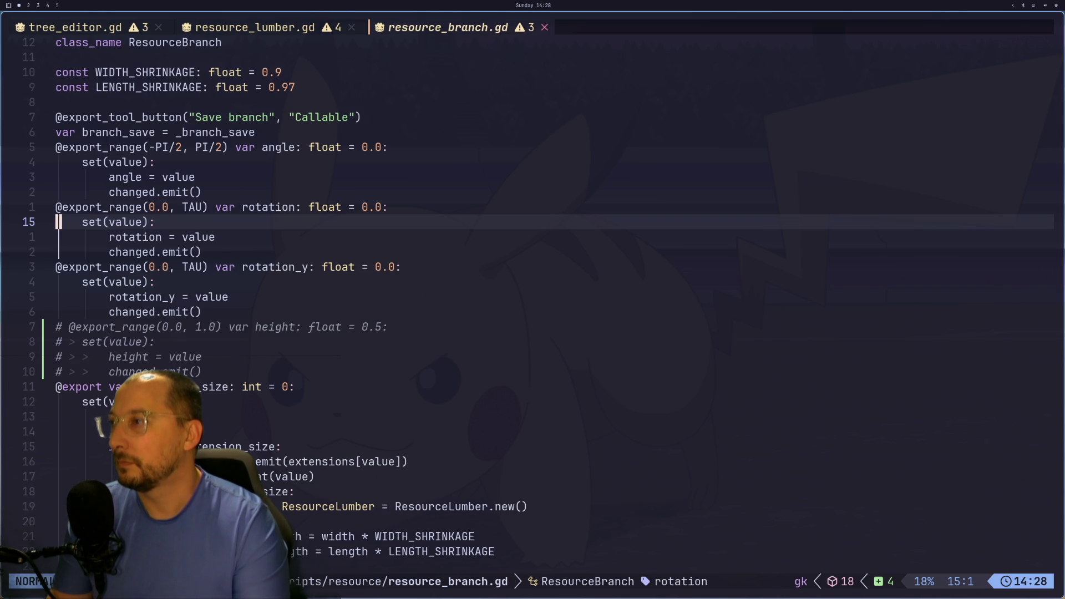
pyautogui.press('j')
pyautogui.press('j')
pyautogui.press('j')
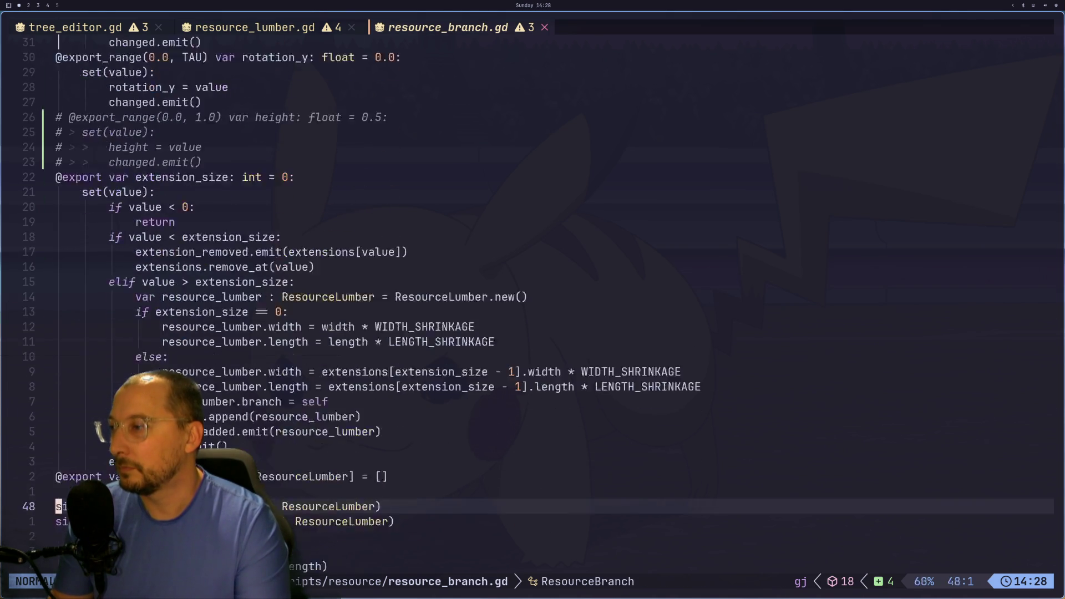
pyautogui.press('k')
pyautogui.press('k')
pyautogui.press('k')
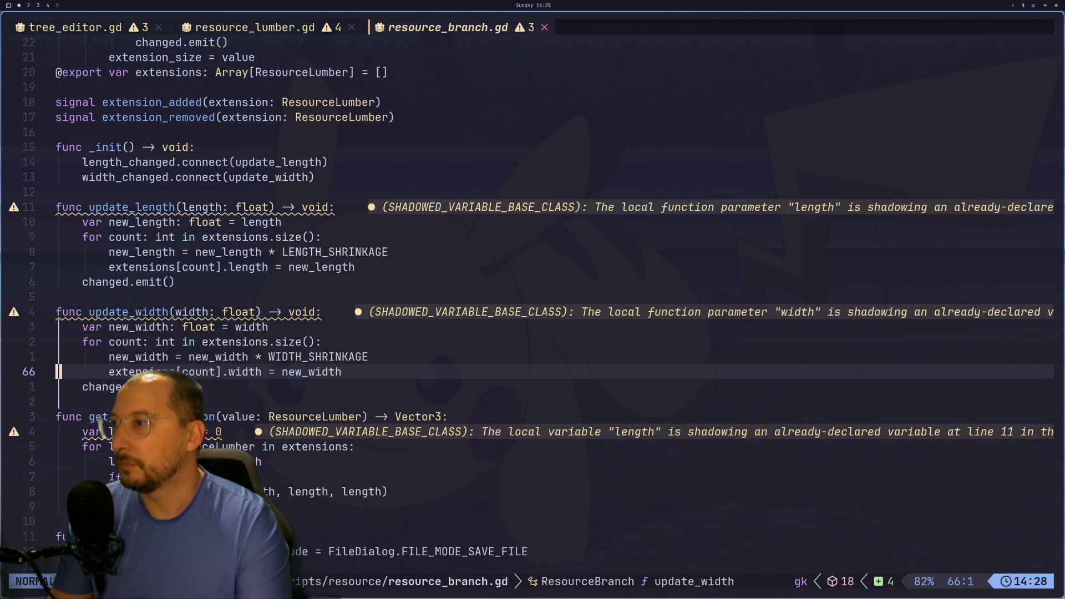
pyautogui.press('k')
pyautogui.press('k')
pyautogui.press('k')
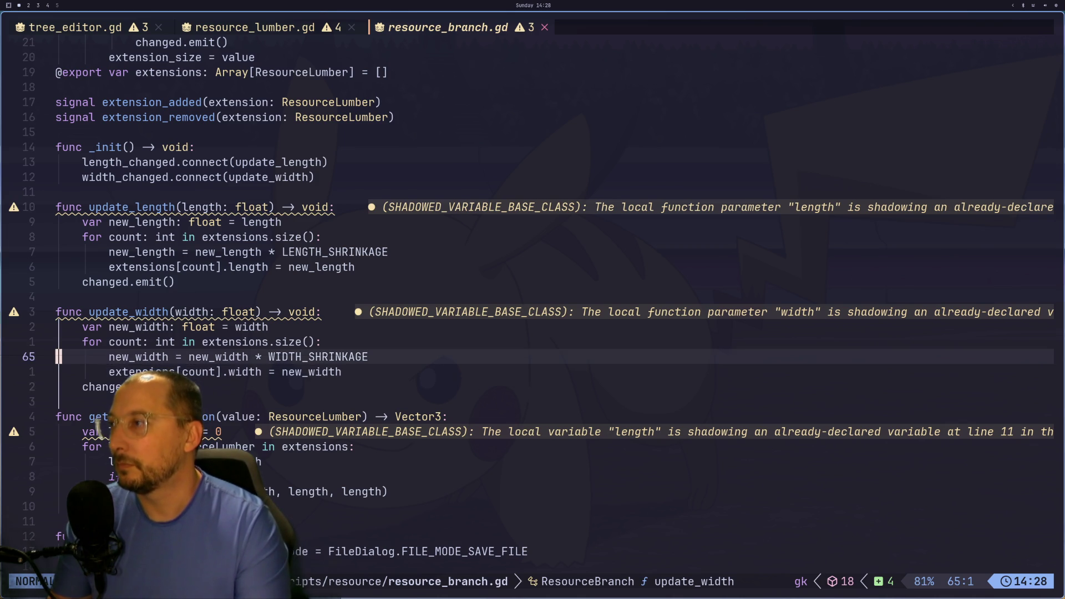
pyautogui.press('k')
pyautogui.press('k')
pyautogui.press('k')
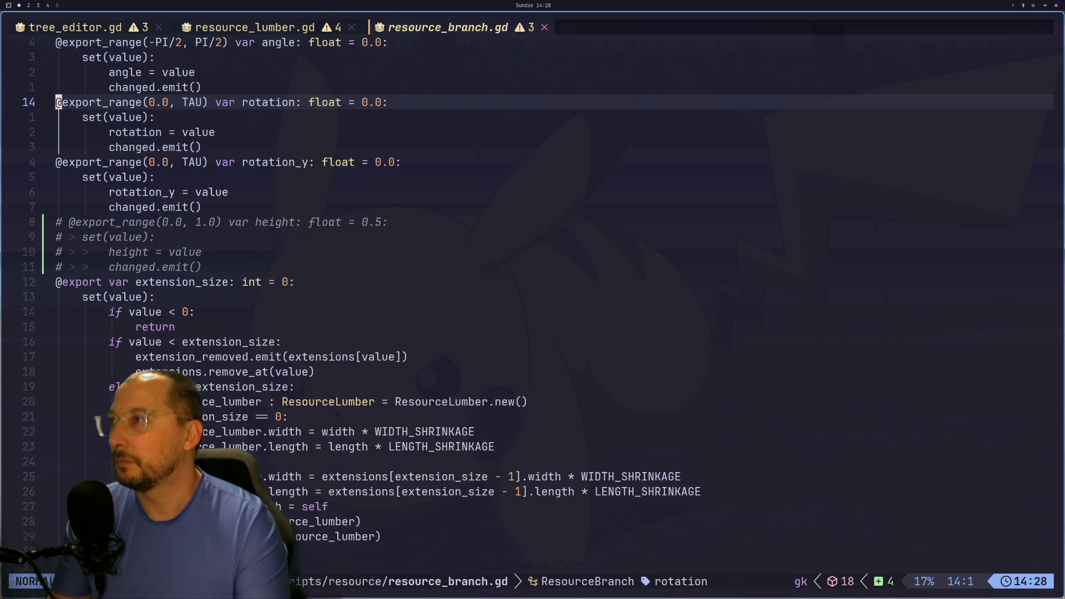
pyautogui.press('k')
pyautogui.press('k')
pyautogui.press('k')
pyautogui.press('j')
pyautogui.press('j')
pyautogui.press('k')
pyautogui.press('p')
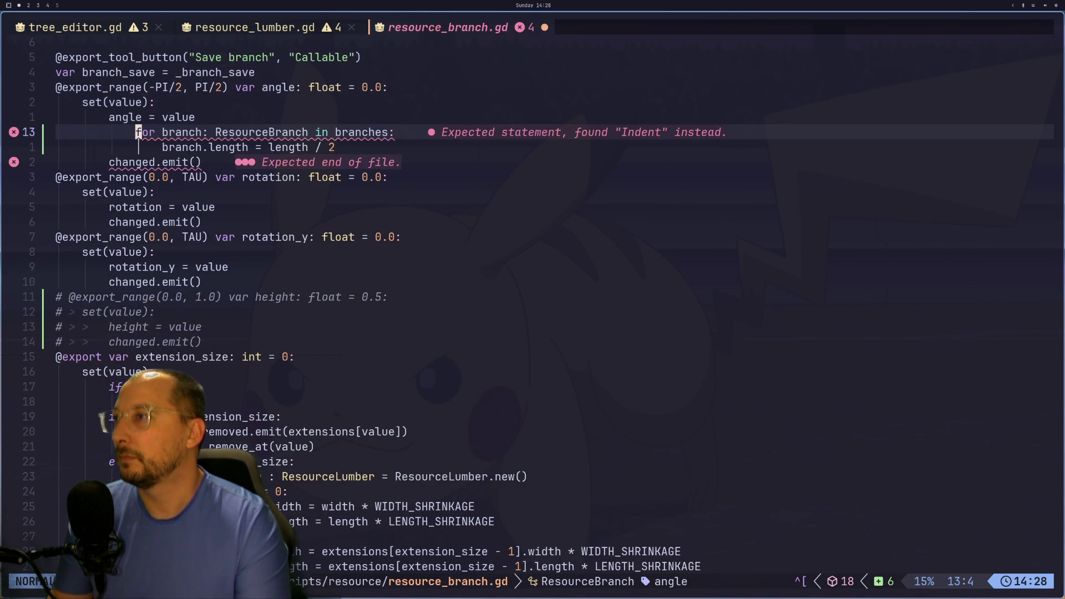
pyautogui.press('u')
# Step: Copy the 'if not TreeEditor.updating:' guard line from resource_lumber.gd's length setter
pyautogui.hotkey('shift', 'h')
pyautogui.press('k')
pyautogui.press('k')
pyautogui.press('k')
pyautogui.press('k')
pyautogui.press('k')
pyautogui.press('k')
pyautogui.press('k')
pyautogui.press('k')
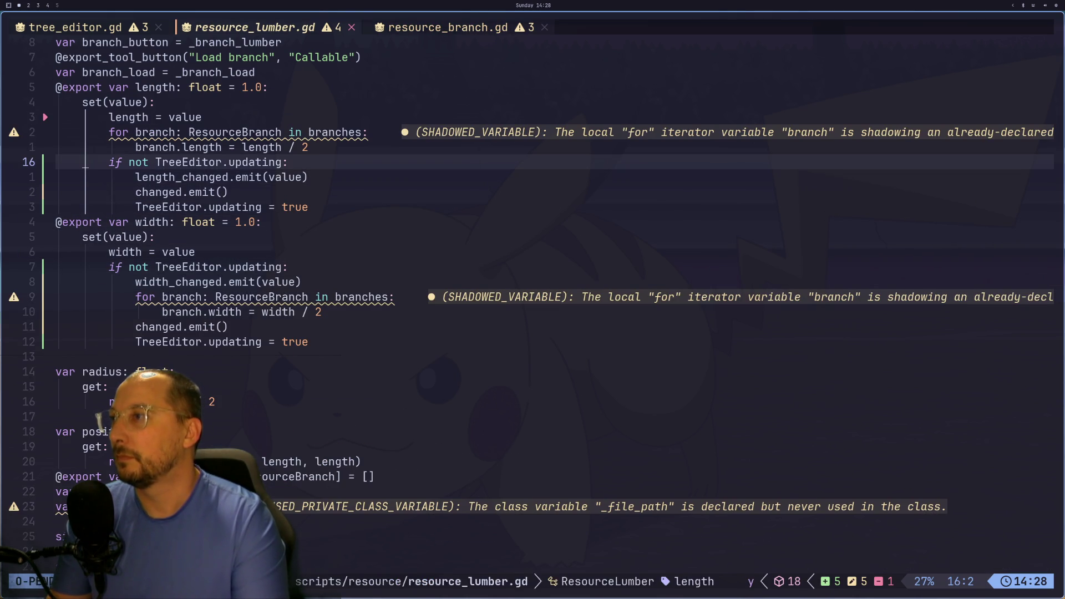
pyautogui.press('y')
pyautogui.press('y')
pyautogui.hotkey('shift', 'l')
pyautogui.press('j')
# Step: Add the 'if not TreeEditor.updating:' guard under angle = value and nest changed.emit() beneath it
pyautogui.press('j')
pyautogui.press('k')
pyautogui.press('k')
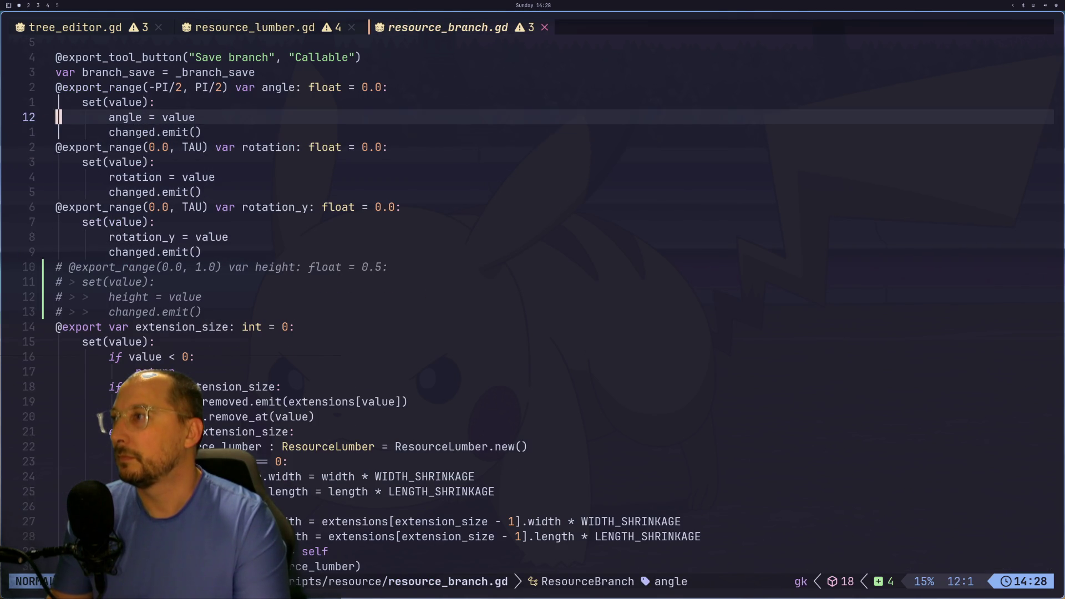
pyautogui.press('p')
pyautogui.press('j')
pyautogui.press('i')
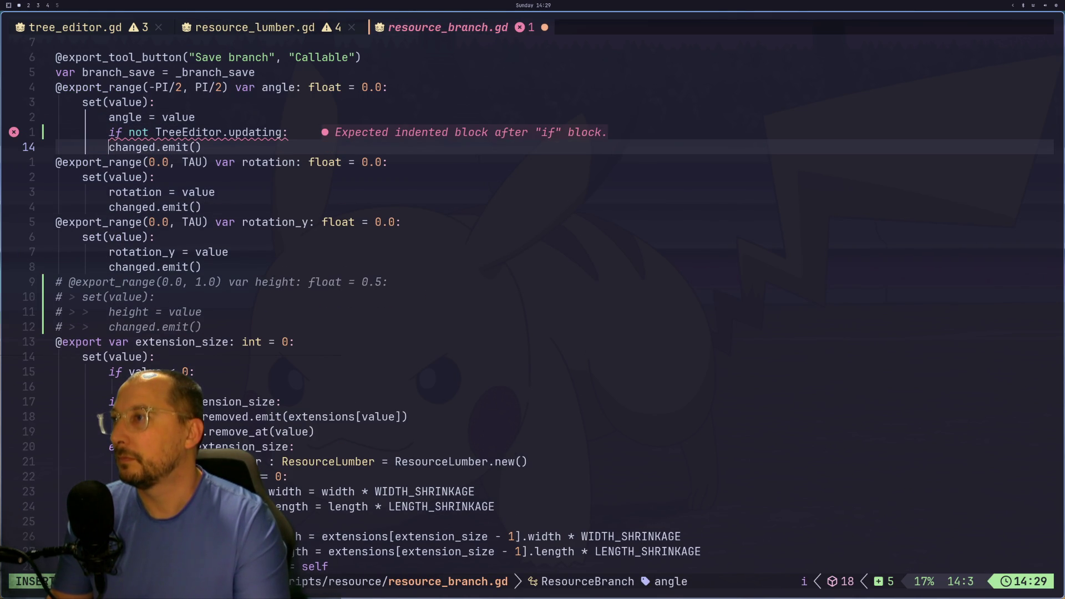
pyautogui.press('Tab')
pyautogui.press('l')
pyautogui.press('w')
pyautogui.press('$')
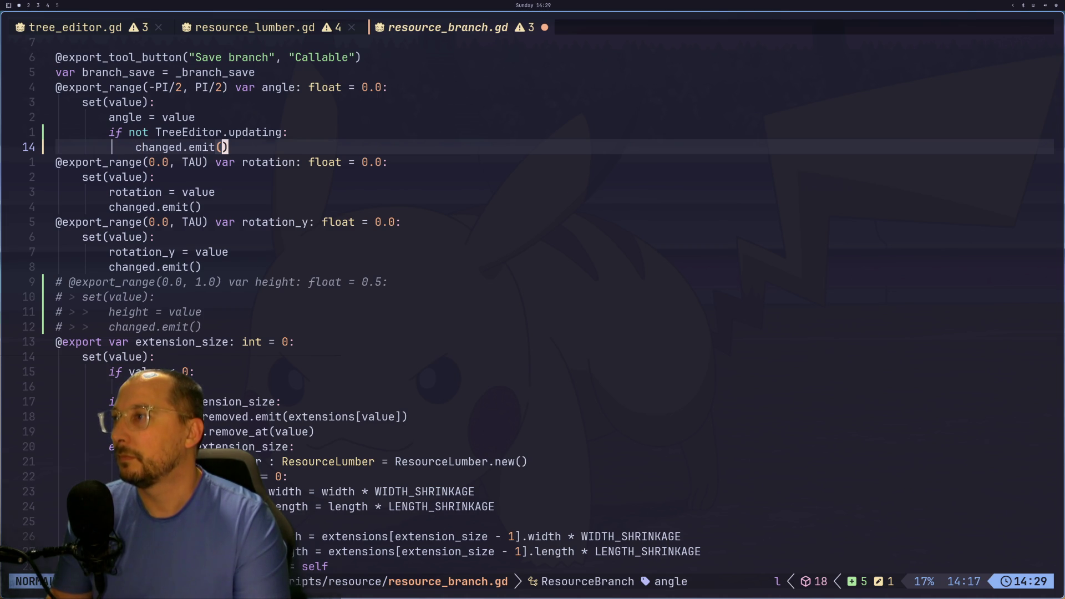
# Step: Guard the rotation and rotation_y setters the same way, indenting each changed.emit()
pyautogui.press('j')
pyautogui.press('j')
pyautogui.press('j')
pyautogui.press('p')
pyautogui.press('j')
pyautogui.press('>')
pyautogui.press('>')
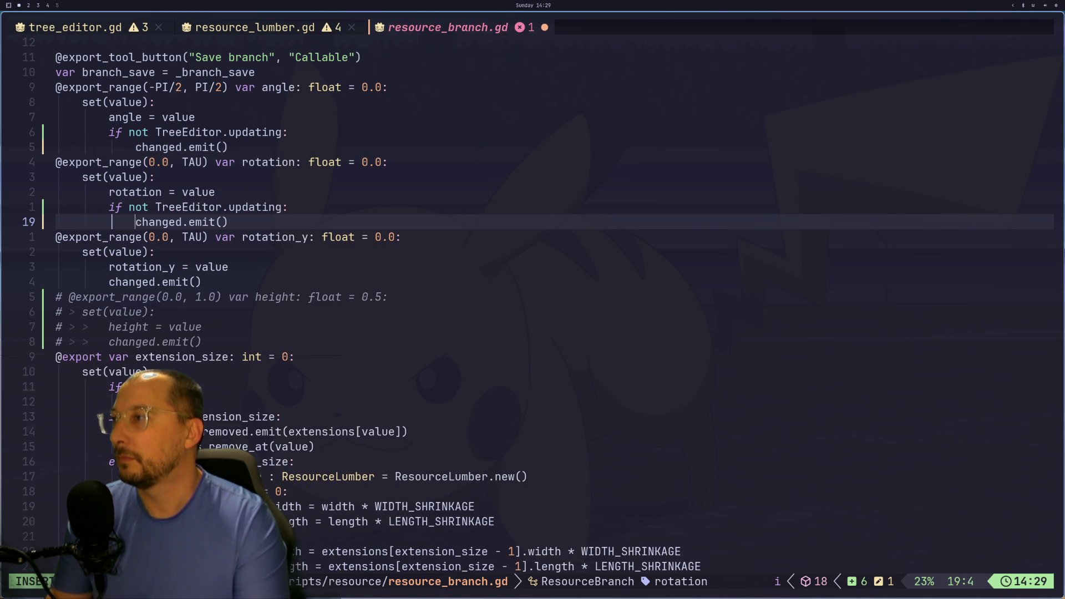
pyautogui.press('j')
pyautogui.press('j')
pyautogui.press('j')
pyautogui.press('p')
pyautogui.press('j')
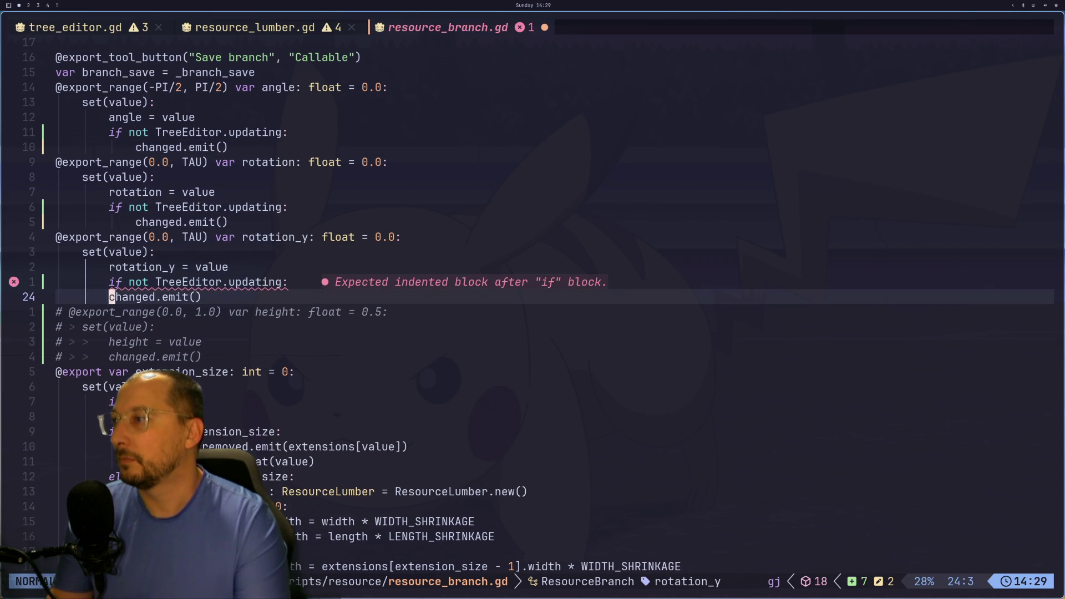
pyautogui.press('>')
pyautogui.press('>')
pyautogui.press('g')
pyautogui.press('k')
# Step: Paste 'TreeEditor.updating = true' lines into the setter guards and save resource_branch.gd
pyautogui.press('j')
pyautogui.press('j')
pyautogui.press('j')
pyautogui.press('g')
pyautogui.press('j')
pyautogui.press('j')
pyautogui.press('p')
pyautogui.press('k')
pyautogui.press('k')
pyautogui.press('k')
pyautogui.press('k')
pyautogui.press('k')
pyautogui.press('k')
pyautogui.press('k')
pyautogui.press('j')
pyautogui.press('p')
pyautogui.press('k')
pyautogui.press('k')
pyautogui.press('k')
pyautogui.press('k')
pyautogui.press('k')
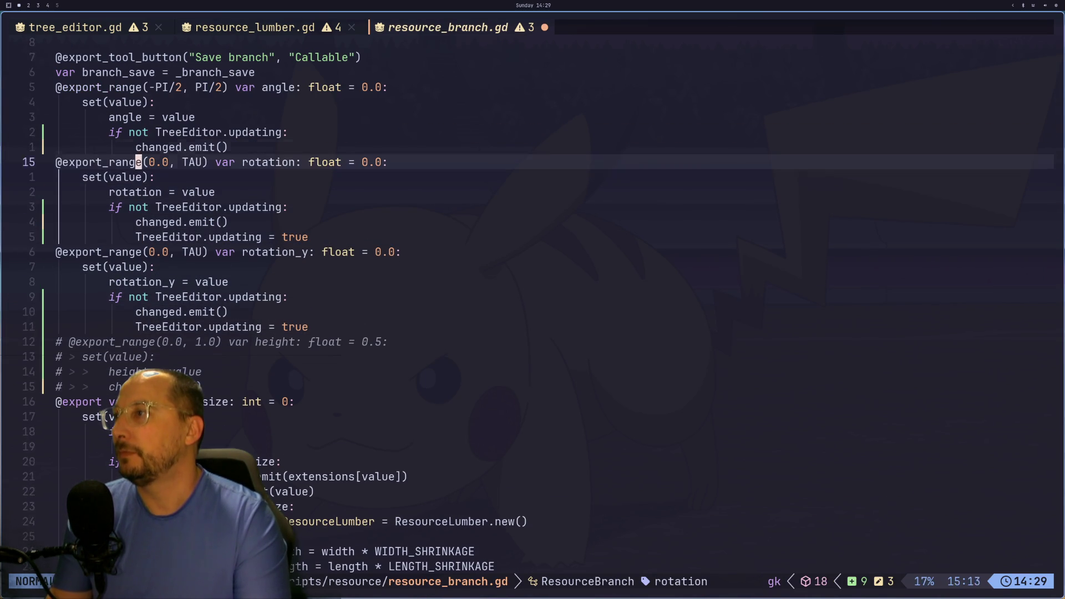
pyautogui.write('P:w')
pyautogui.press('Return')
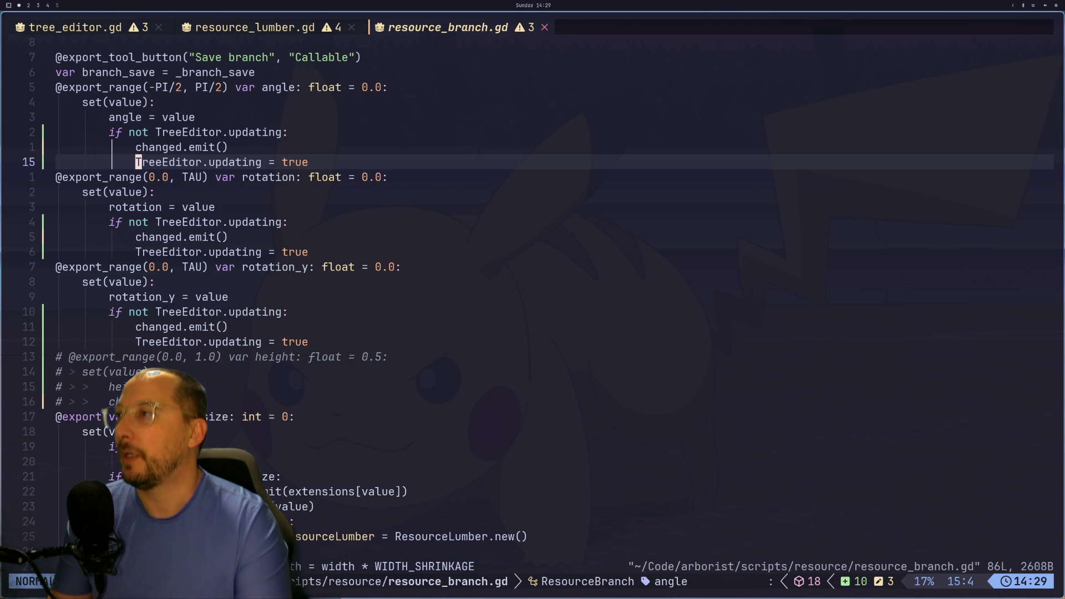
# Step: Move the TreeEditor.updating = true lines above changed.emit() in the angle and rotation setters
pyautogui.press('d')
pyautogui.press('d')
pyautogui.press('k')
pyautogui.press('k')
pyautogui.press('p')
pyautogui.press('j')
pyautogui.press('j')
pyautogui.press('j')
pyautogui.press('j')
pyautogui.press('j')
pyautogui.press('j')
pyautogui.press('j')
pyautogui.press('d')
pyautogui.press('d')
pyautogui.press('k')
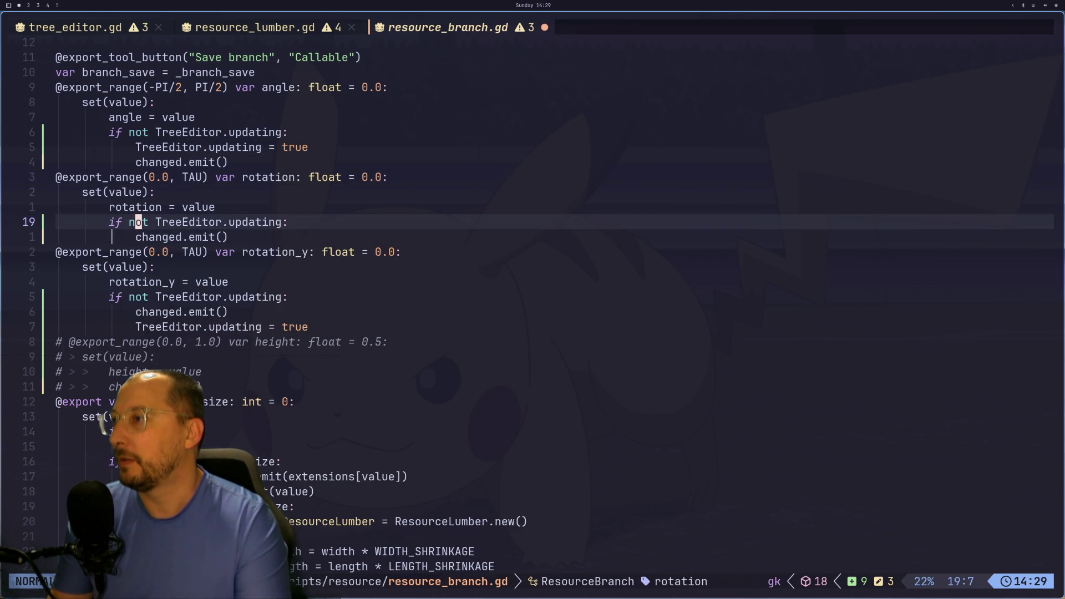
pyautogui.press('p')
# Step: Move the rotation_y flag line above its changed.emit() and save resource_branch.gd
pyautogui.press('j')
pyautogui.press('j')
pyautogui.press('j')
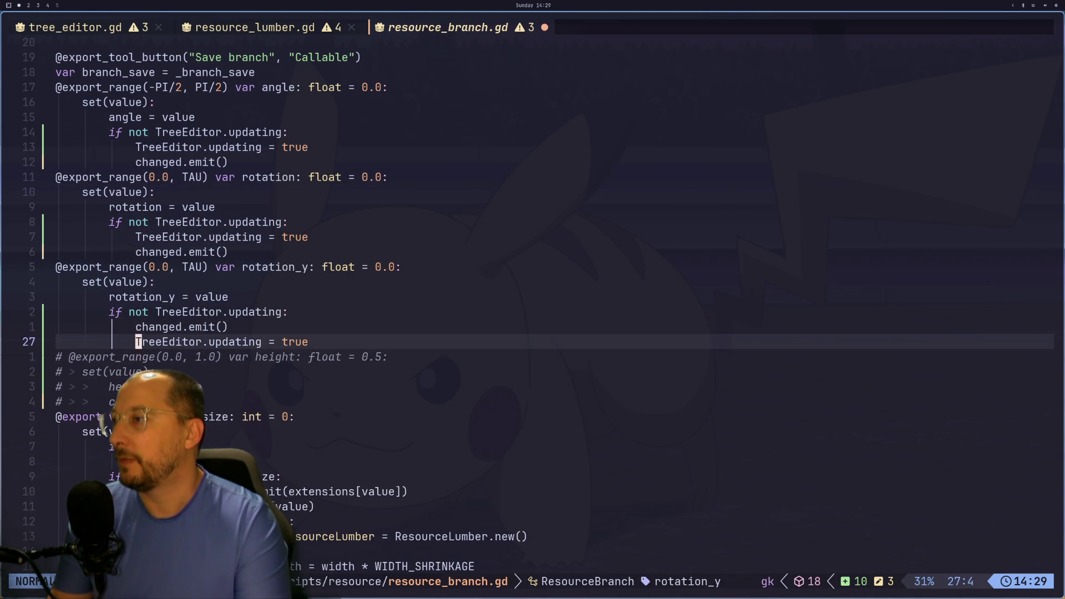
pyautogui.press('d')
pyautogui.press('d')
pyautogui.press('k')
pyautogui.press('P')
pyautogui.press(':')
pyautogui.write('w')
pyautogui.press('Return')
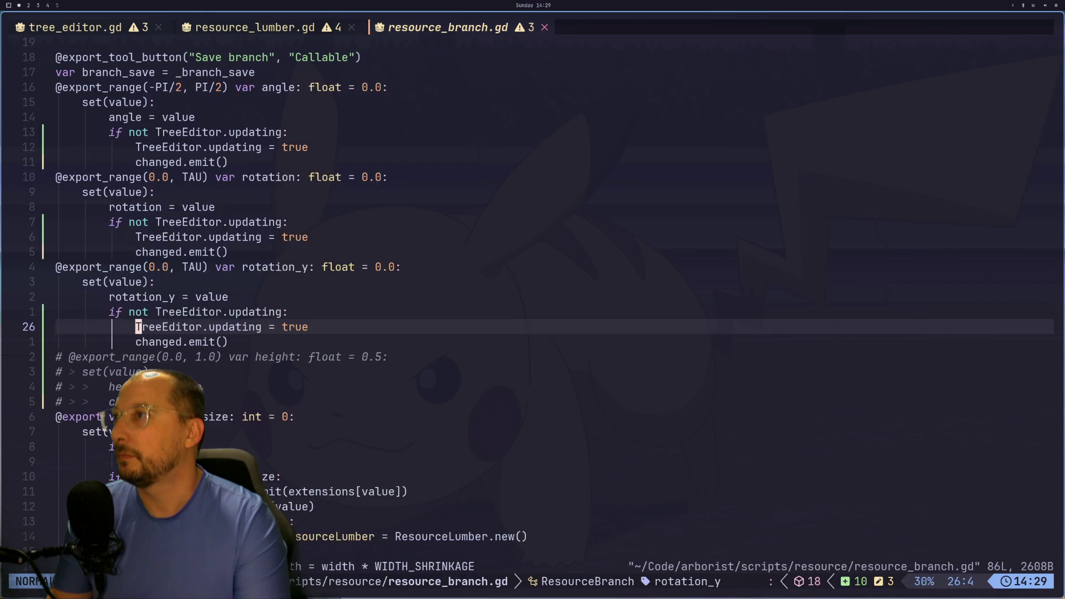
# Step: In resource_lumber.gd, make TreeEditor.updating = true the first line of the length guard and save
pyautogui.press('H')
pyautogui.press('j')
pyautogui.press('k')
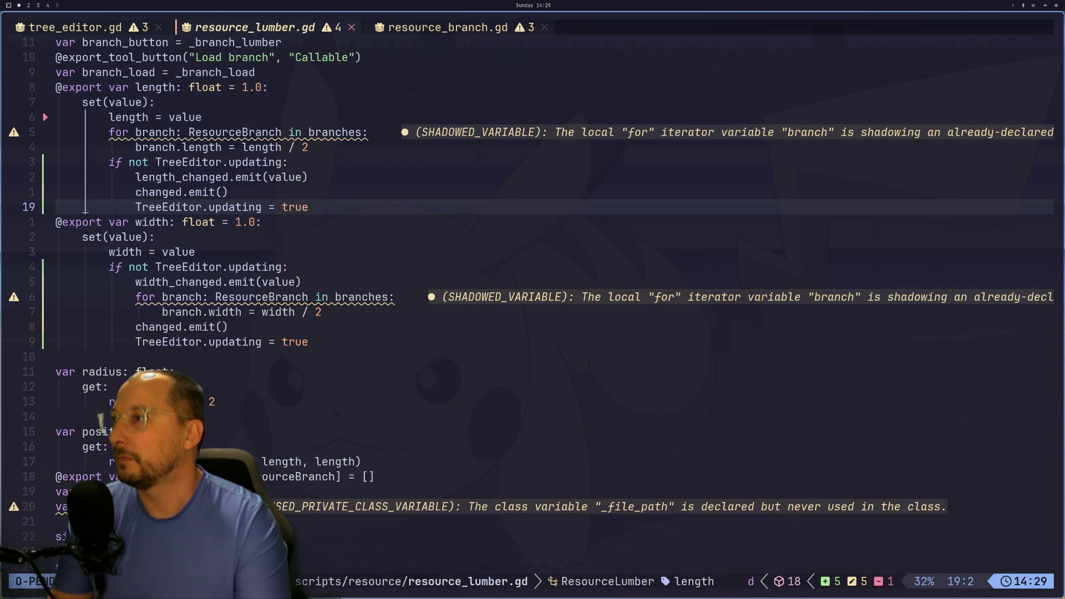
pyautogui.press('d')
pyautogui.press('d')
pyautogui.press('k')
pyautogui.press('k')
pyautogui.press('k')
pyautogui.press('p')
pyautogui.press(':')
pyautogui.write('w')
pyautogui.press('Return')
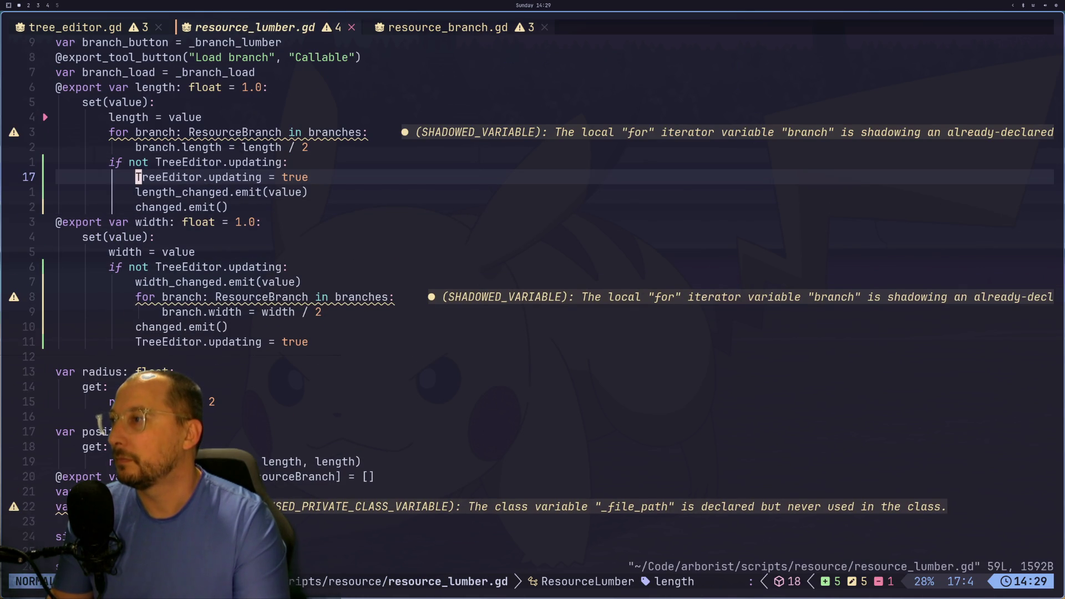
pyautogui.press('j')
# Step: Make TreeEditor.updating = true the first line of the width guard
pyautogui.press('j')
pyautogui.press('j')
pyautogui.press('j')
pyautogui.press('d')
pyautogui.press('d')
pyautogui.press('k')
pyautogui.press('k')
pyautogui.press('k')
pyautogui.press('k')
pyautogui.press('k')
pyautogui.press('j')
# Step: Attempt to pull the for-branch line out of the width guard, undoing the misplaced edits
pyautogui.press('k')
pyautogui.press('p')
pyautogui.press('j')
pyautogui.press('j')
pyautogui.press('d')
pyautogui.press('d')
pyautogui.press('k')
pyautogui.press('k')
pyautogui.press('u')
pyautogui.press('j')
pyautogui.press('k')
pyautogui.press('V')
pyautogui.press('d')
pyautogui.press('<')
pyautogui.press('<')
pyautogui.press('k')
pyautogui.press('k')
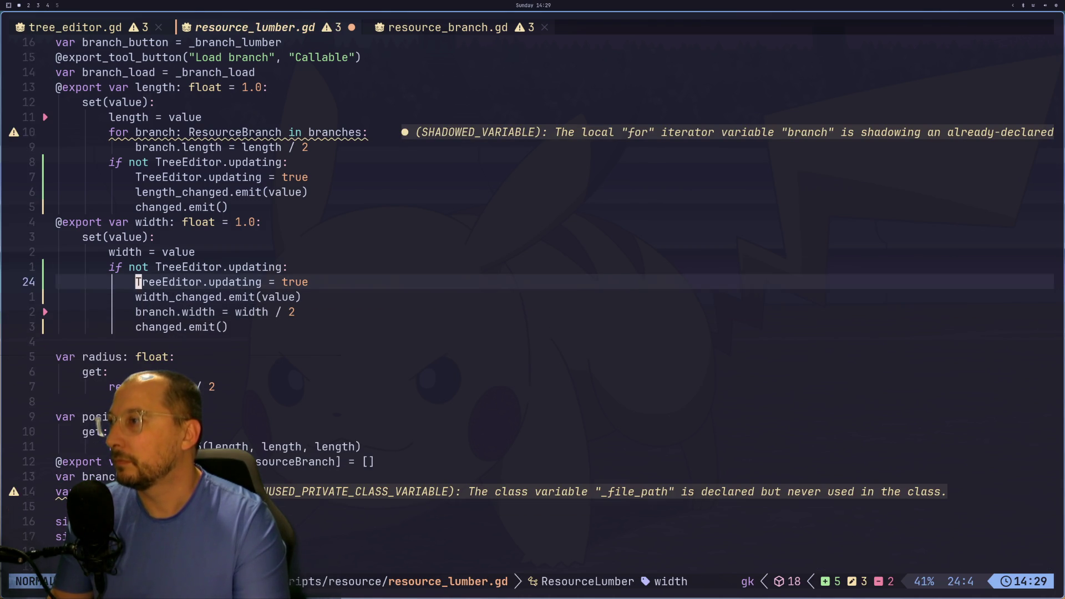
pyautogui.press('k')
pyautogui.press('k')
pyautogui.press('p')
pyautogui.press('u')
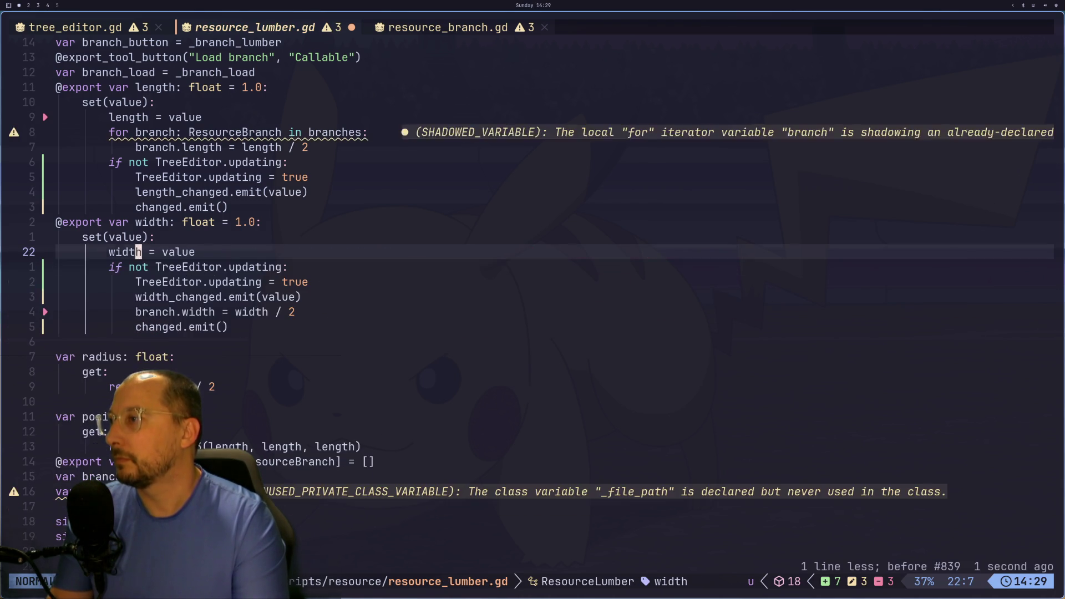
pyautogui.press('p')
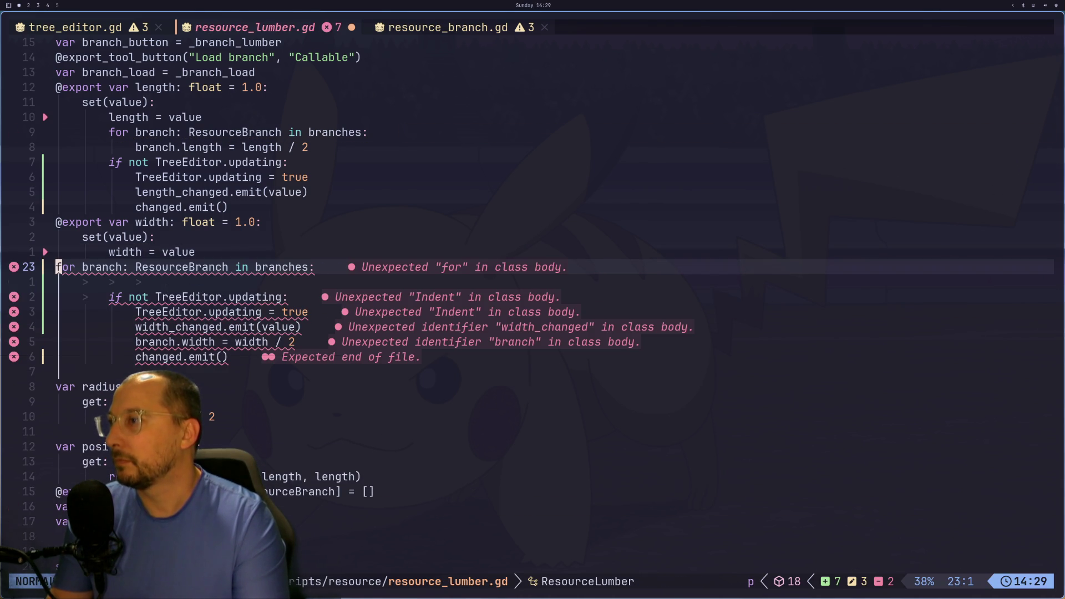
pyautogui.press('u')
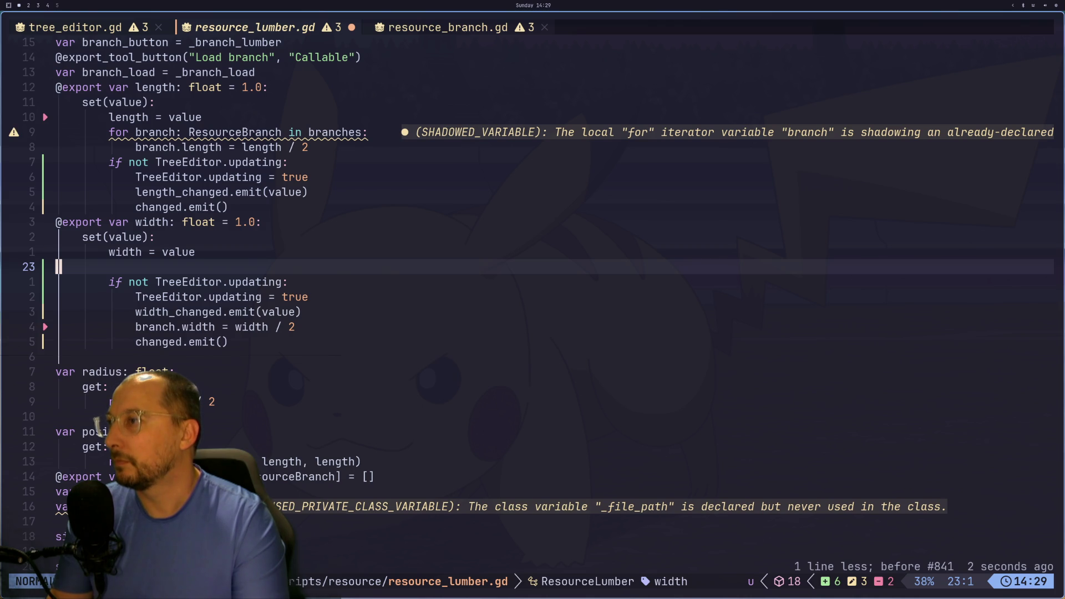
# Step: Move the two-line branch loop below width = value, dedent it out of the guard, and save
pyautogui.press('u')
pyautogui.press('u')
pyautogui.press('d')
pyautogui.press('2')
pyautogui.press('d')
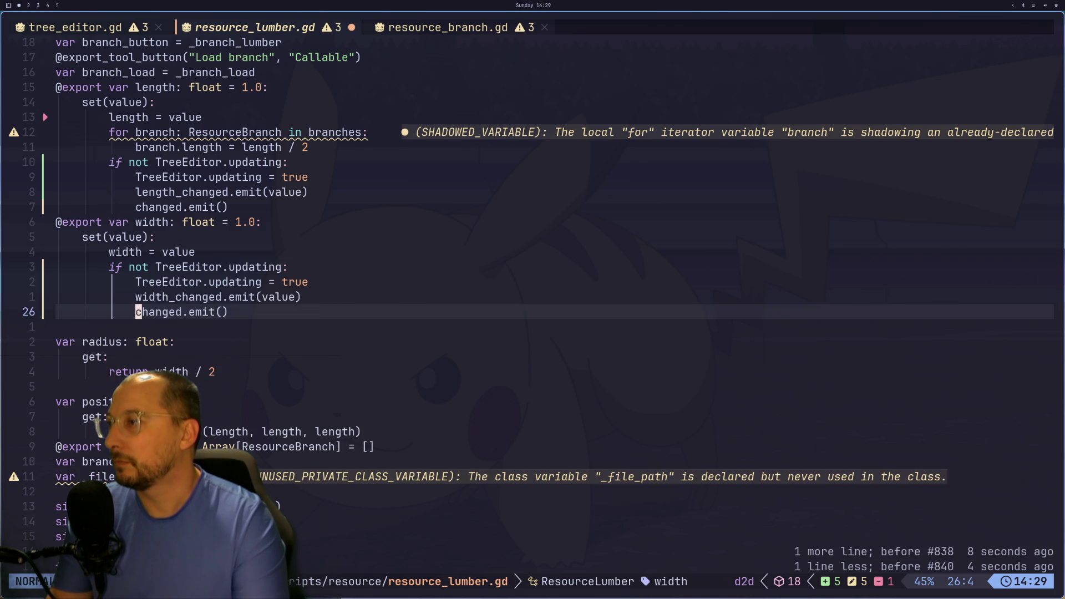
pyautogui.press('k')
pyautogui.press('k')
pyautogui.press('k')
pyautogui.press('p')
pyautogui.press('i')
pyautogui.press('Escape')
pyautogui.press('V')
pyautogui.press('j')
pyautogui.press('less')
pyautogui.press('Escape')
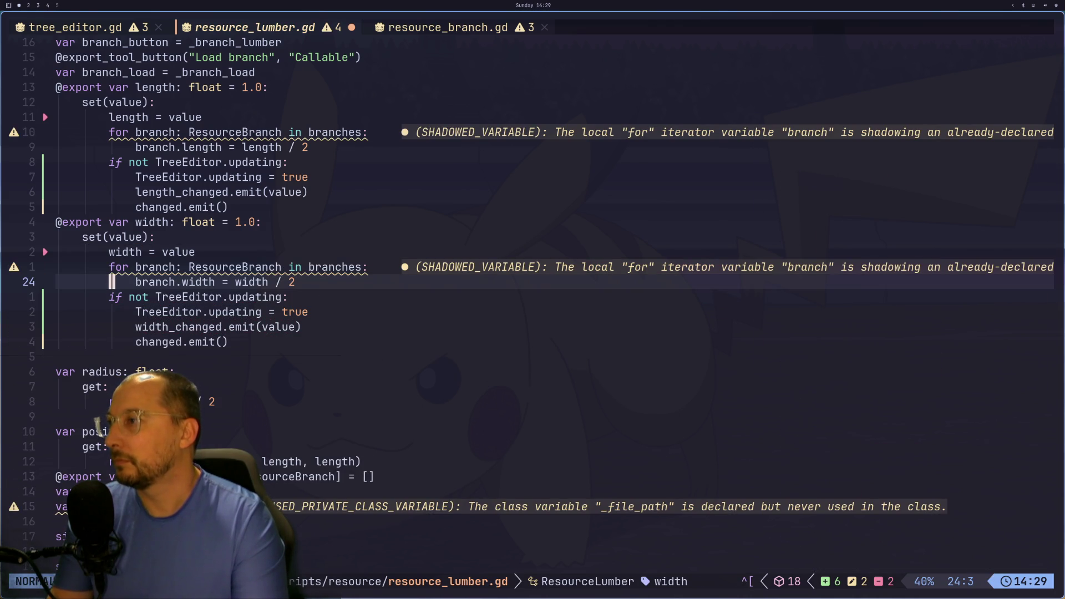
pyautogui.write(':w')
pyautogui.press('Return')
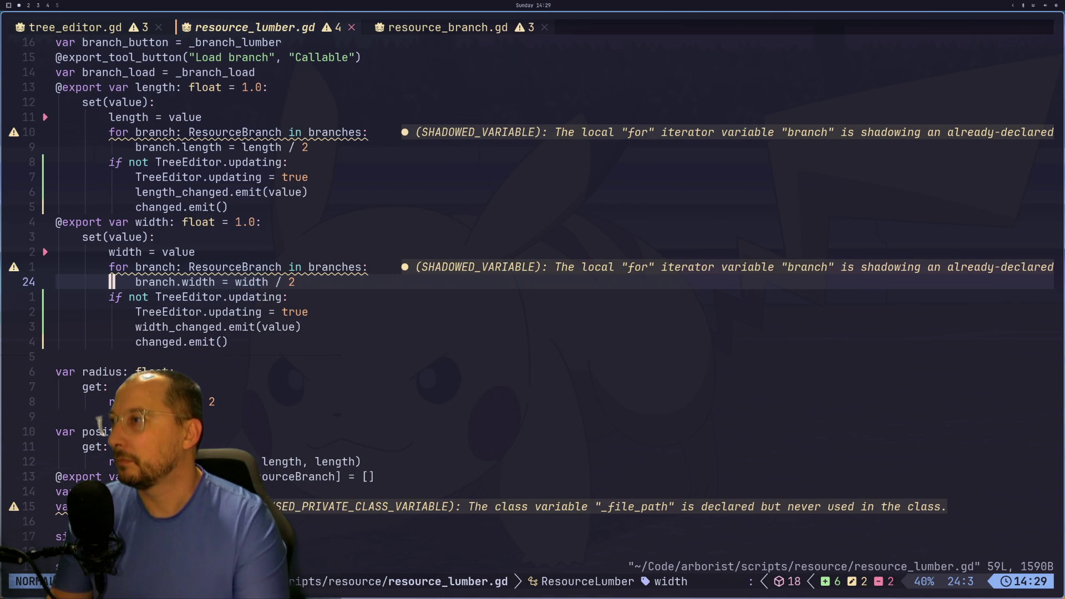
pyautogui.hotkey('shift', 'l')
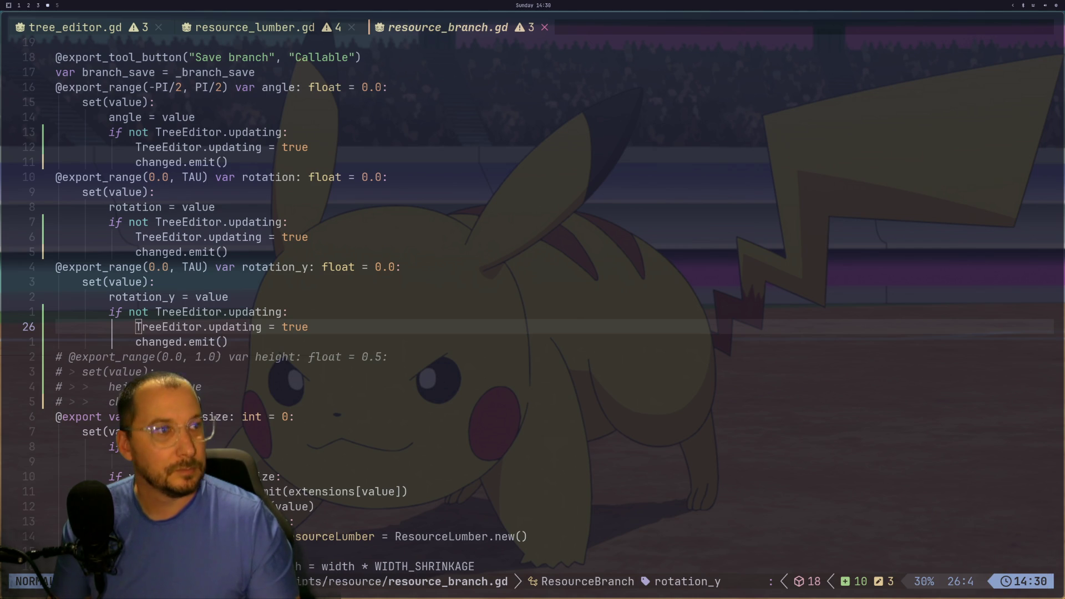
# Step: Accept the license agreement and install the Mavis Beacon typing program through to Finish
pyautogui.click(829, 442)
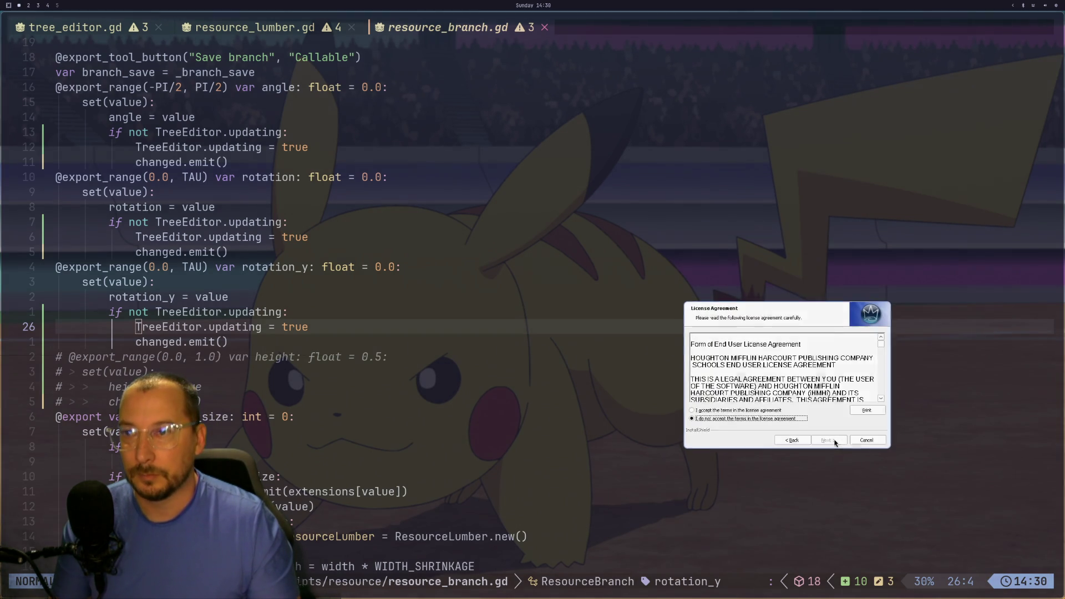
pyautogui.click(757, 411)
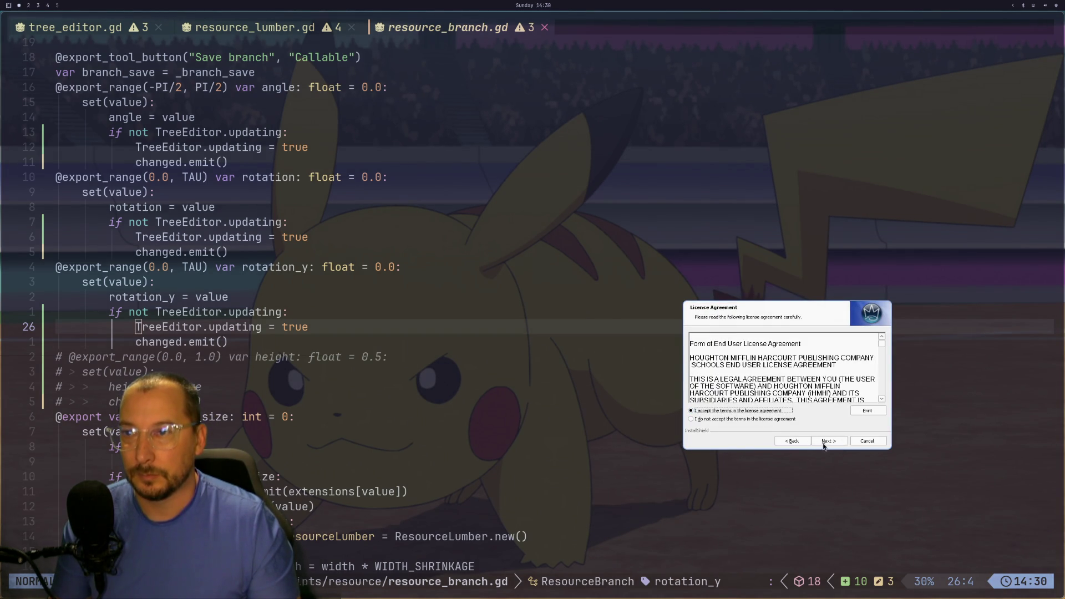
pyautogui.click(826, 441)
pyautogui.click(832, 441)
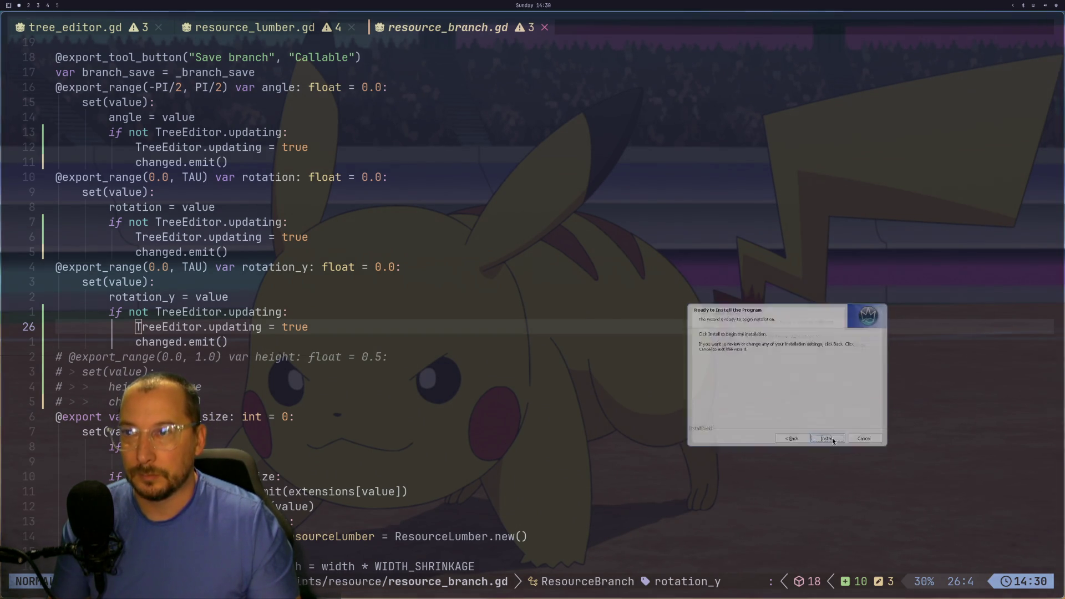
pyautogui.click(831, 441)
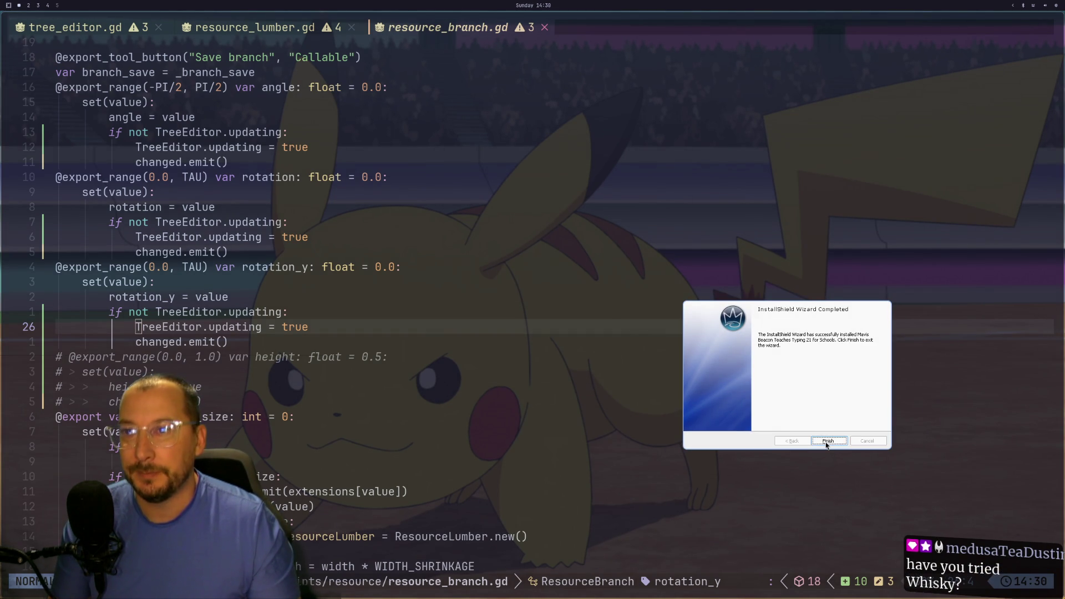
pyautogui.click(827, 442)
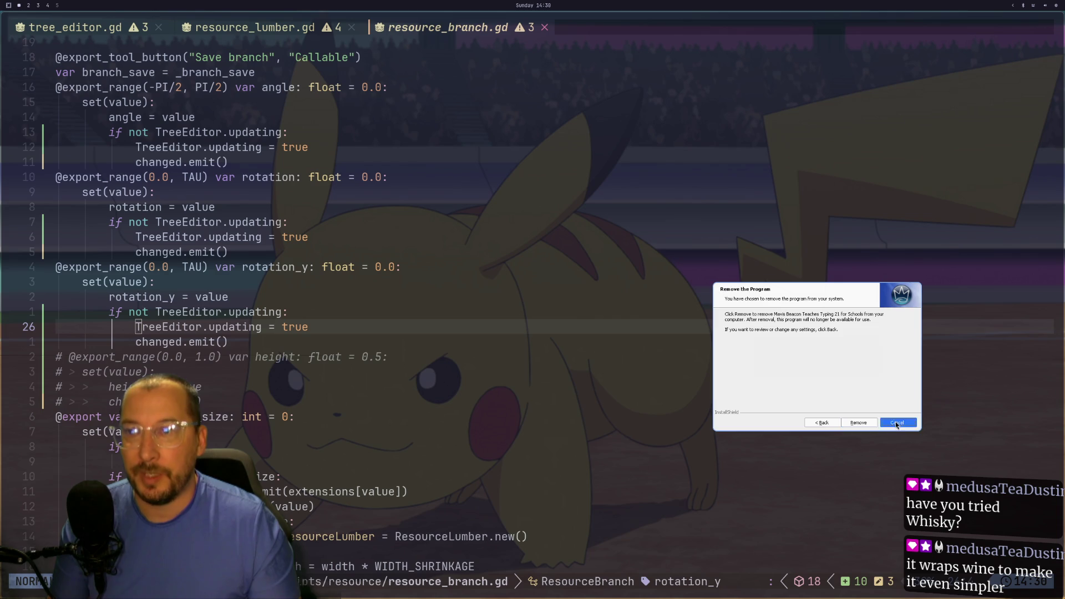
# Step: Cancel the follow-up removal wizard, confirm with Yes, and close it with Finish
pyautogui.click(896, 422)
pyautogui.click(796, 370)
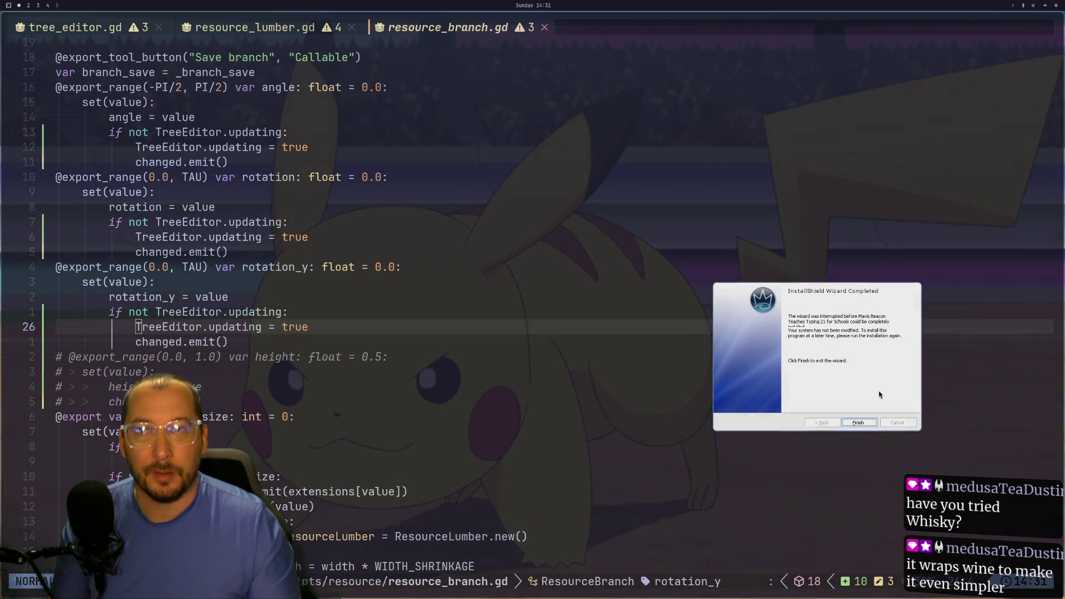
pyautogui.click(859, 422)
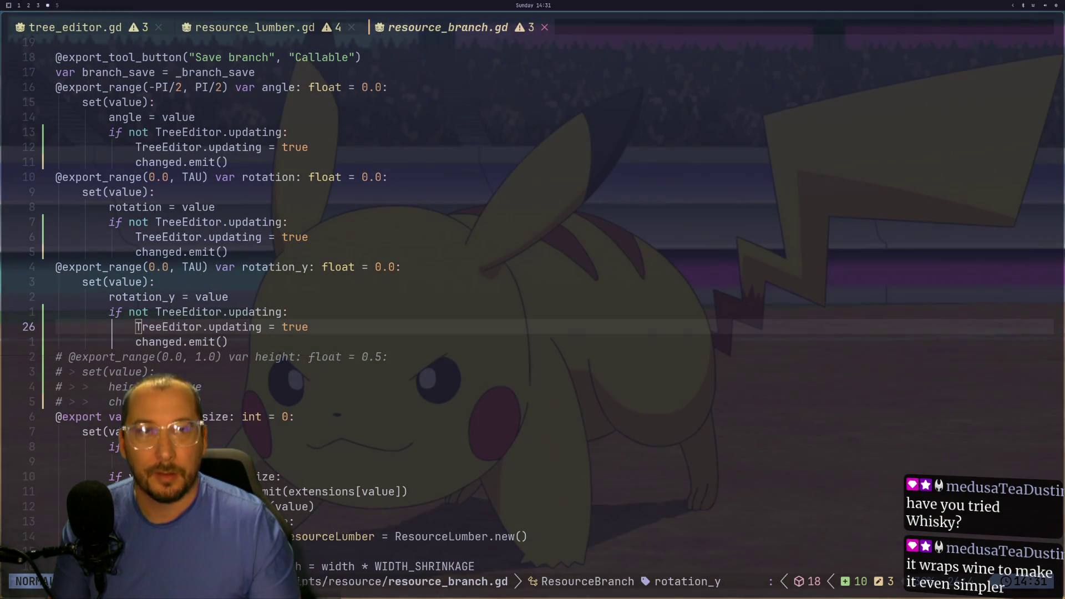
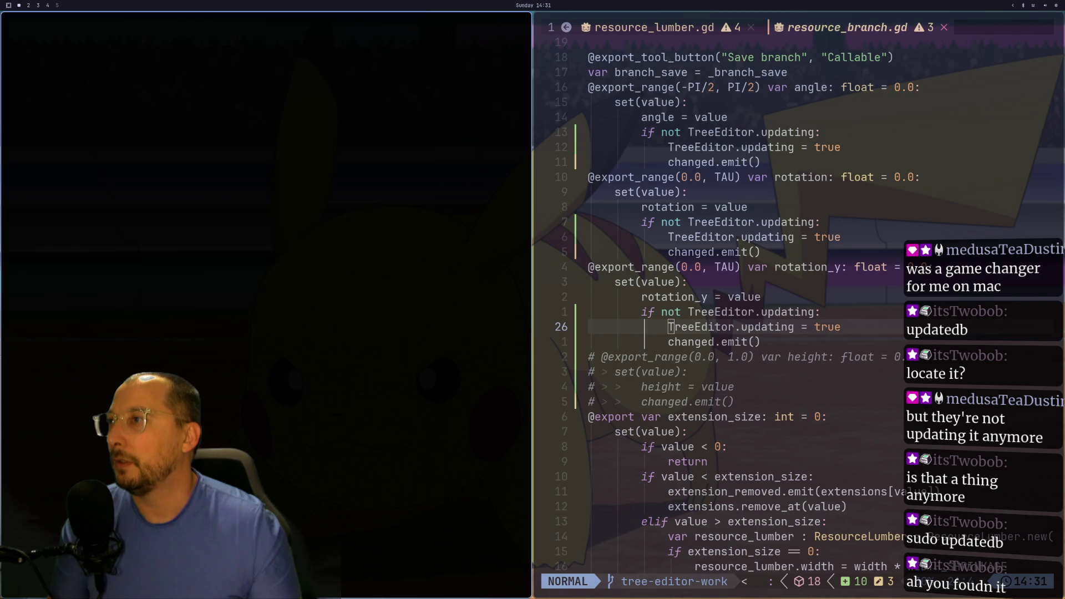
# Step: Choose Teacher from Mavis Beacon's Select Your Class dropdown
pyautogui.click(225, 125)
# Step: Submit the empty teacher password and confirm exiting Mavis Beacon Teaches Typing
pyautogui.click(221, 186)
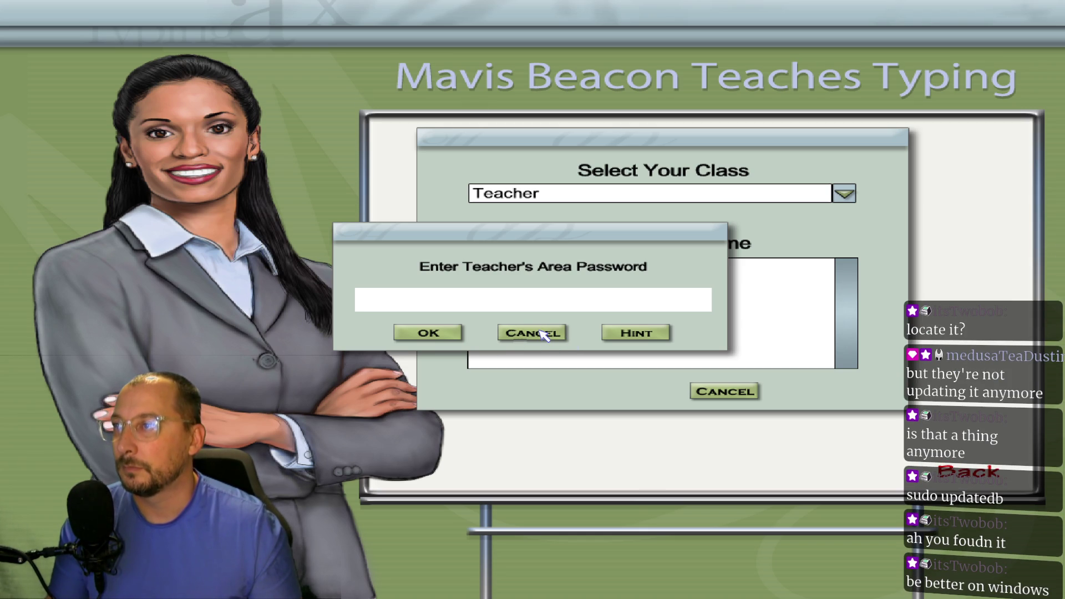
pyautogui.press('Return')
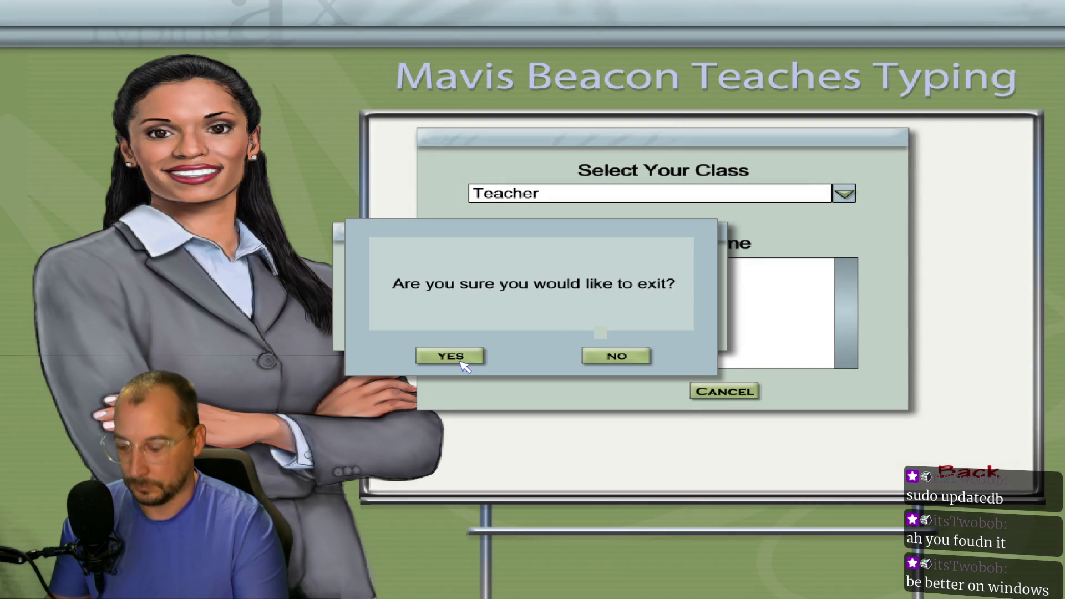
pyautogui.click(459, 362)
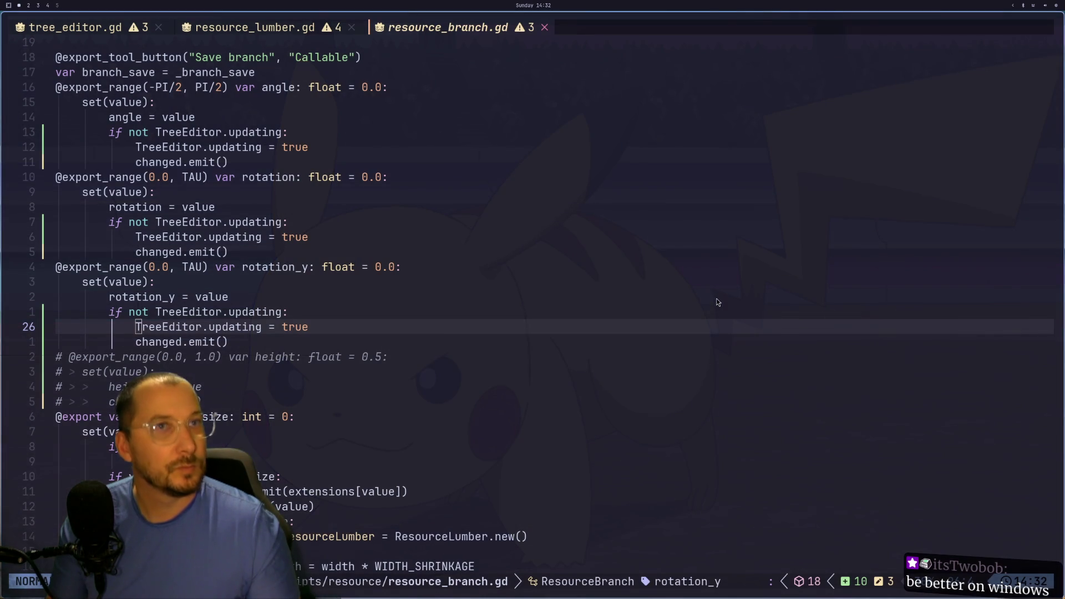
# Step: Cycle through the Godot, Excalidraw and Neovim windows back to resource_branch.gd
pyautogui.press('super+space')
pyautogui.press('Return')
pyautogui.press('Escape')
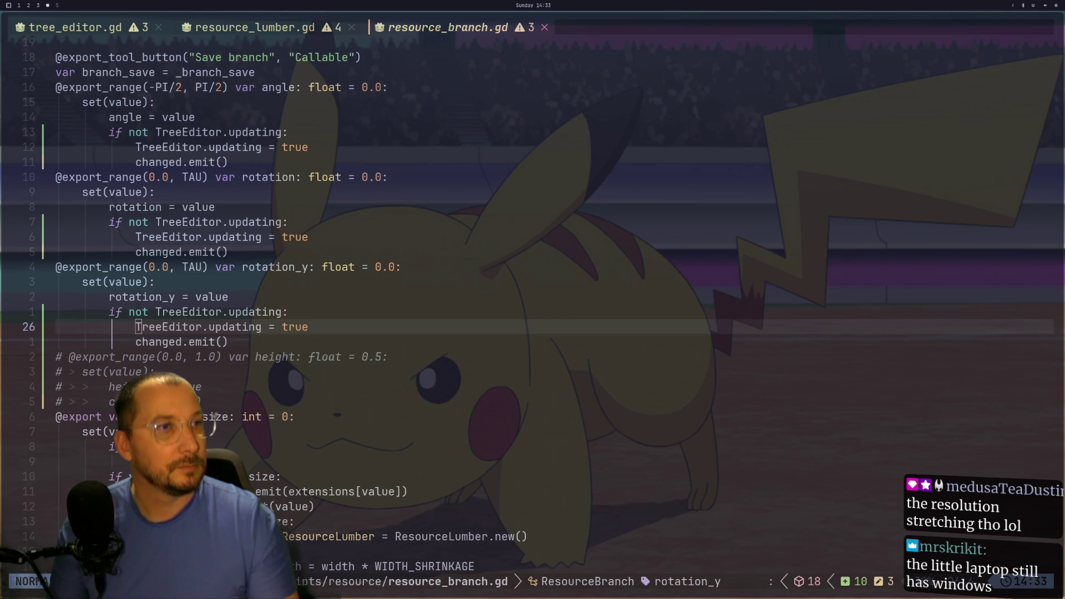
pyautogui.press('super+3')
pyautogui.press('super+2')
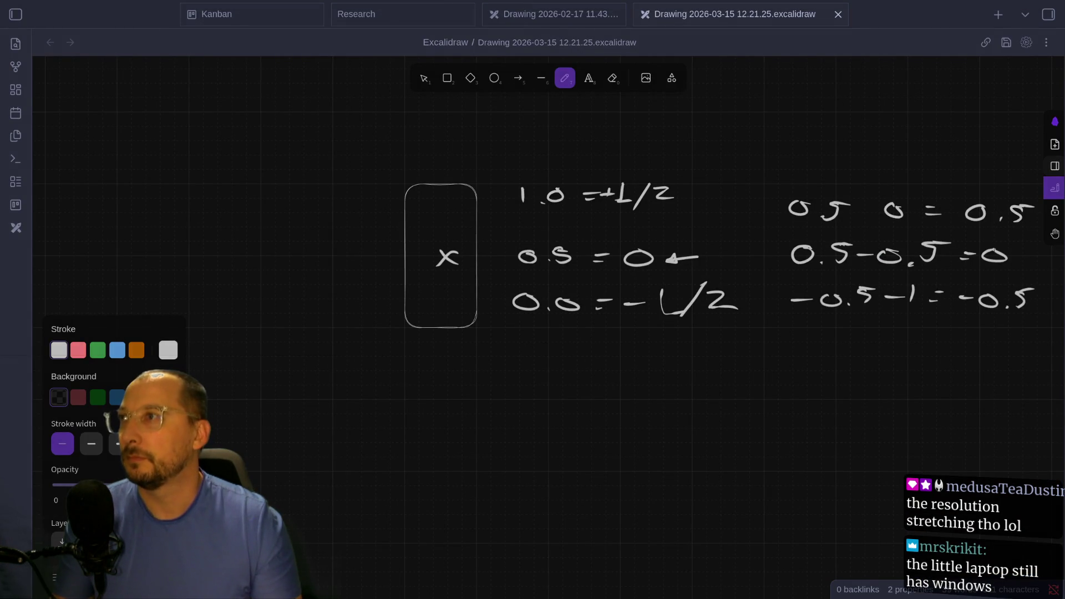
pyautogui.press('super+1')
pyautogui.press('super+3')
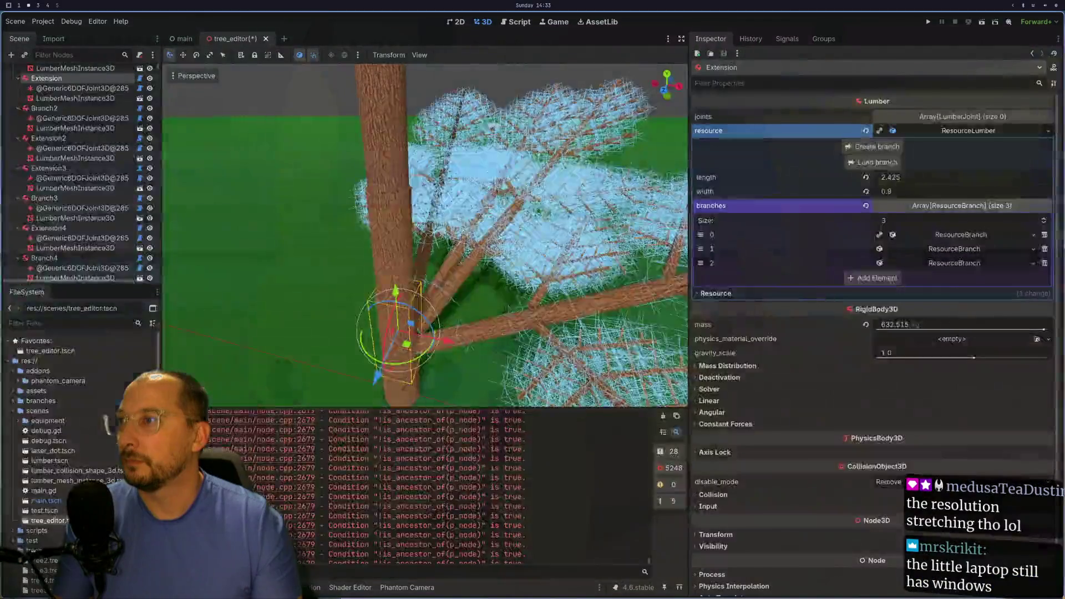
pyautogui.press('super+2')
pyautogui.press('super+1')
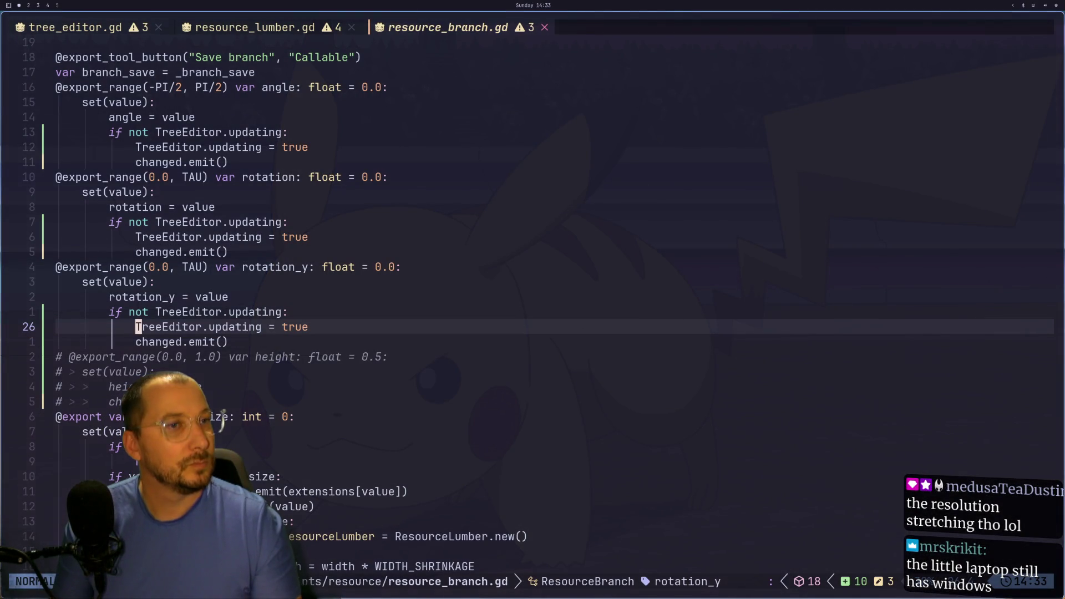
pyautogui.press('super+4')
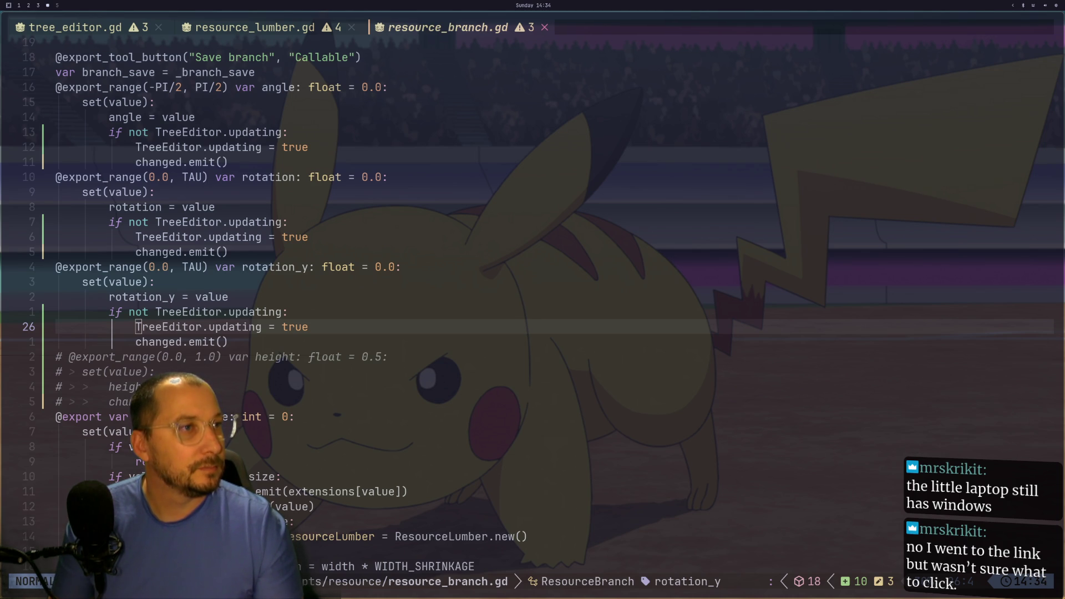
# Step: Open a new terminal tiled beside resource_branch.gd
pyautogui.press('super+space')
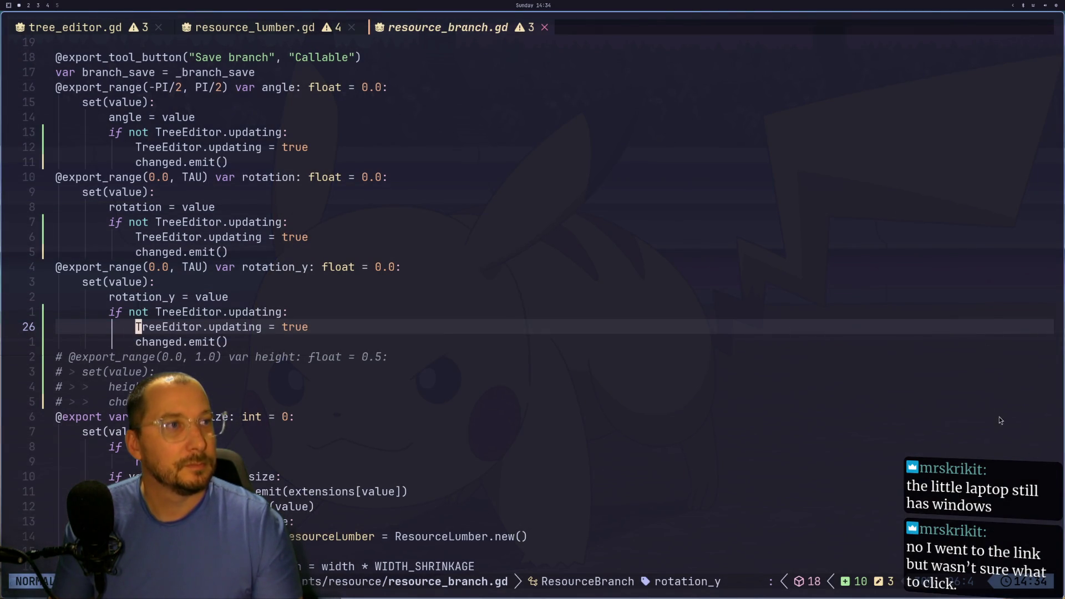
pyautogui.press('Escape')
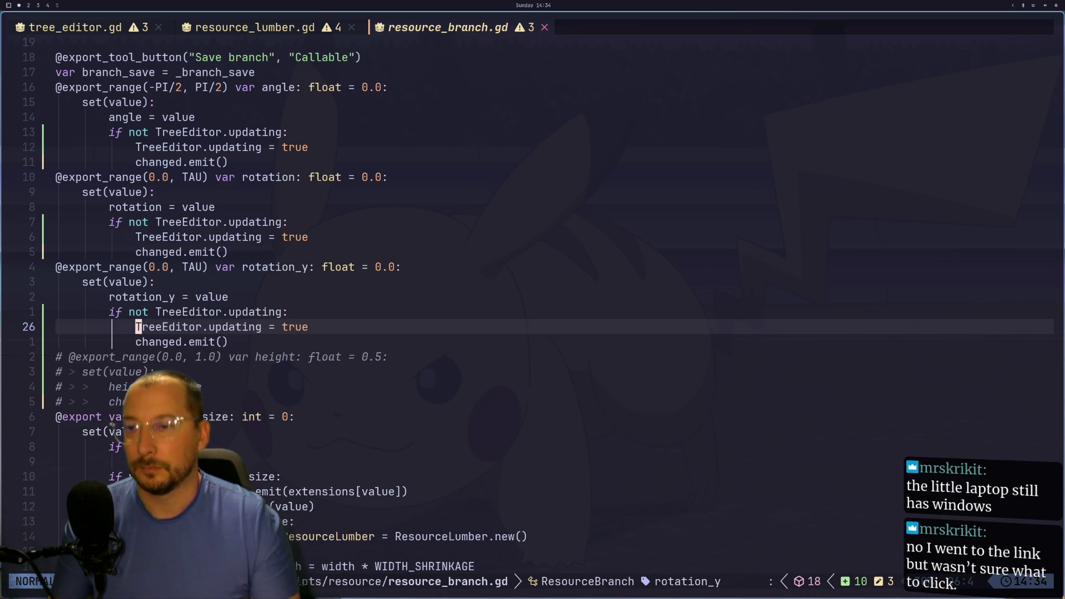
pyautogui.press('super+space')
pyautogui.press('Escape')
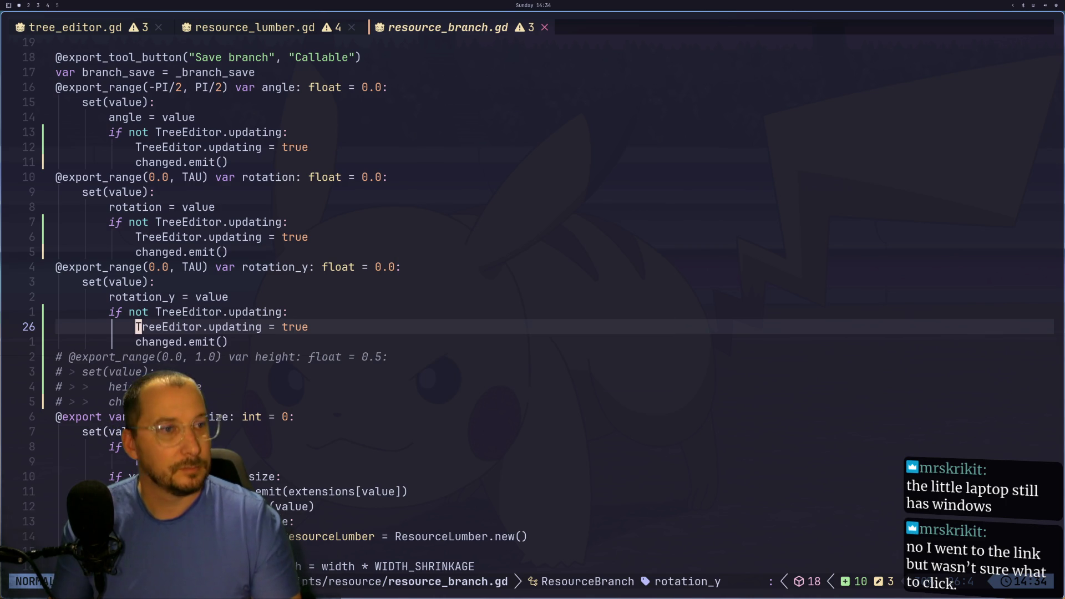
pyautogui.press('super+Return')
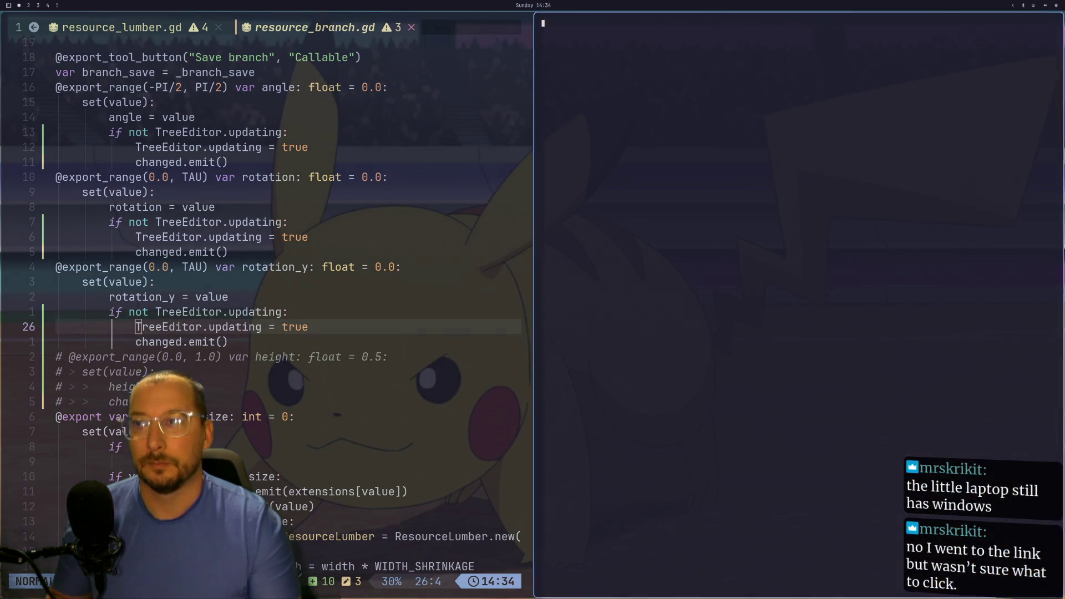
# Step: Run ps, ps aux, then ps aux | grep "steam" in the terminal
pyautogui.write('ps')
pyautogui.press('Return')
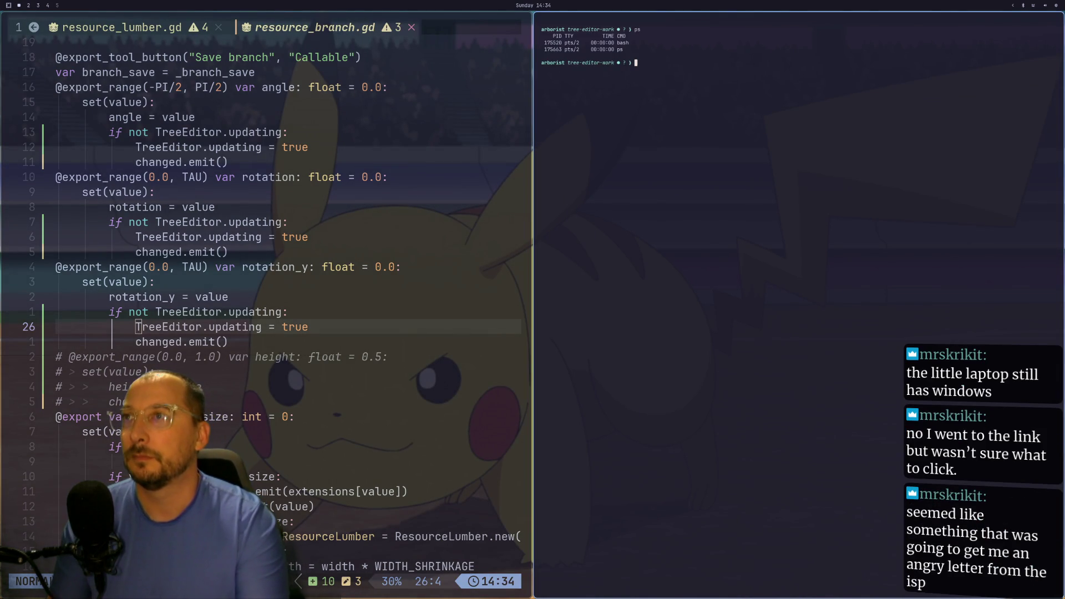
pyautogui.write('ps aux')
pyautogui.press('Return')
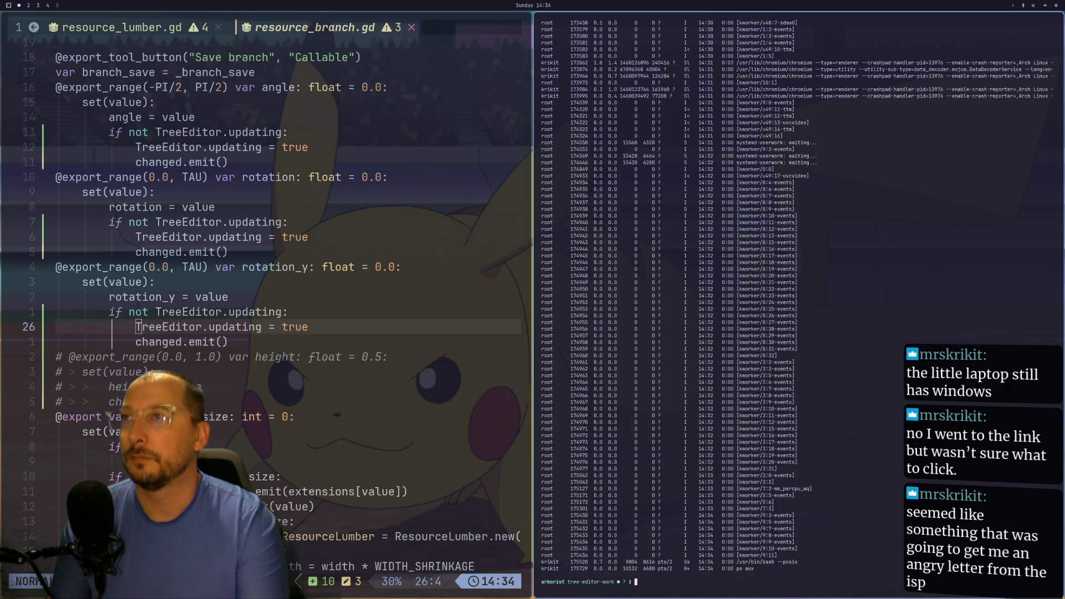
pyautogui.write('ps aux | g')
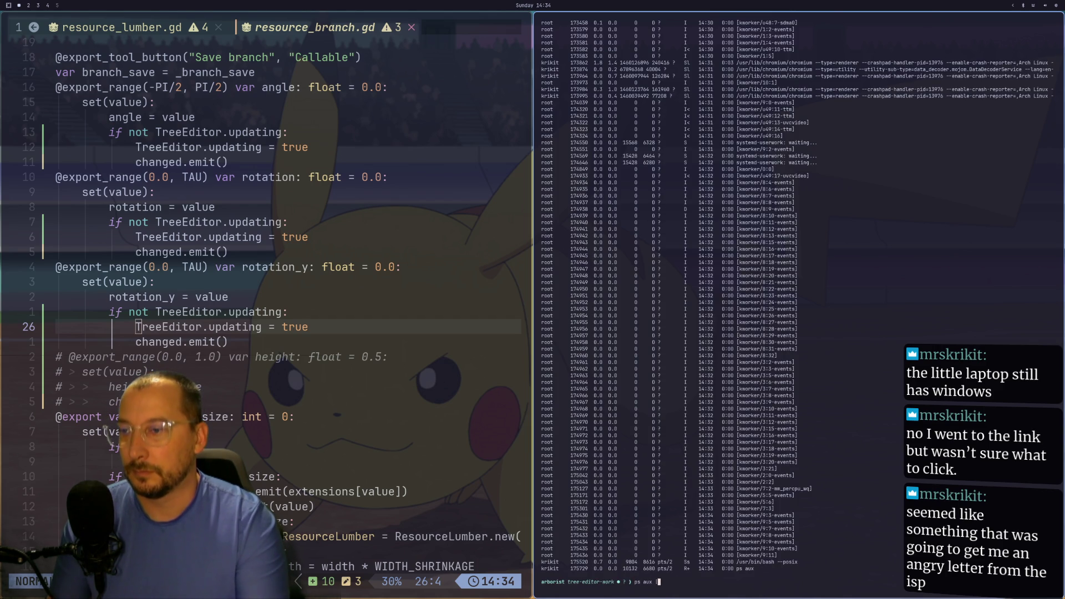
pyautogui.write('rep')
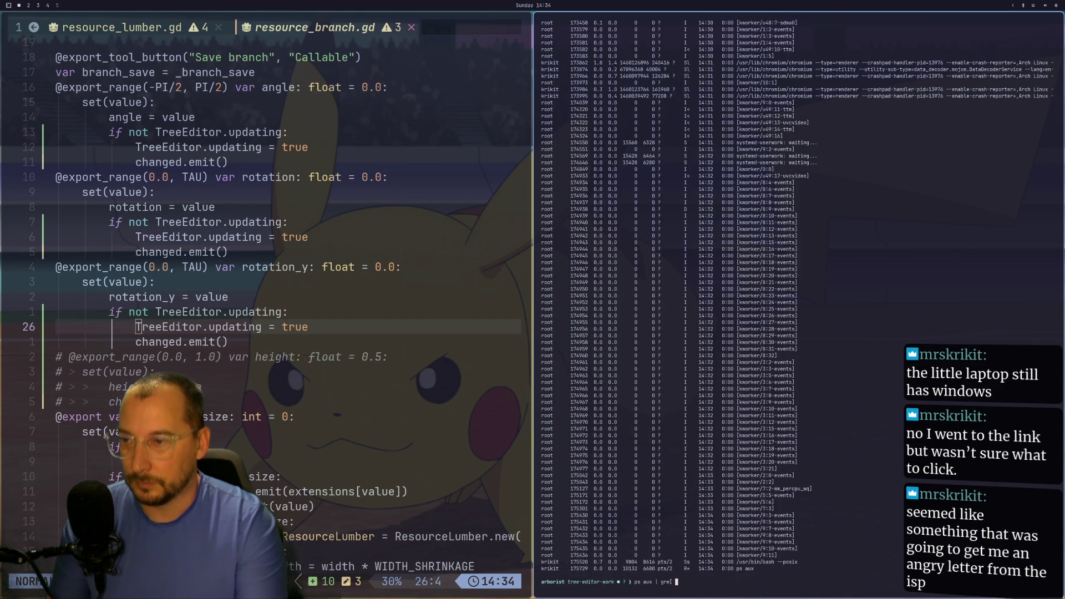
pyautogui.write(' "steam"')
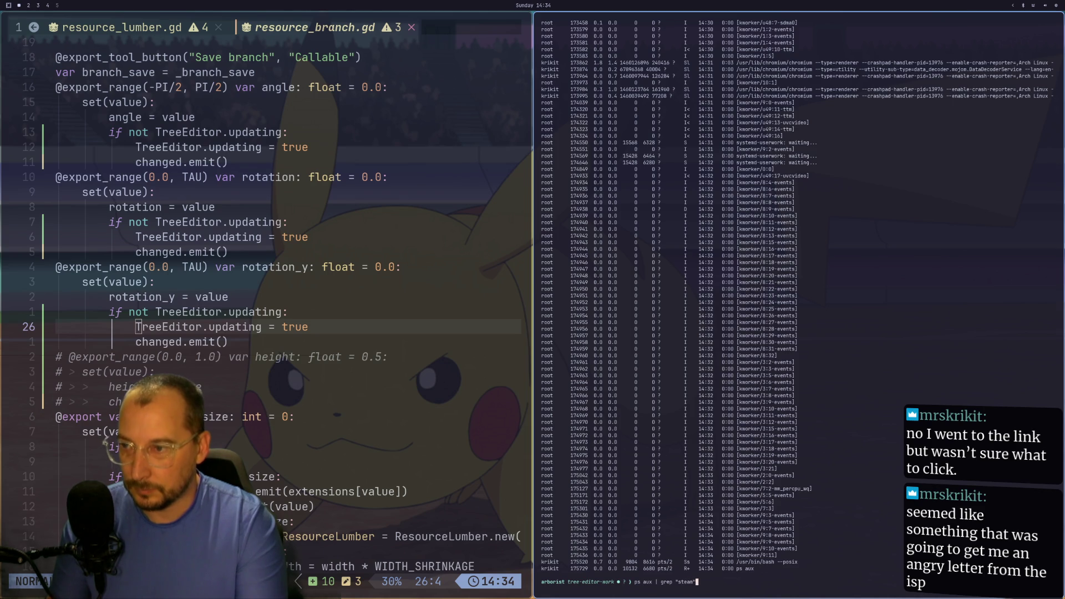
pyautogui.press('Return')
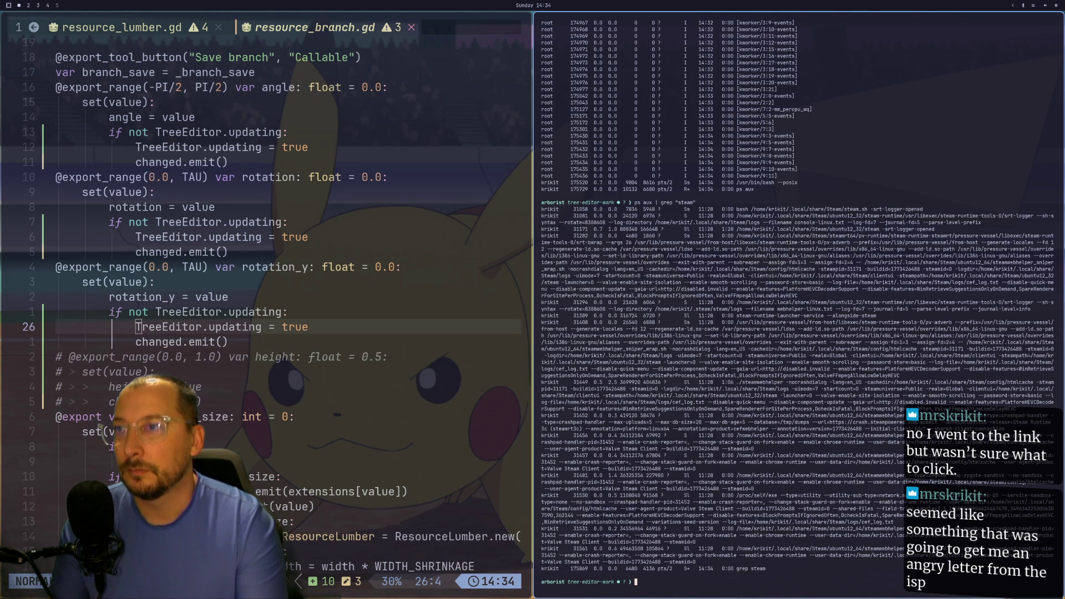
# Step: Rerun the search as ps aux | grep Steam, capitalised and without quotes
pyautogui.press('Up')
pyautogui.press('Left')
pyautogui.press('Left')
pyautogui.press('Left')
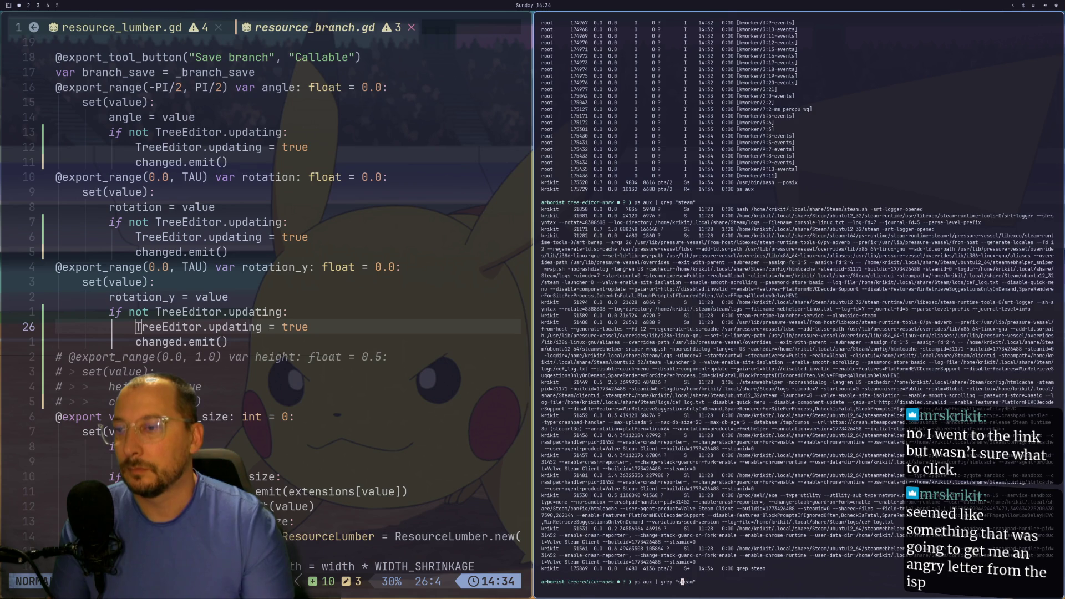
pyautogui.press('Delete')
pyautogui.write('S')
pyautogui.press('Return')
pyautogui.press('Up')
pyautogui.press('Left')
pyautogui.press('Left')
pyautogui.press('Left')
pyautogui.press('Left')
pyautogui.press('Left')
pyautogui.press('Left')
pyautogui.press('BackSpace')
pyautogui.press('Right')
pyautogui.press('Right')
pyautogui.press('Right')
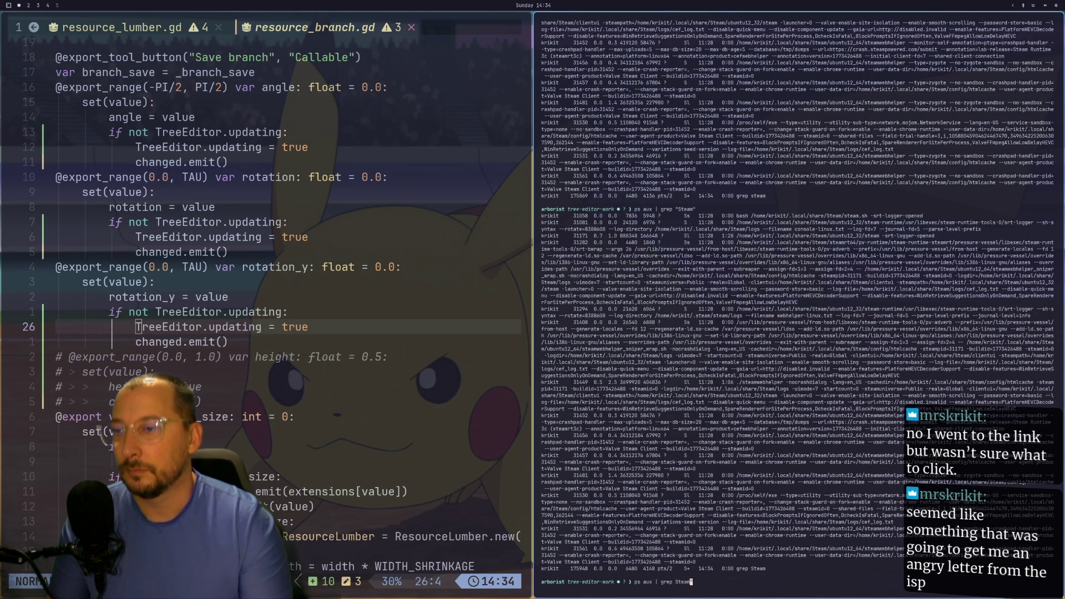
pyautogui.press('Right')
pyautogui.press('Right')
pyautogui.press('Right')
pyautogui.press('BackSpace')
pyautogui.press('Return')
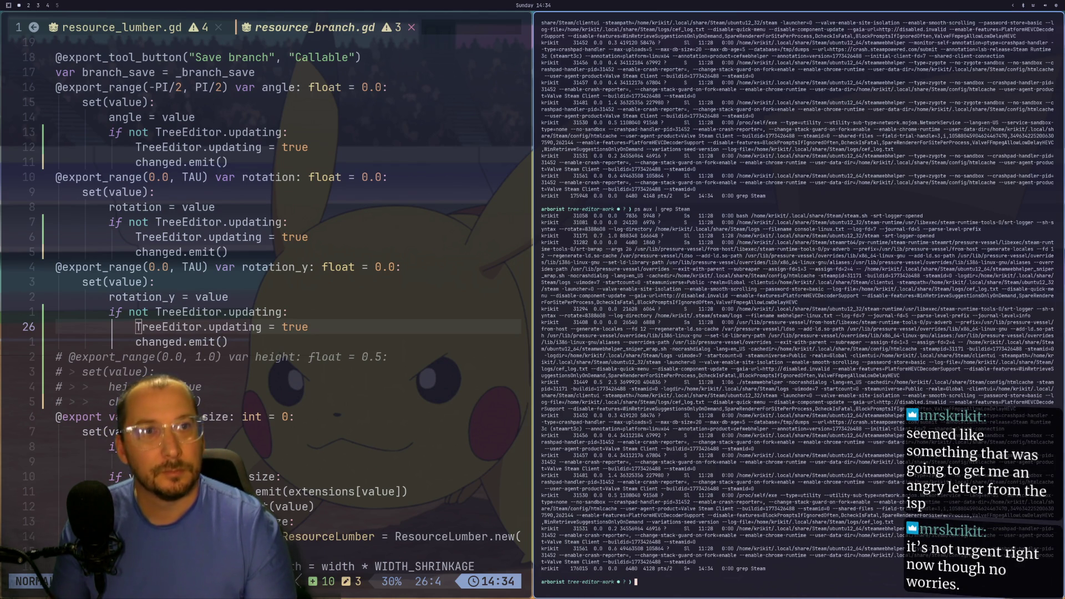
pyautogui.press('super+4')
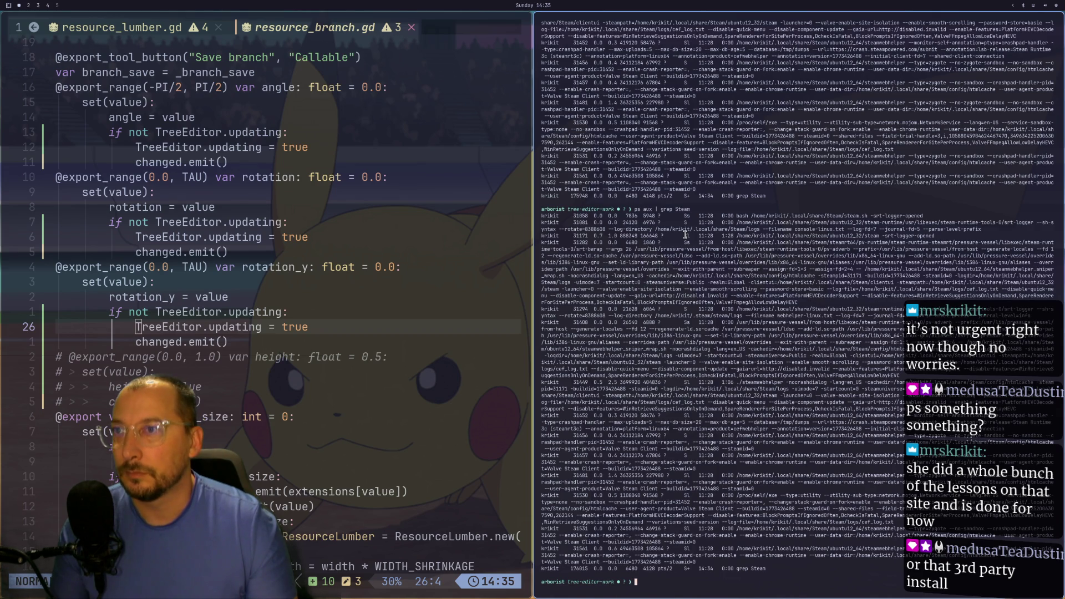
# Step: Try killing process 4480, then re-list processes with ps aux | grep Steam
pyautogui.write('kill pid')
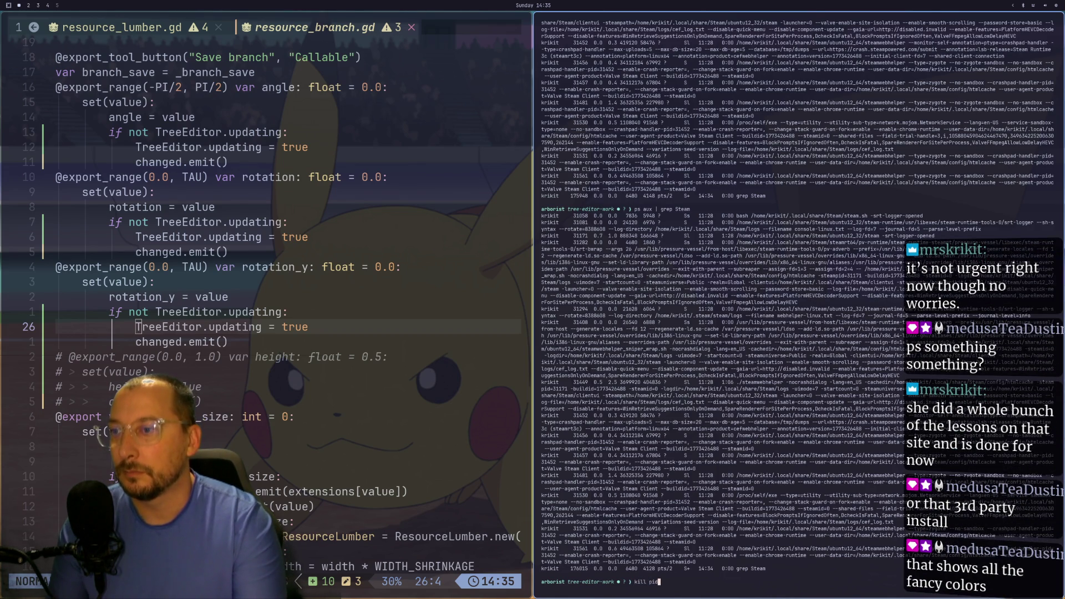
pyautogui.write(' 4')
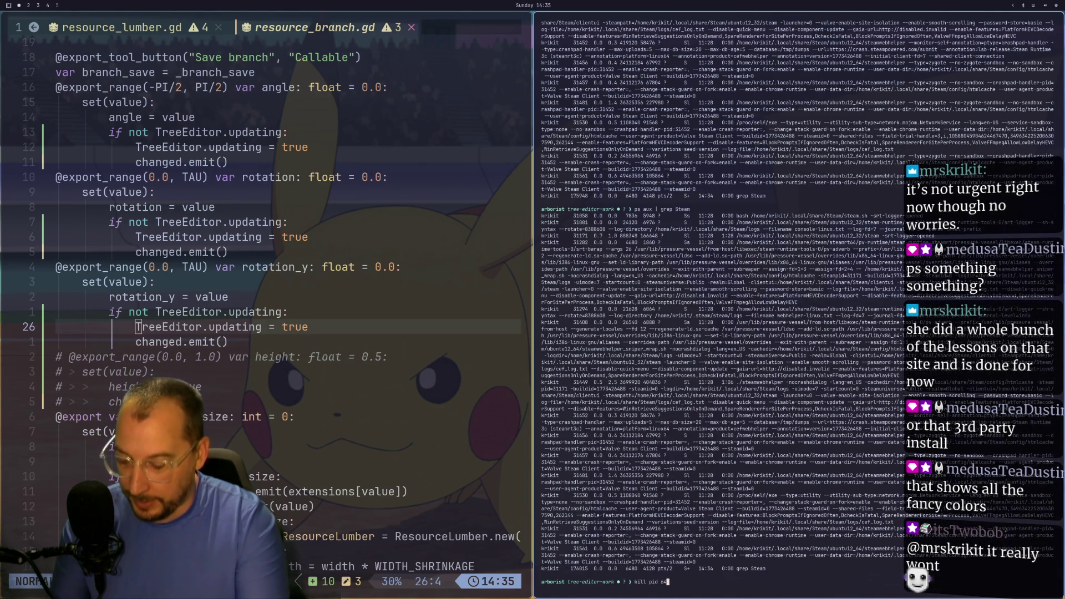
pyautogui.write('480')
pyautogui.press('Return')
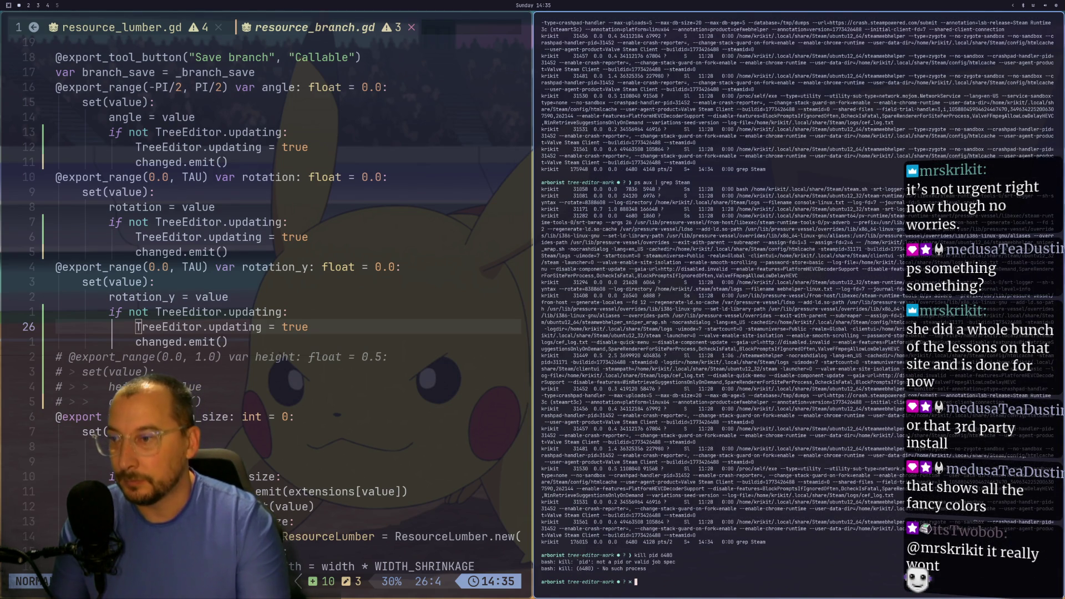
pyautogui.press('Up')
pyautogui.press('Left')
pyautogui.press('Left')
pyautogui.press('Left')
pyautogui.press('BackSpace')
pyautogui.press('BackSpace')
pyautogui.press('BackSpace')
pyautogui.press('Return')
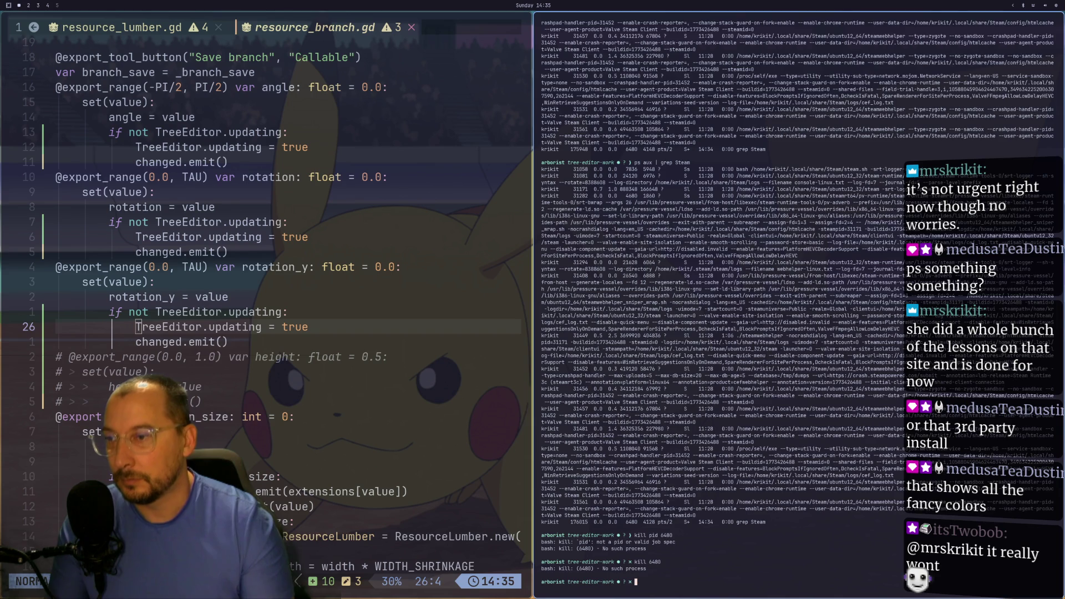
pyautogui.write('ps aux | grep Steam')
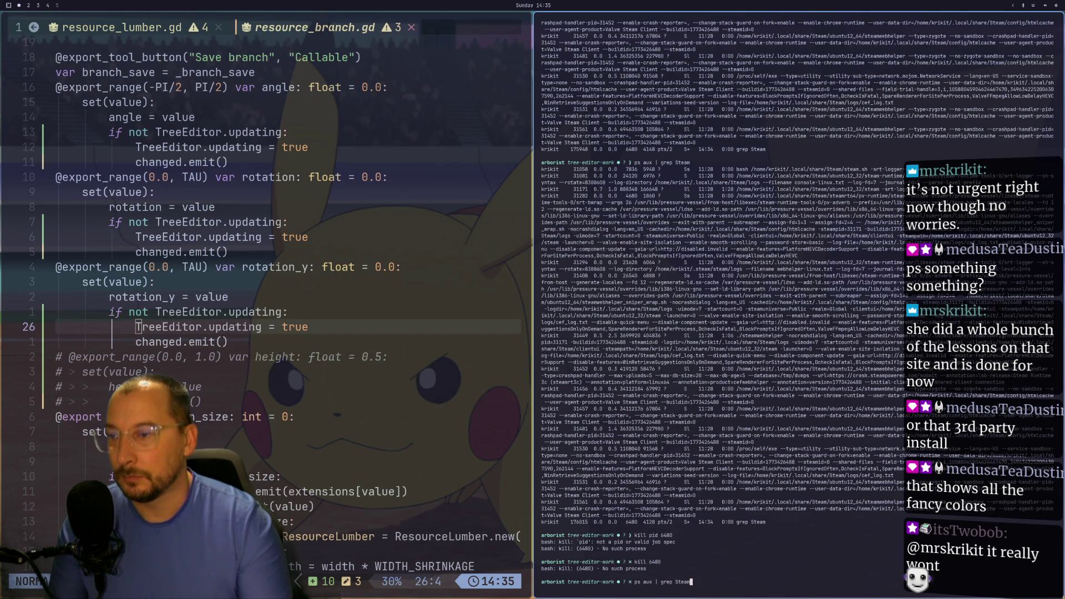
pyautogui.press('Return')
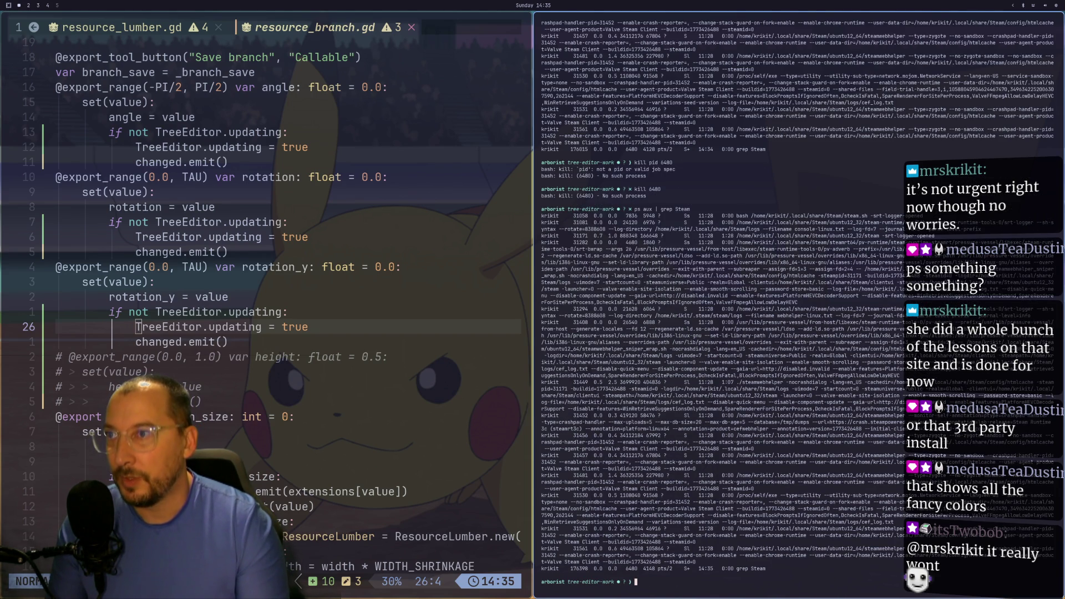
# Step: Kill Steam process 176398 and rerun the Steam process search
pyautogui.write('kill 6480')
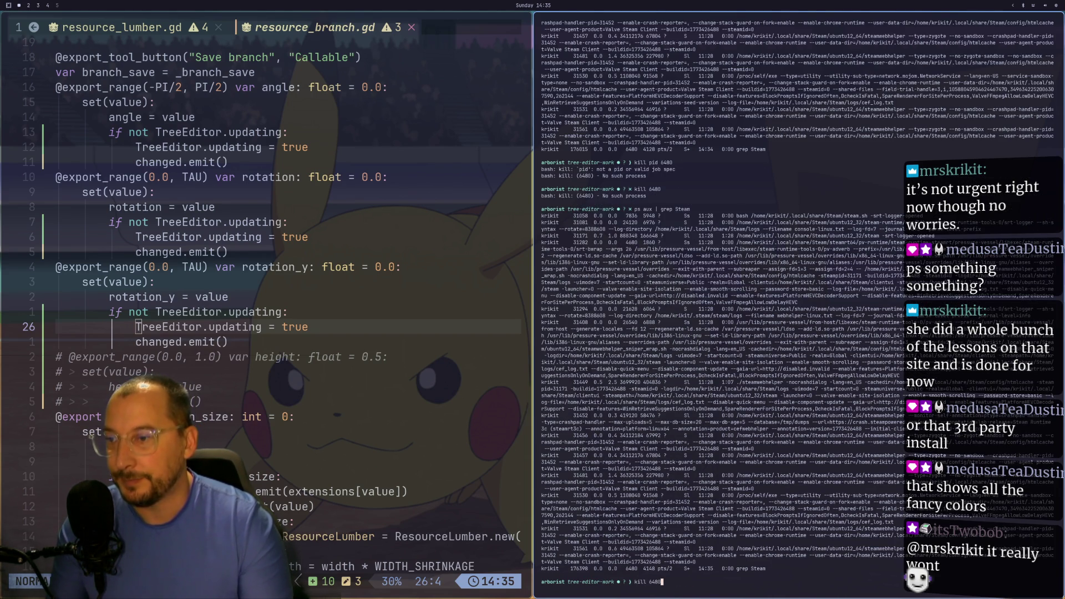
pyautogui.press('BackSpace')
pyautogui.press('BackSpace')
pyautogui.press('BackSpace')
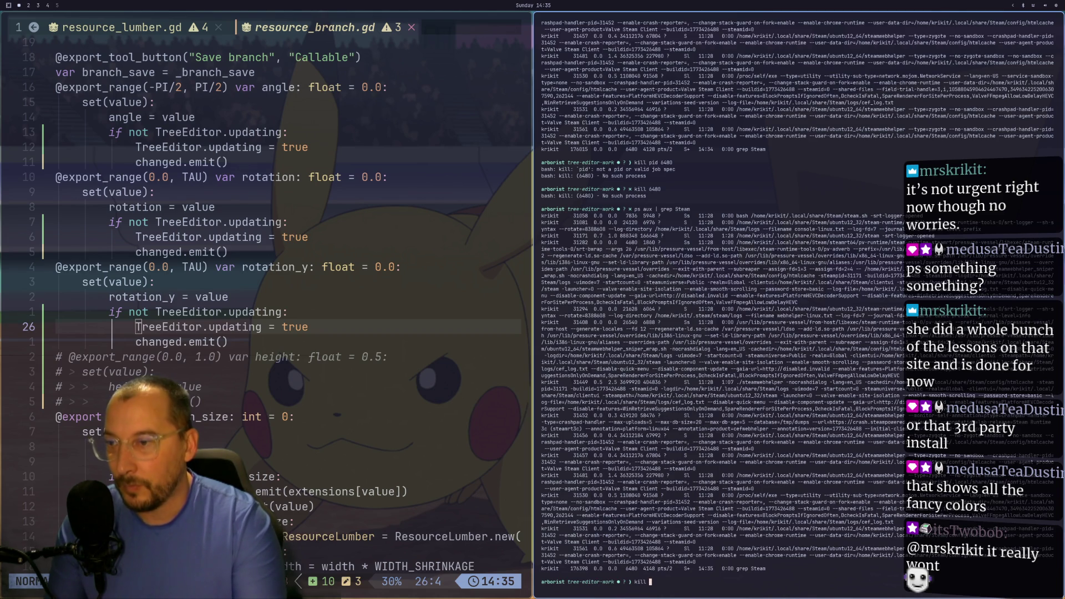
pyautogui.write('17')
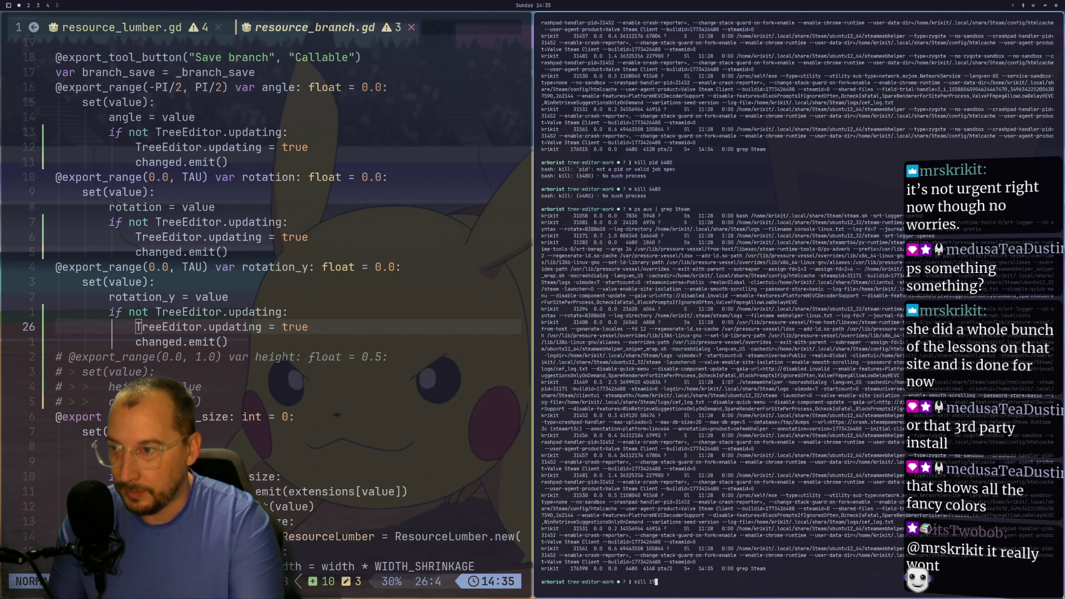
pyautogui.write('6')
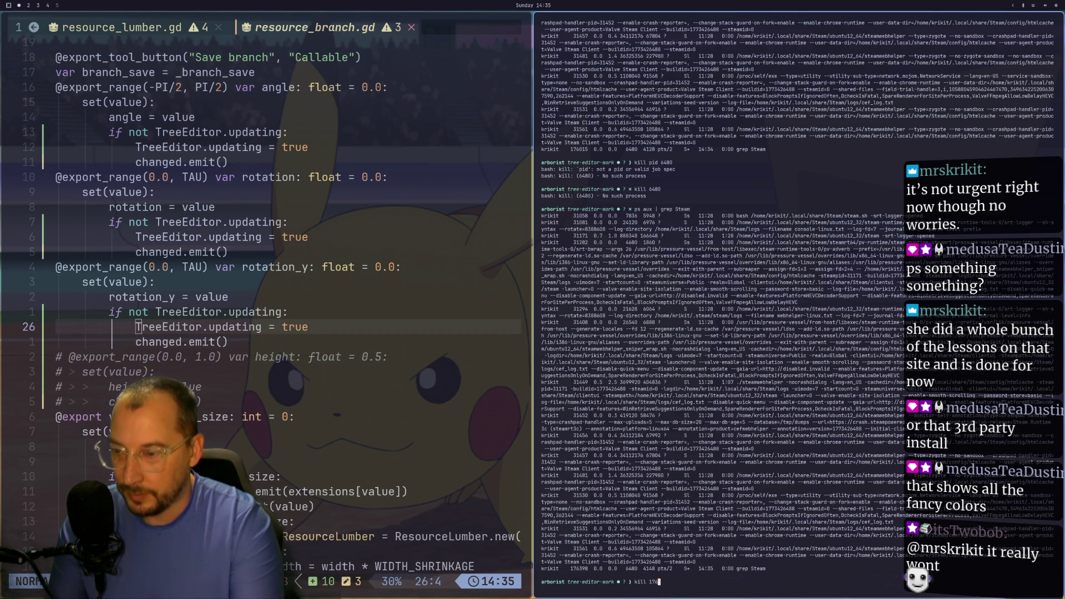
pyautogui.write('398')
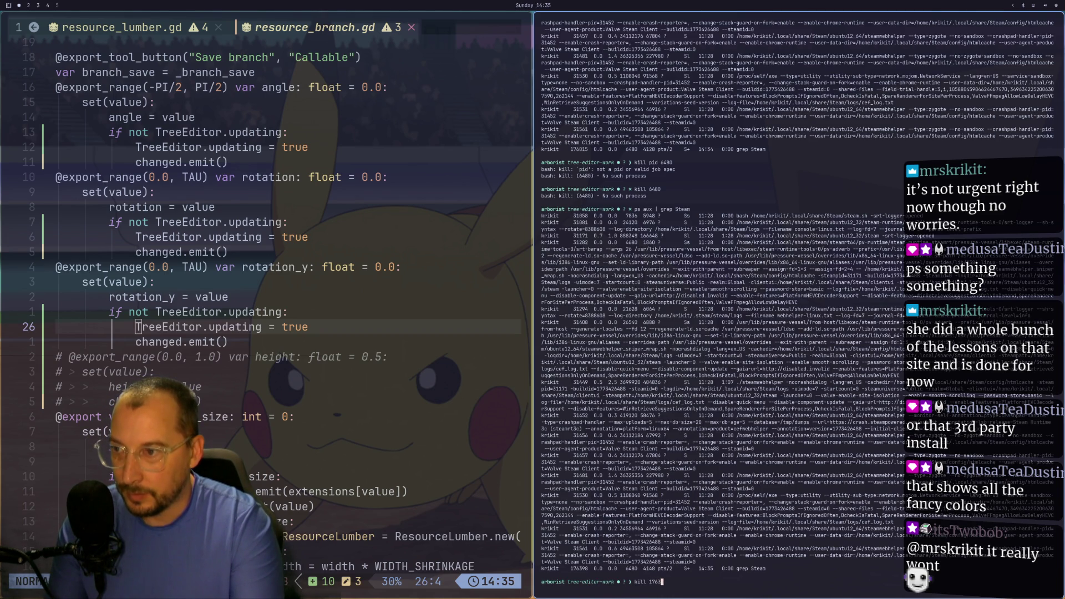
pyautogui.press('Return')
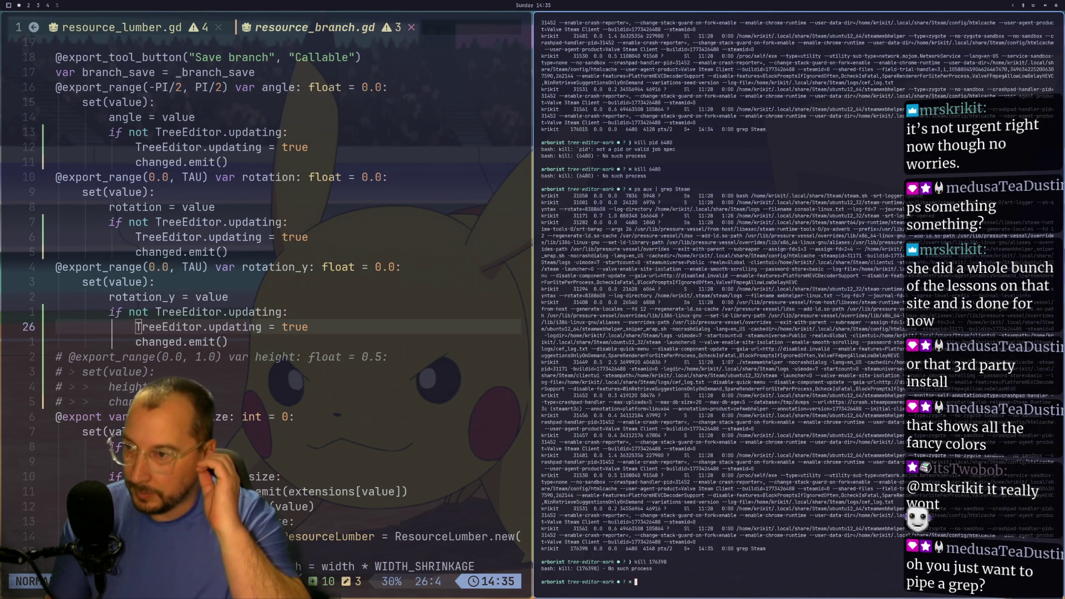
pyautogui.press('Up')
pyautogui.press('Left')
pyautogui.press('Left')
pyautogui.press('Left')
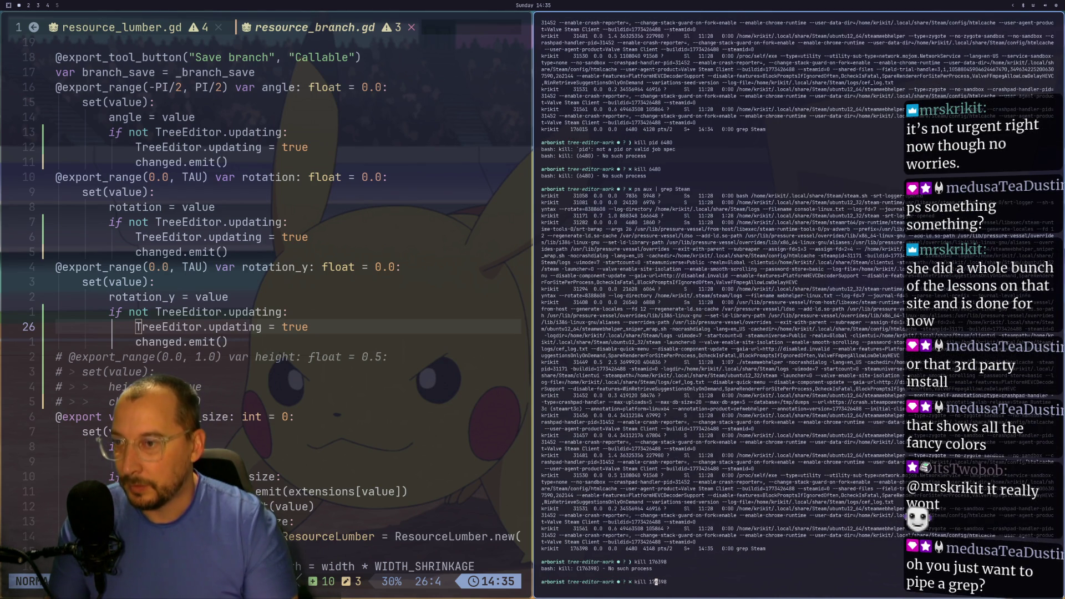
pyautogui.write('pid')
pyautogui.press('Return')
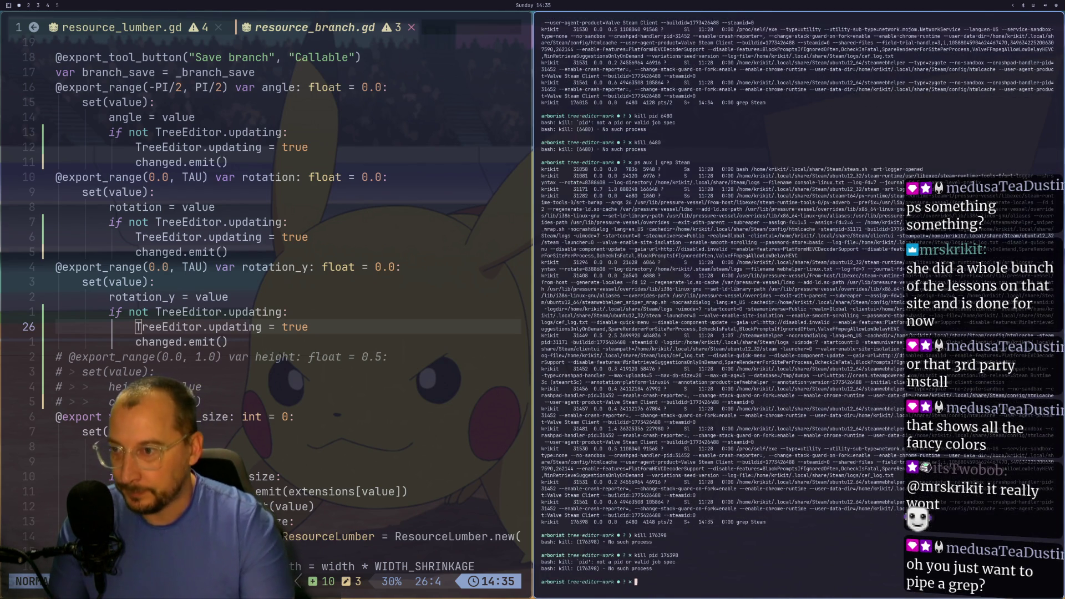
pyautogui.press('Up')
pyautogui.press('Up')
pyautogui.press('Up')
pyautogui.press('Return')
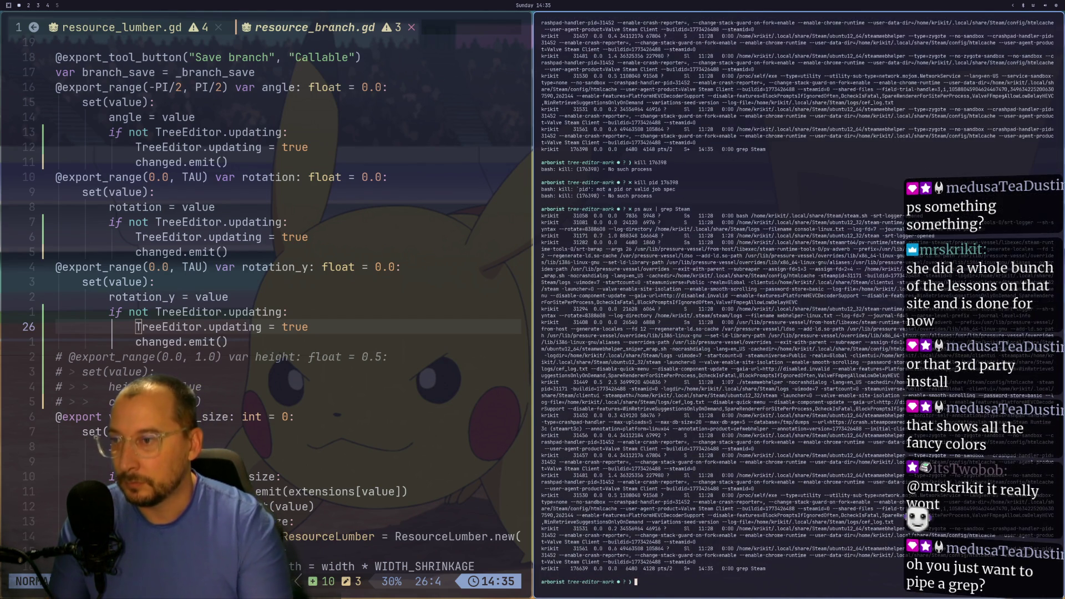
pyautogui.press('Up')
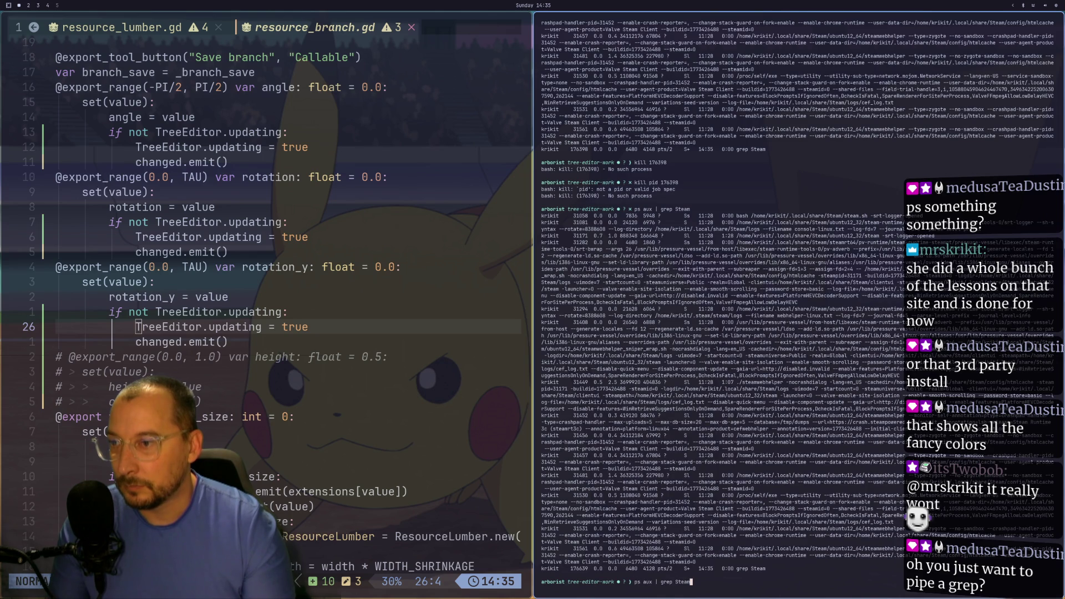
pyautogui.press('Up')
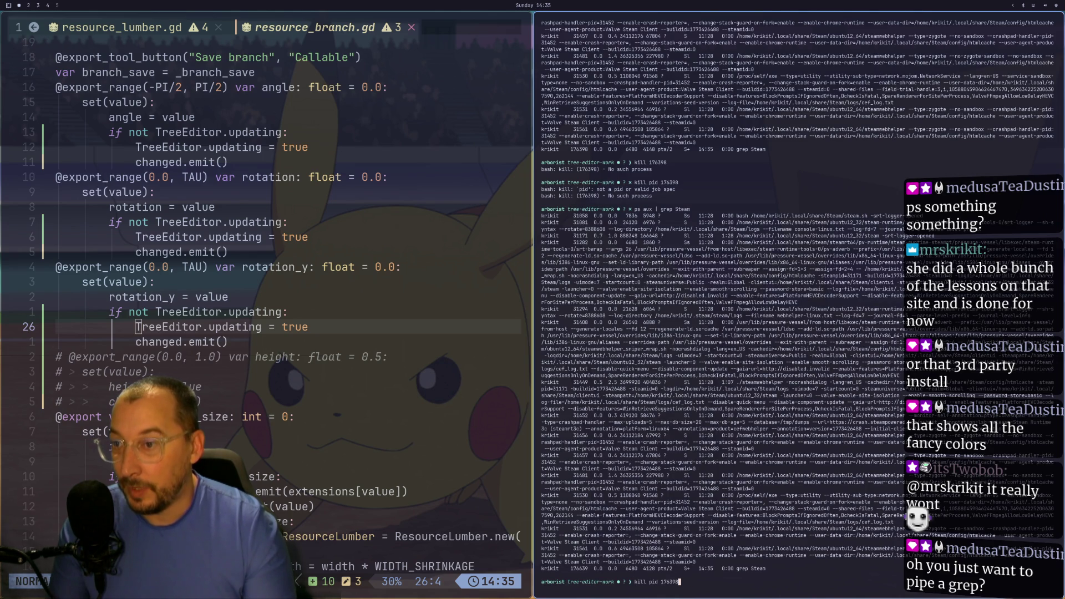
pyautogui.press('Down')
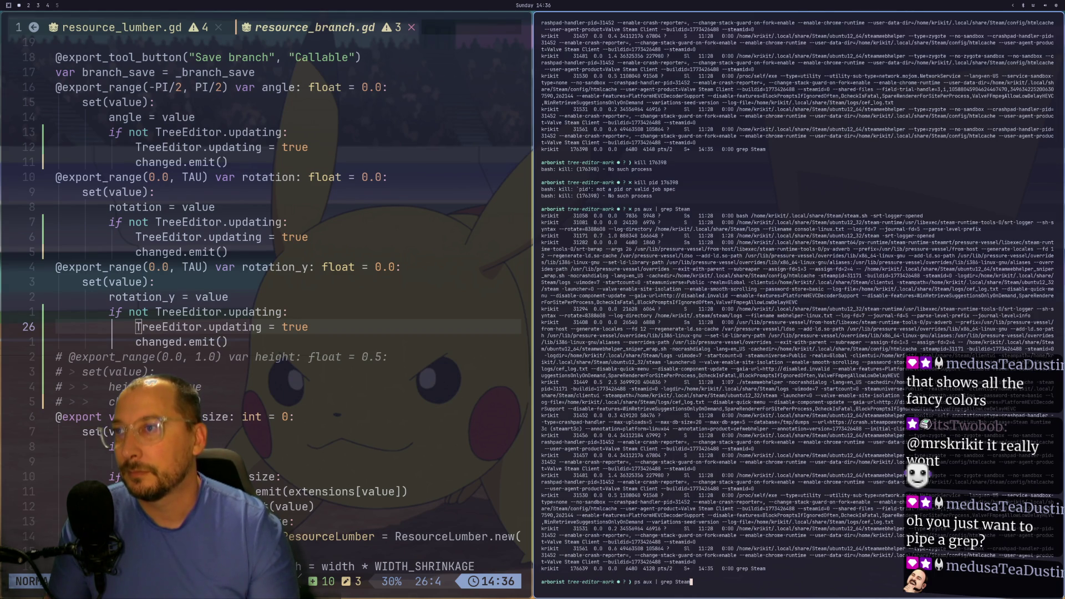
# Step: Kill Steam process 31058 and check the Steam process list again
pyautogui.hotkey('ctrl', 'u')
pyautogui.write('kill pid 176398')
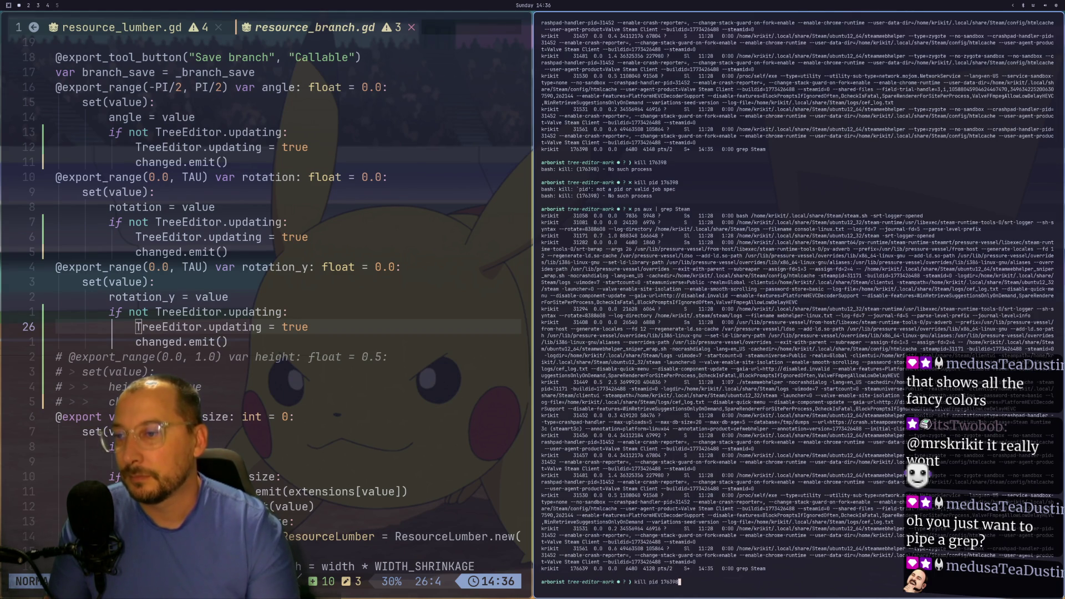
pyautogui.press('BackSpace')
pyautogui.press('BackSpace')
pyautogui.write('31')
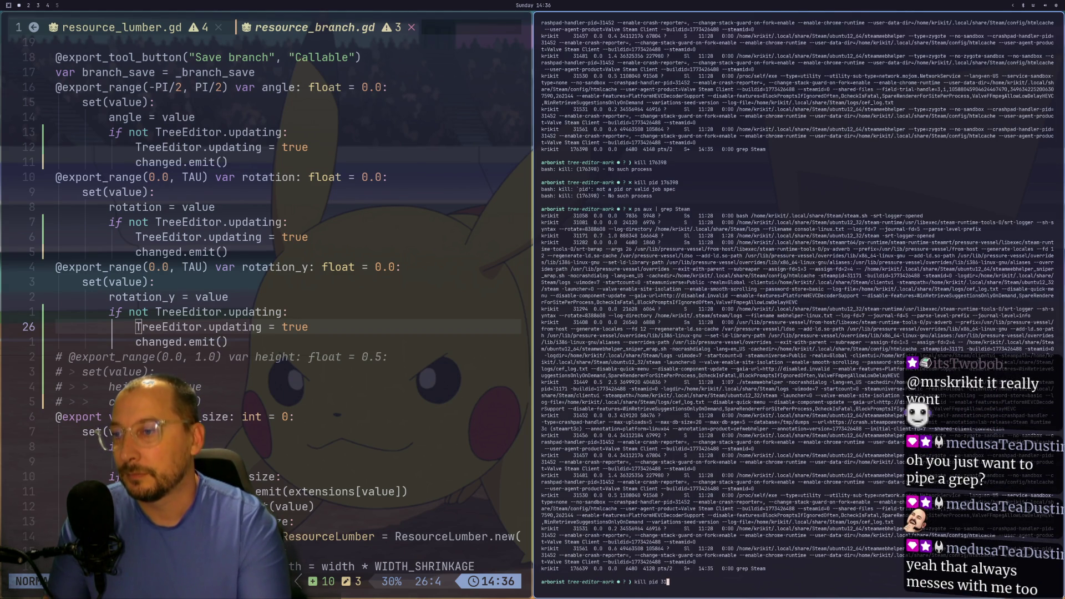
pyautogui.write('058')
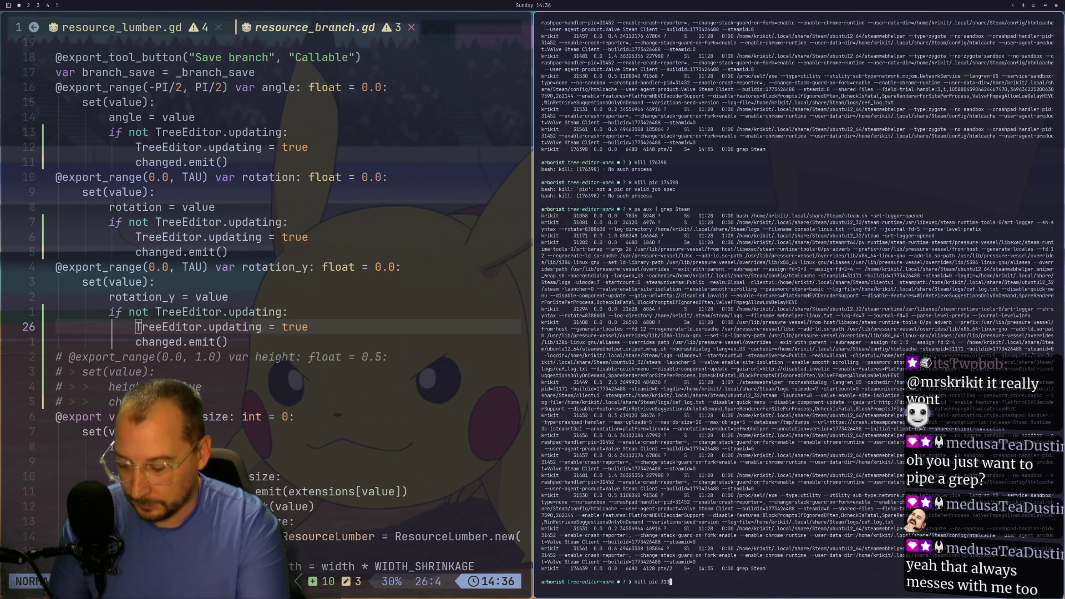
pyautogui.press('Return')
pyautogui.press('Up')
pyautogui.press('Left')
pyautogui.press('Left')
pyautogui.press('Left')
pyautogui.press('BackSpace')
pyautogui.press('BackSpace')
pyautogui.press('BackSpace')
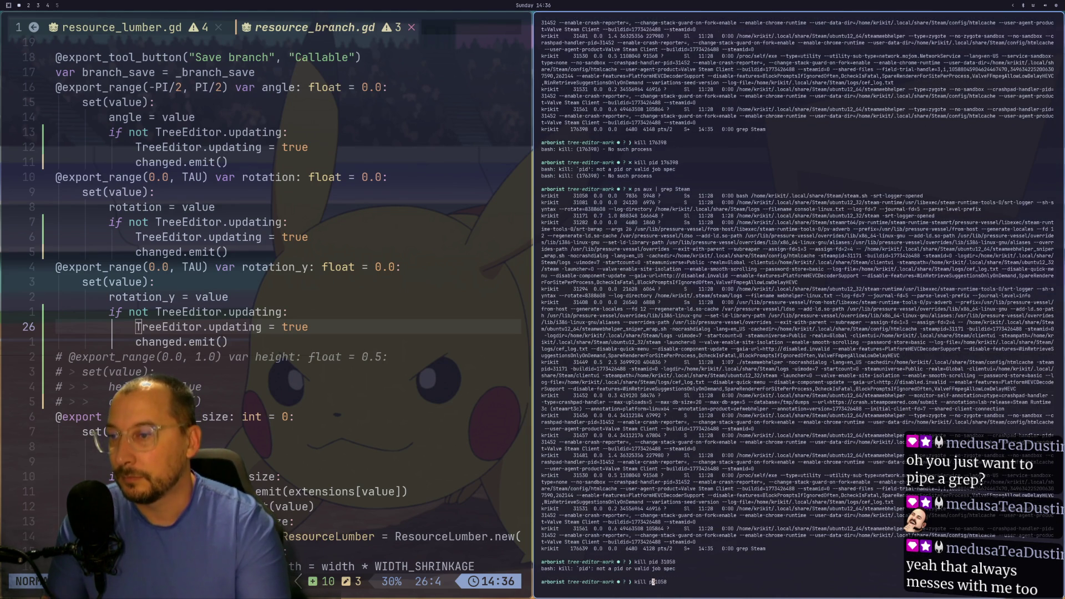
pyautogui.press('Return')
pyautogui.press('Up')
pyautogui.press('Up')
# Step: Kill Steam processes 31081 and 31171, then close the terminal window
pyautogui.press('Up')
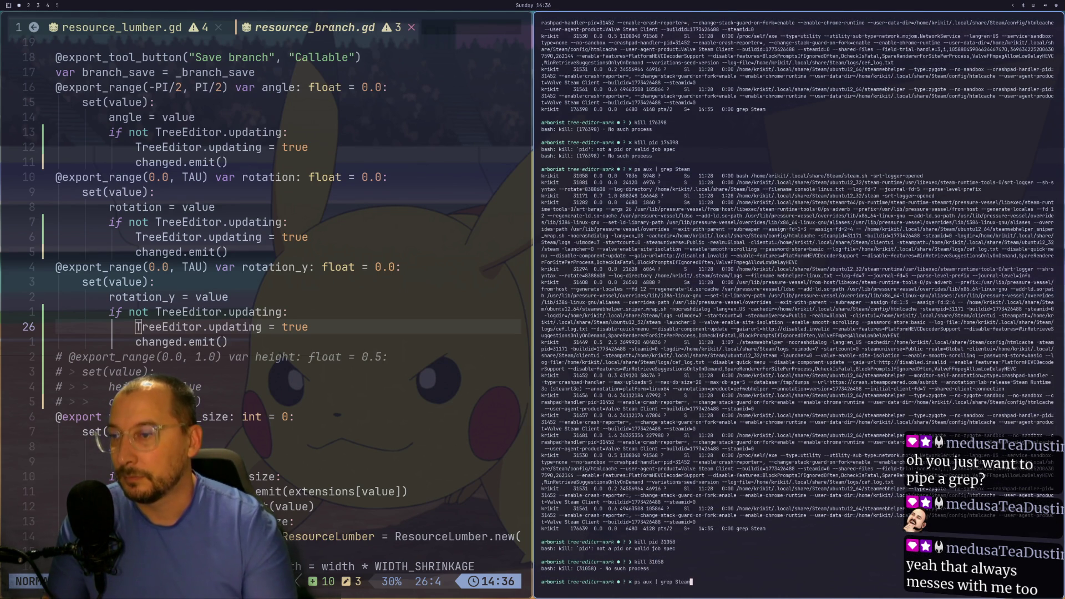
pyautogui.press('Return')
pyautogui.press('Up')
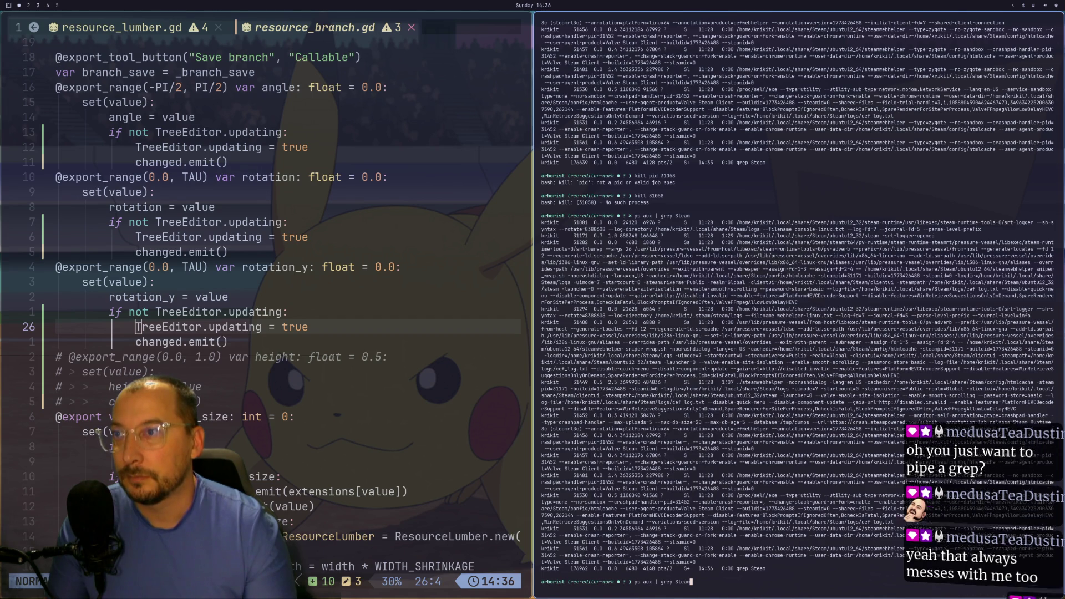
pyautogui.press('Up')
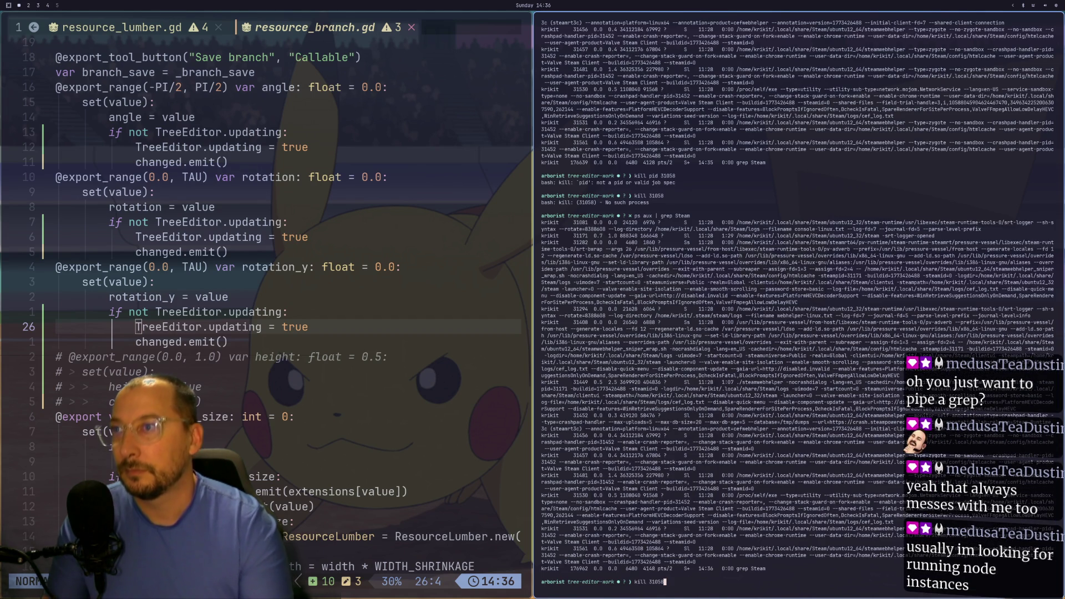
pyautogui.press('BackSpace')
pyautogui.press('BackSpace')
pyautogui.write('81')
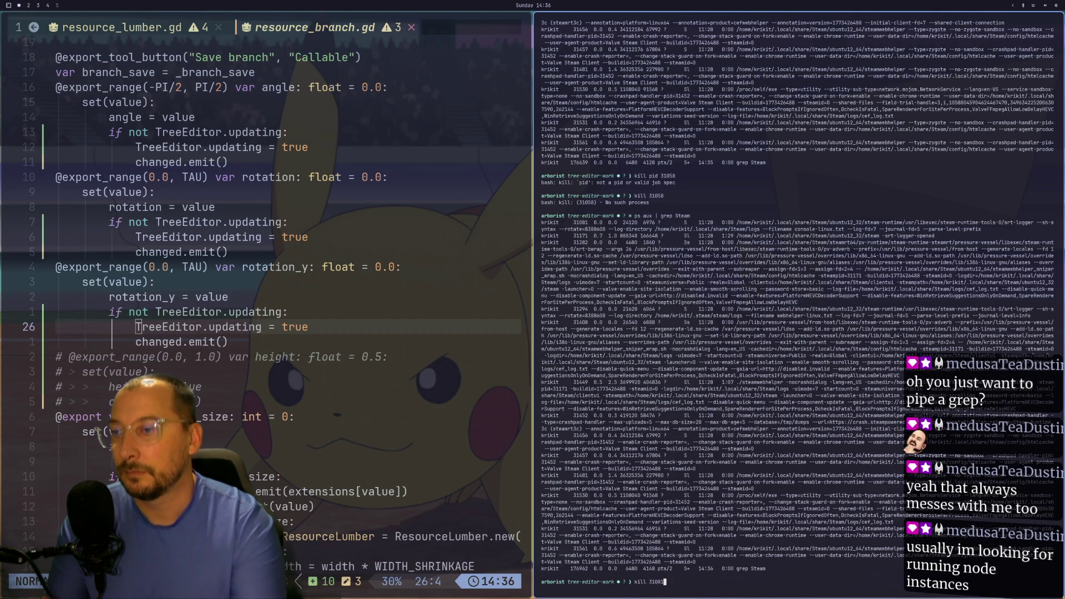
pyautogui.press('Return')
pyautogui.press('Up')
pyautogui.press('Up')
pyautogui.press('Return')
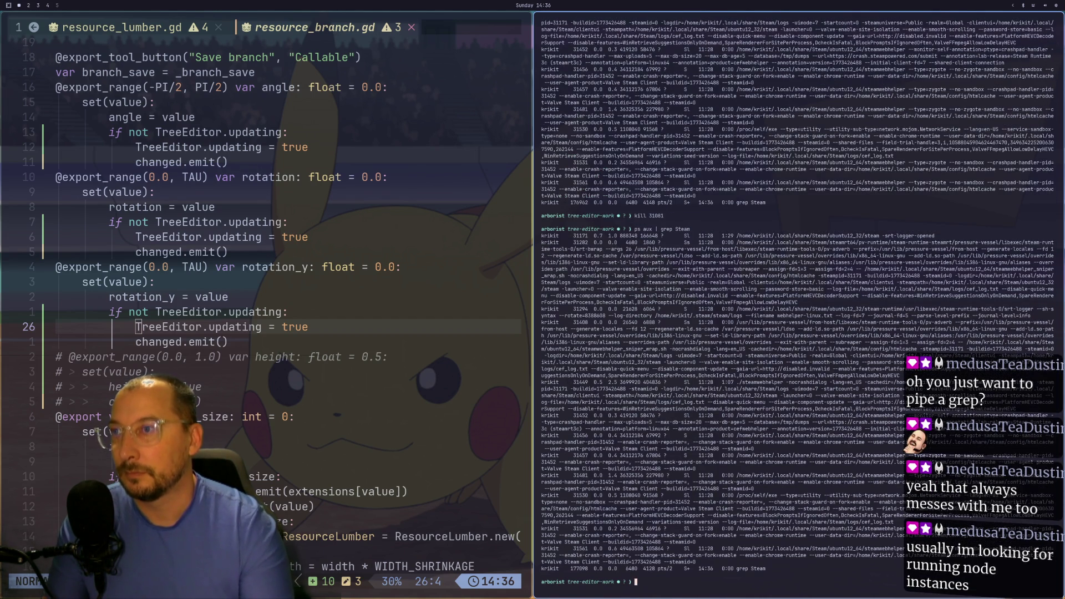
pyautogui.press('Up')
pyautogui.press('Up')
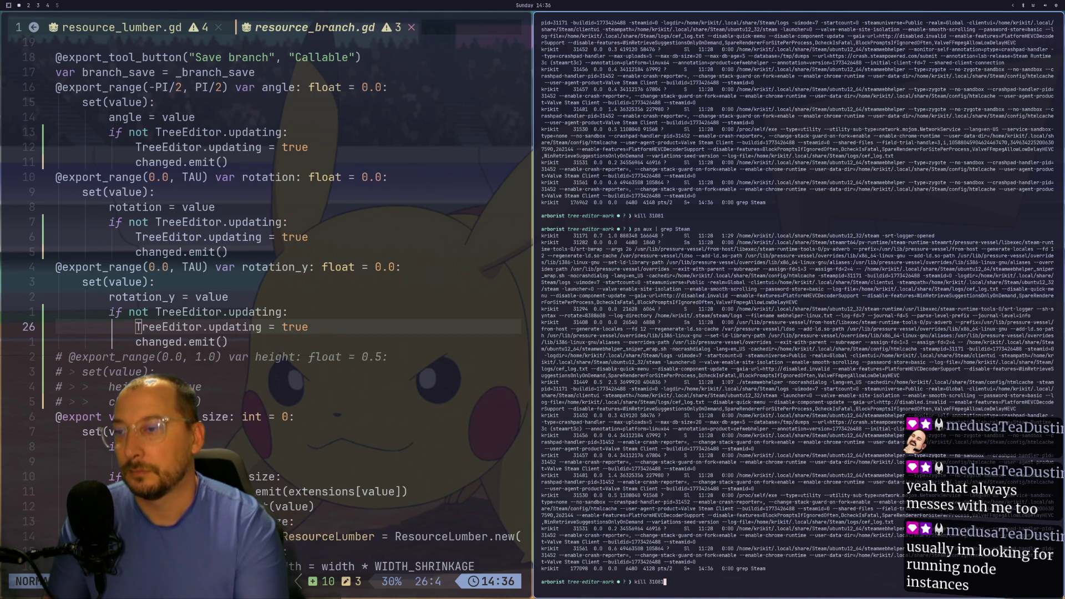
pyautogui.press('BackSpace')
pyautogui.press('BackSpace')
pyautogui.press('BackSpace')
pyautogui.write('17')
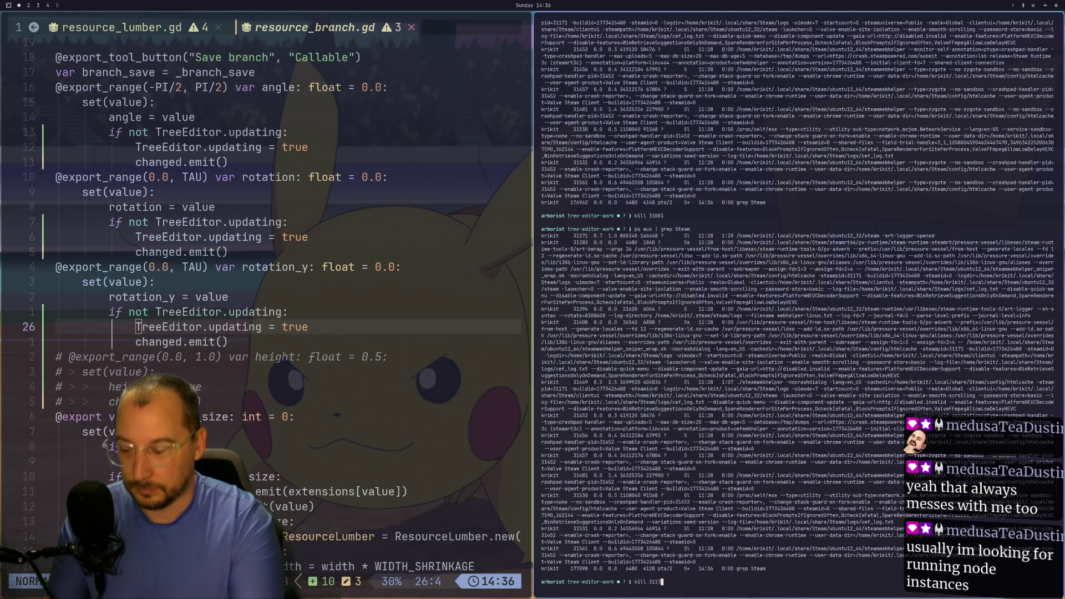
pyautogui.write('1')
pyautogui.press('Return')
pyautogui.press('Up')
pyautogui.press('Up')
pyautogui.press('Return')
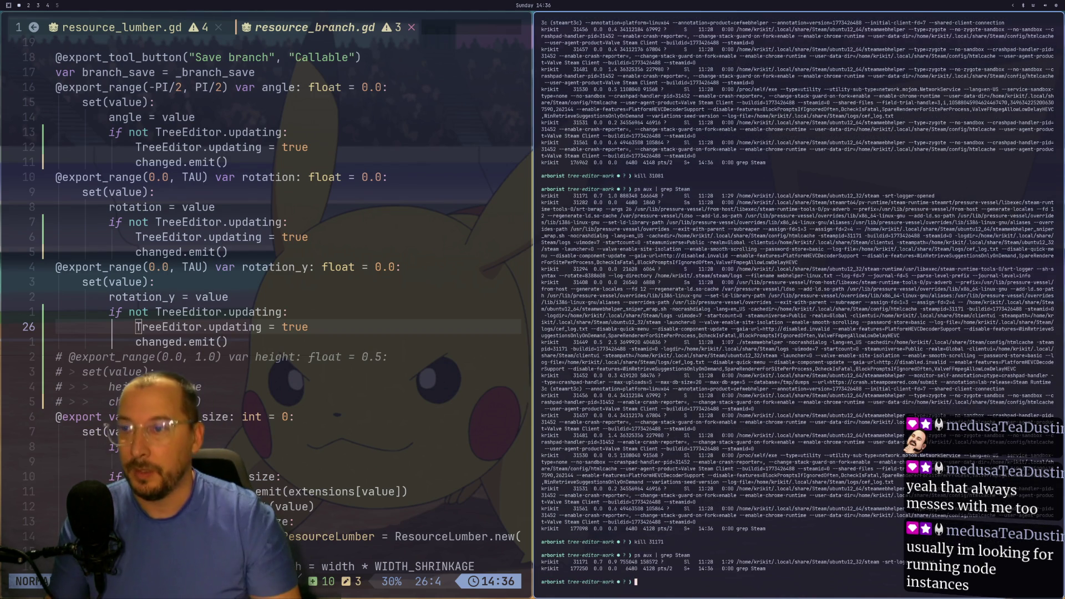
pyautogui.press('super+w')
pyautogui.press('super+space')
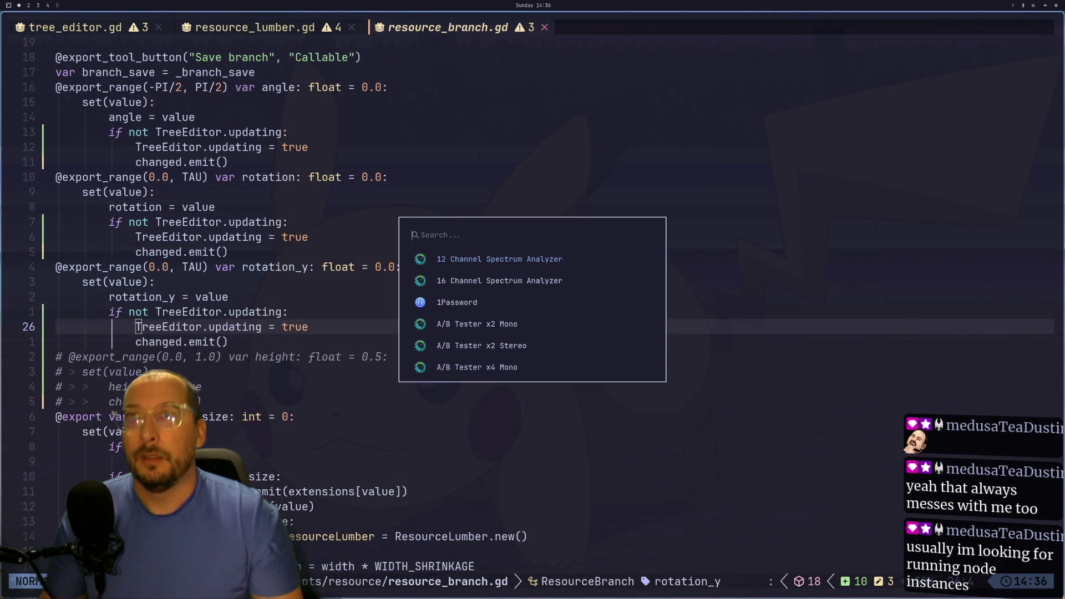
# Step: Launch Steam from the launcher and close the Tower Defense Fest promo
pyautogui.write('steam')
pyautogui.press('Return')
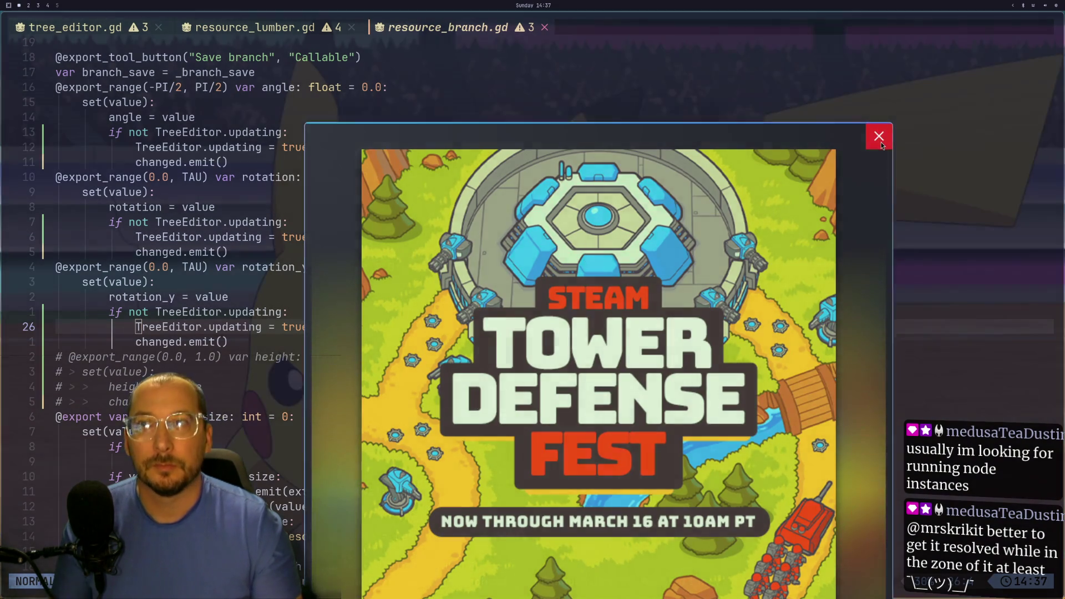
pyautogui.click(880, 137)
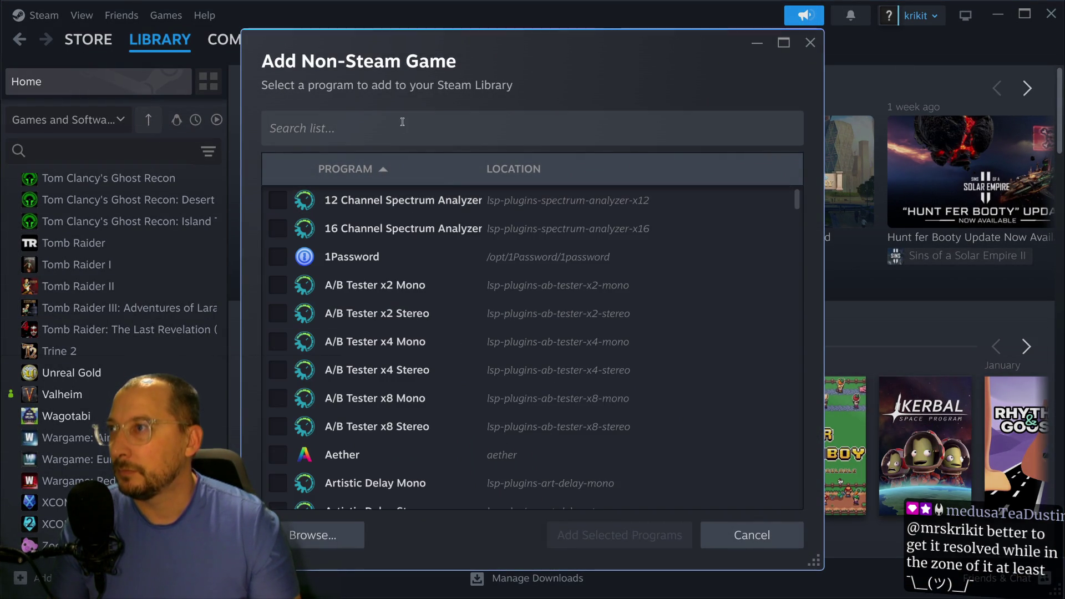
# Step: Browse to .wine/drive_c/Program Files (x86)/Mavis Beacon folder and add Mavis21Schools.exe
pyautogui.click(330, 536)
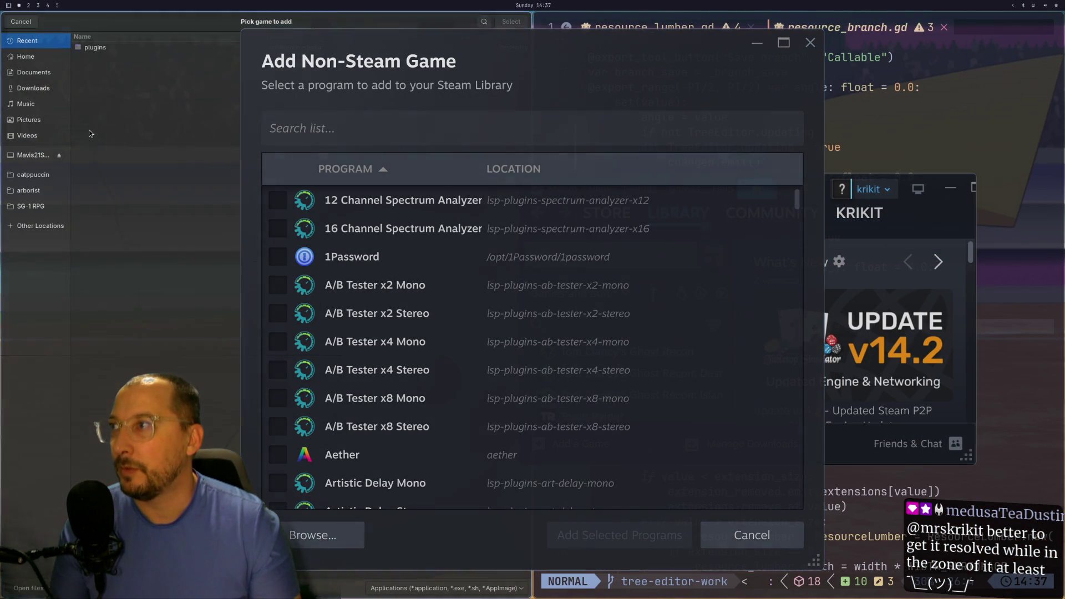
pyautogui.press('super+v')
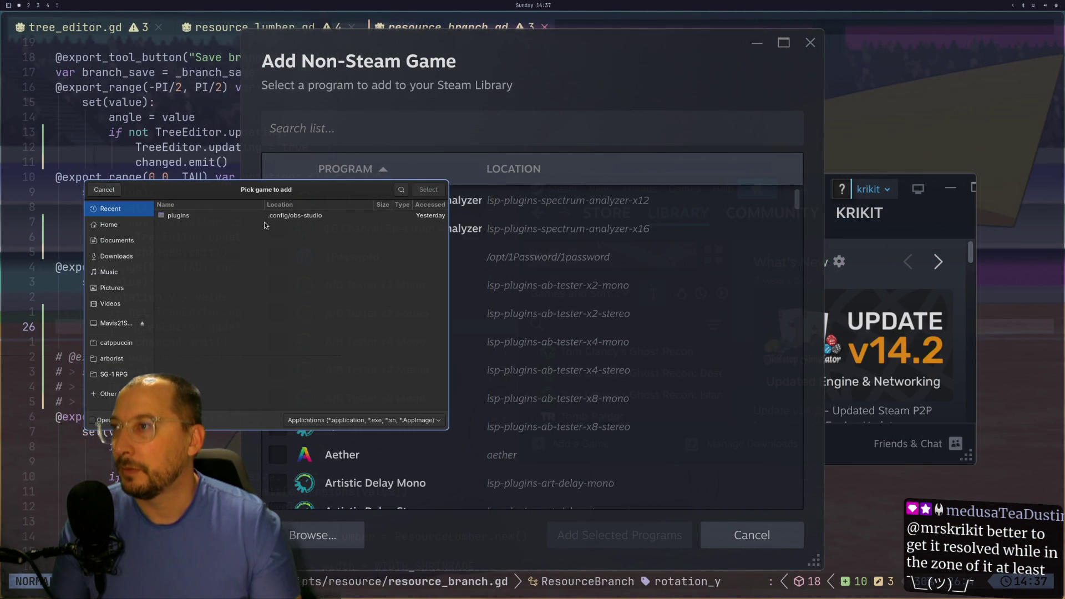
pyautogui.moveTo(259, 223); pyautogui.dragTo(422, 301)
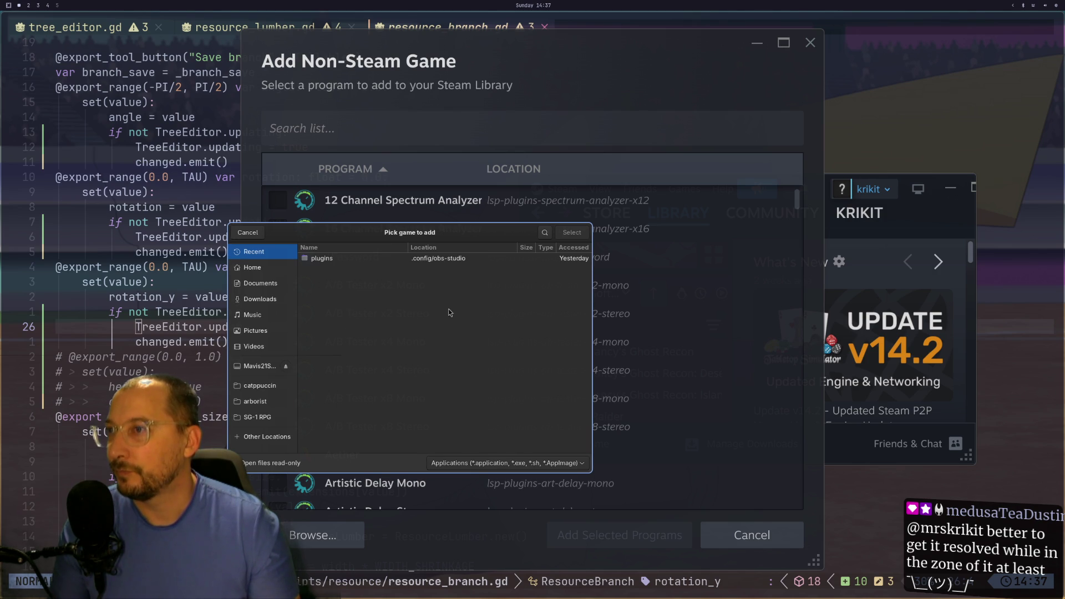
pyautogui.click(278, 271)
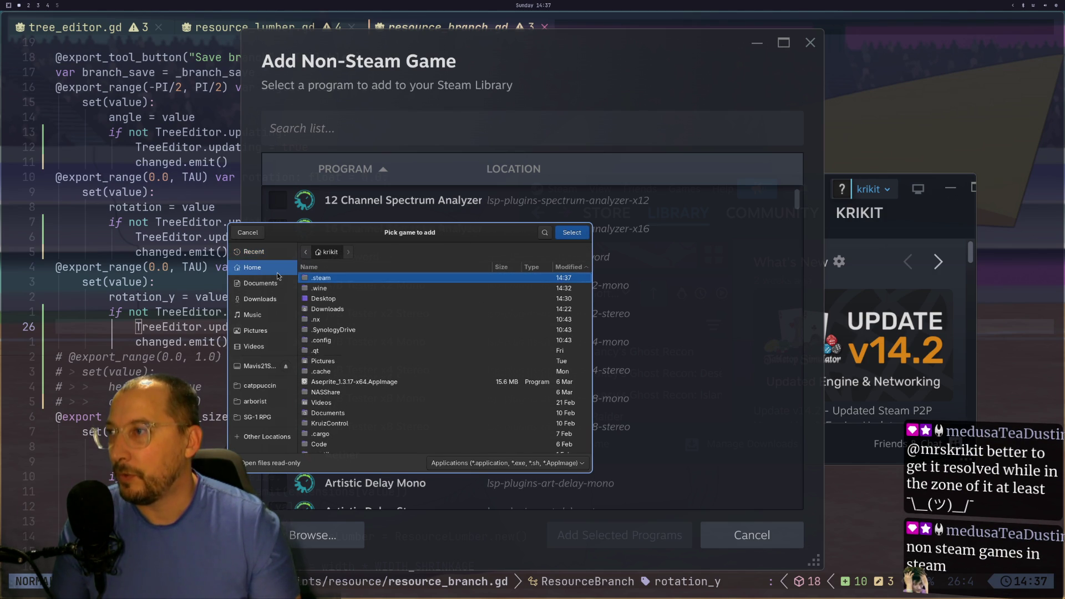
pyautogui.doubleClick(320, 288)
pyautogui.doubleClick(322, 288)
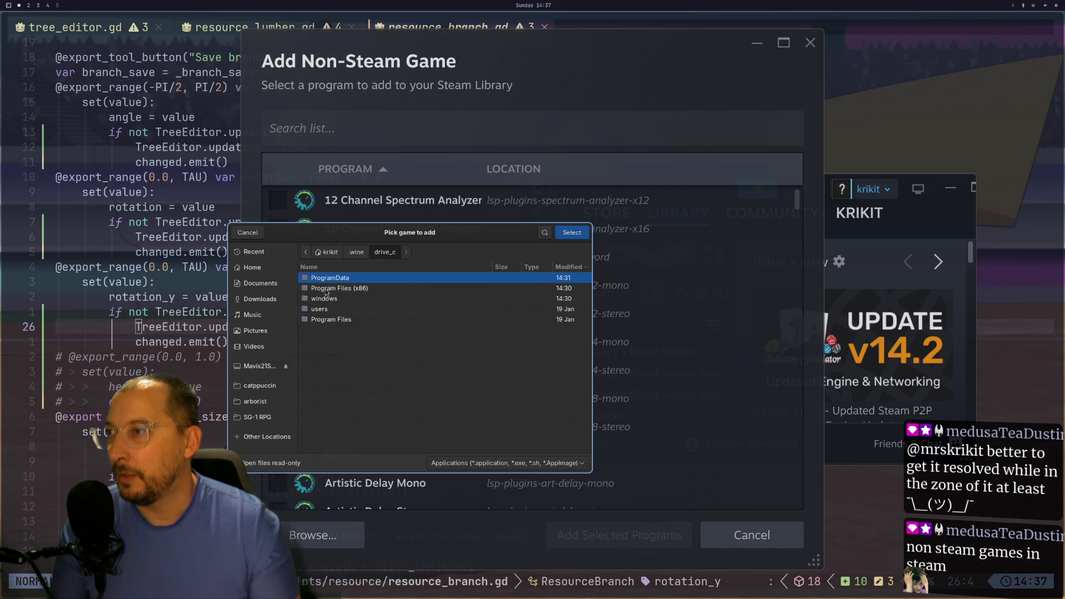
pyautogui.doubleClick(340, 289)
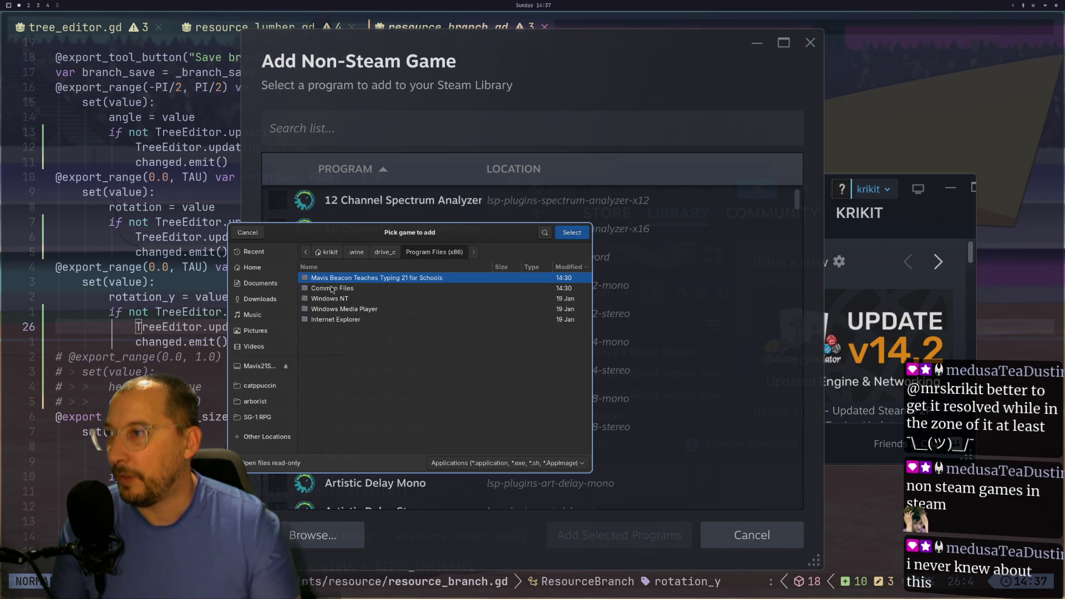
pyautogui.doubleClick(329, 279)
pyautogui.click(334, 289)
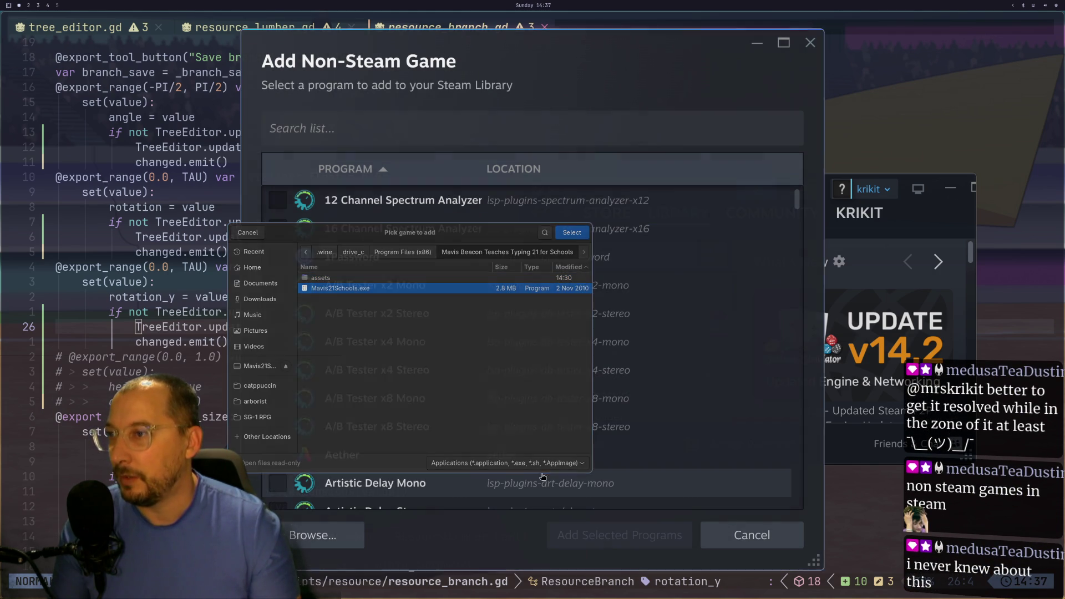
pyautogui.click(561, 235)
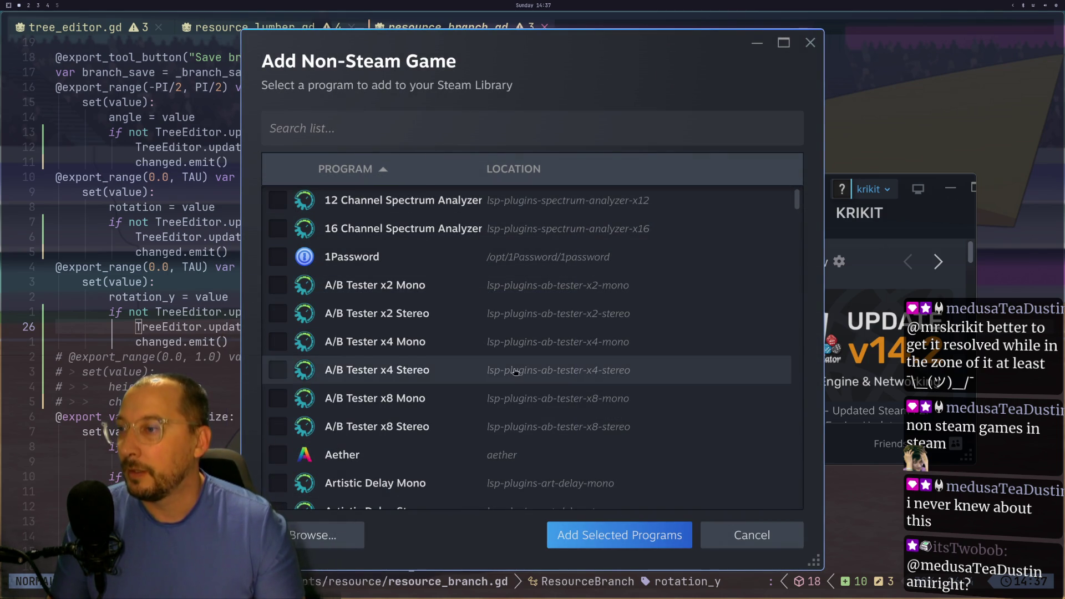
pyautogui.scroll(-3, 579, 483)
pyautogui.click(586, 534)
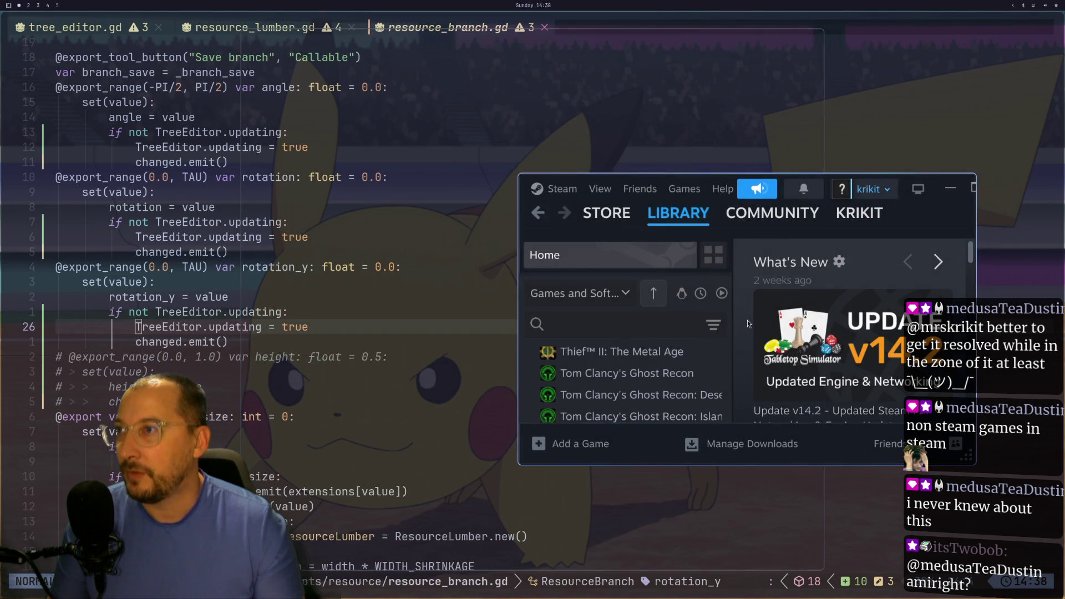
# Step: Maximise Steam and play Mavis21Schools.exe from the library list
pyautogui.press('super+f')
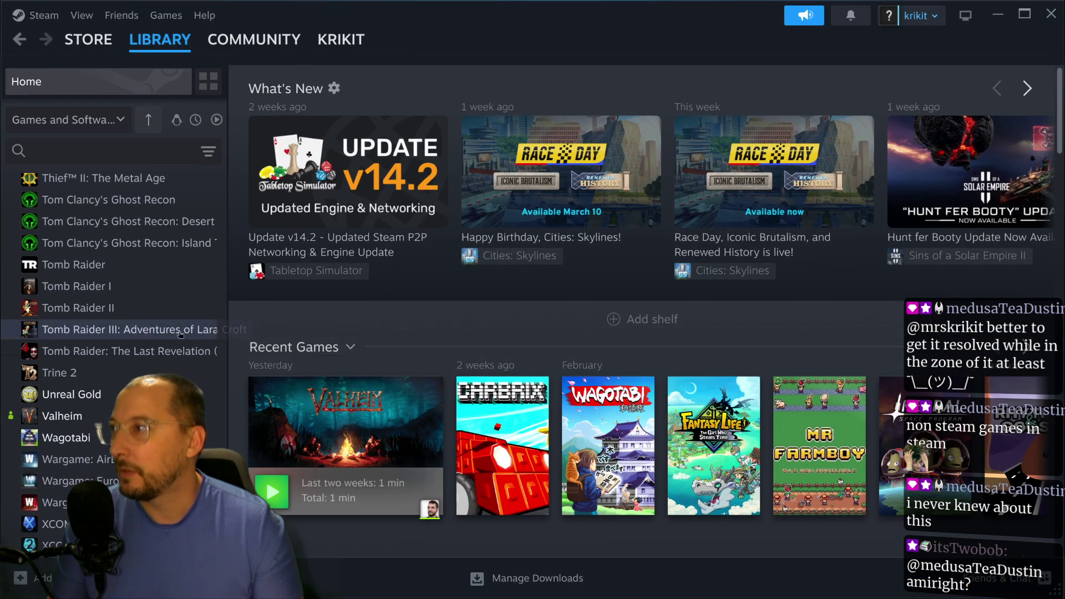
pyautogui.scroll(-1, 111, 364)
pyautogui.scroll(15, 111, 363)
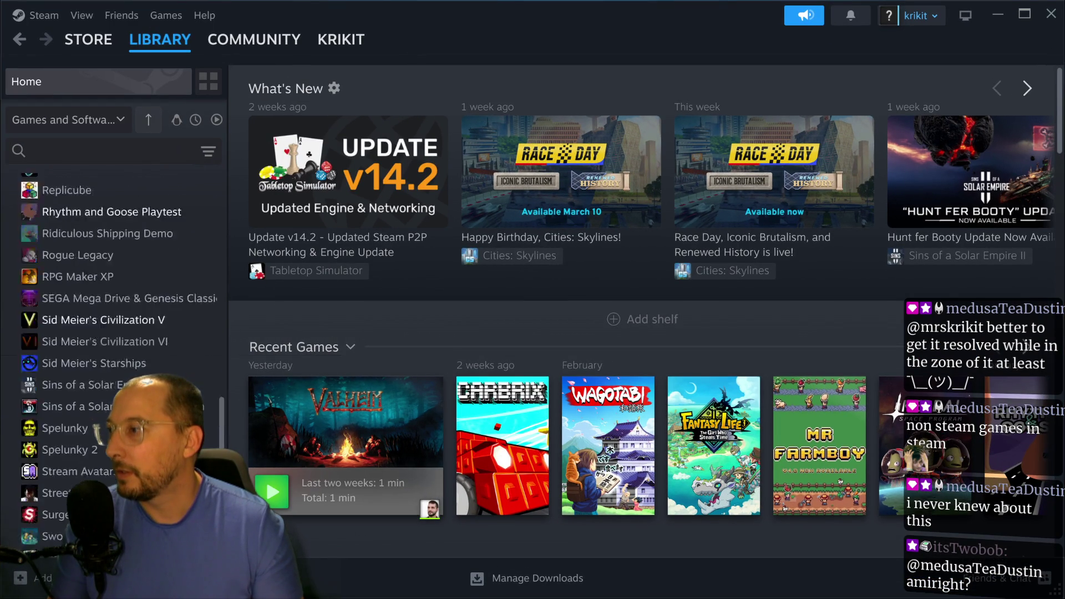
pyautogui.scroll(5, 111, 364)
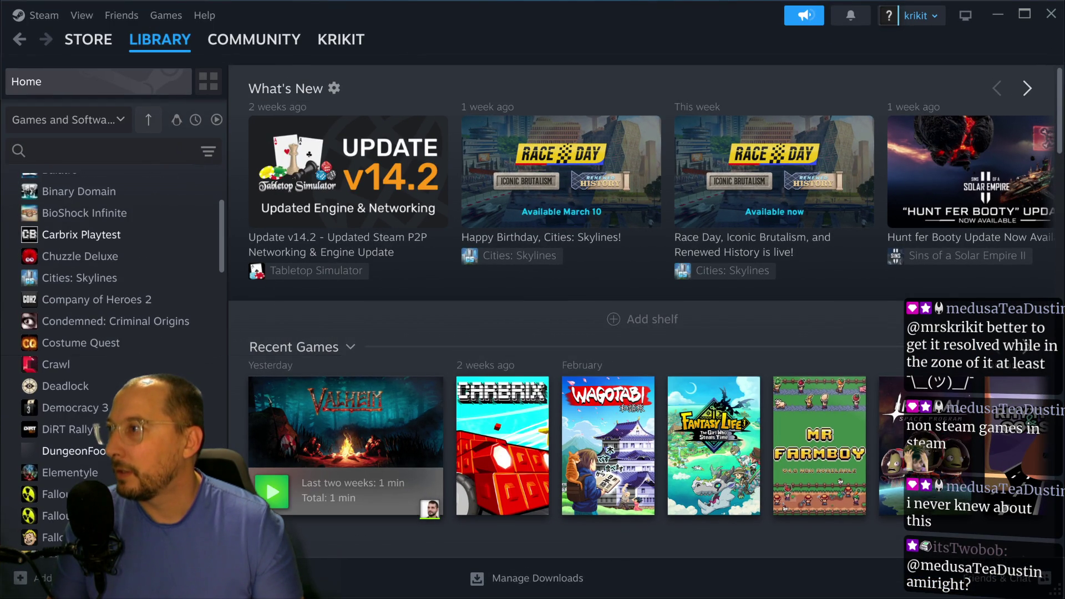
pyautogui.scroll(-5, 111, 363)
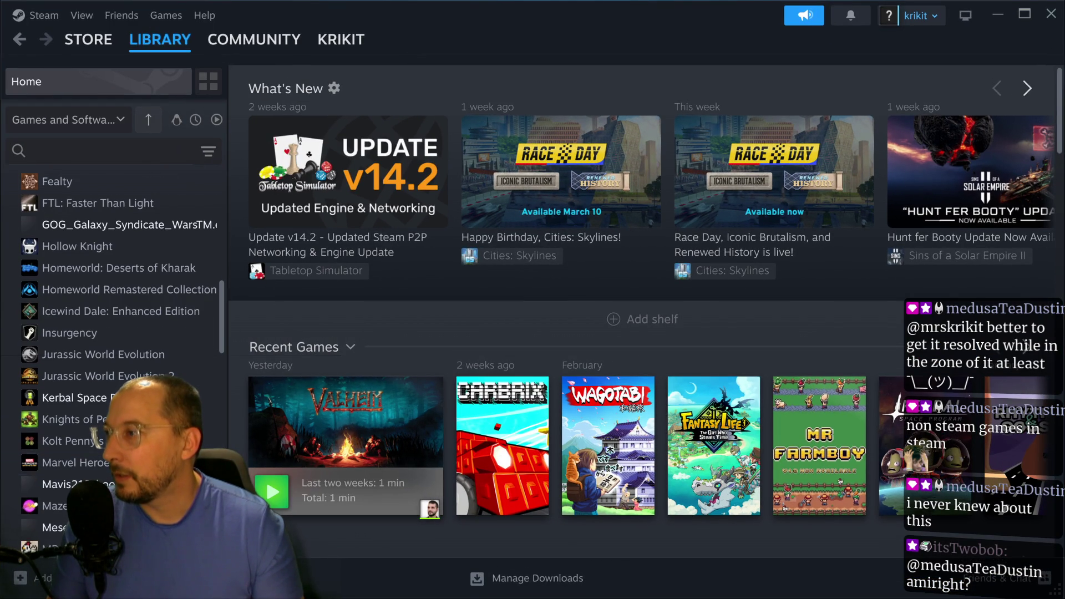
pyautogui.click(61, 484)
pyautogui.click(311, 358)
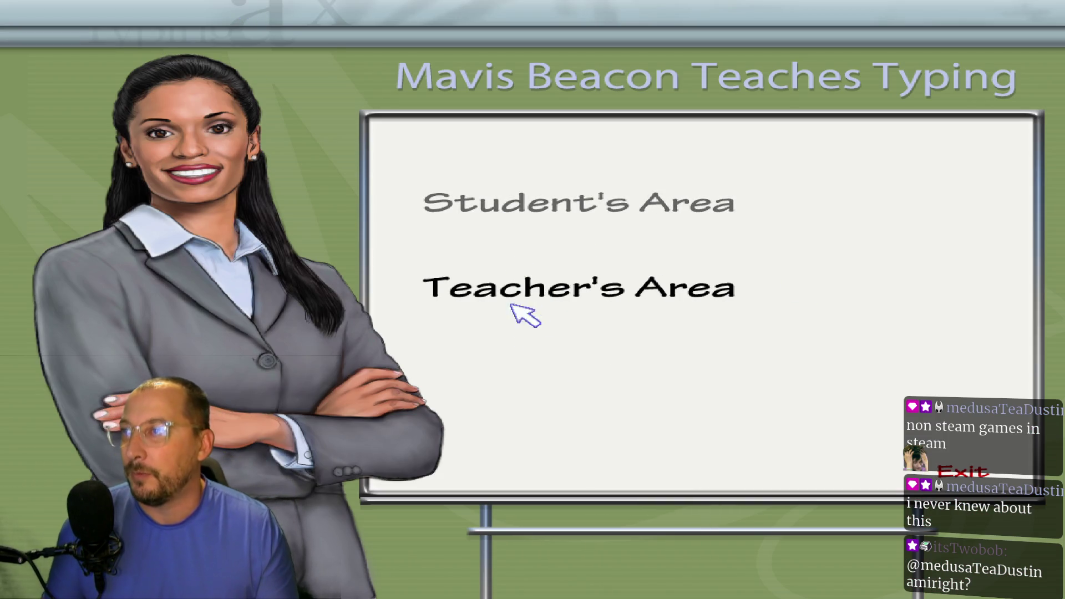
# Step: Open the Teacher's Area and focus its password field
pyautogui.click(619, 280)
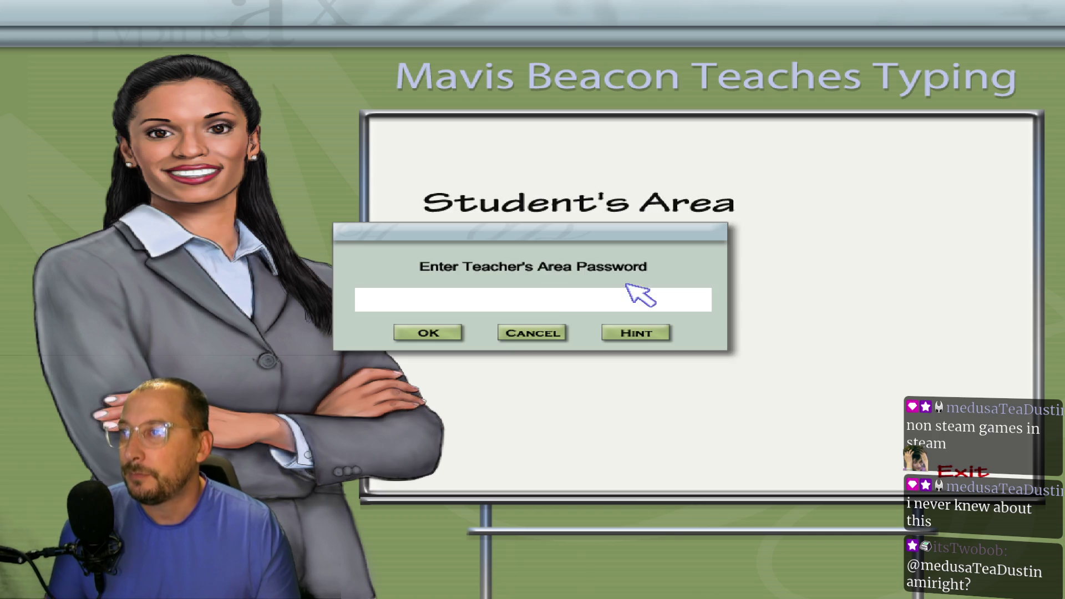
pyautogui.click(421, 302)
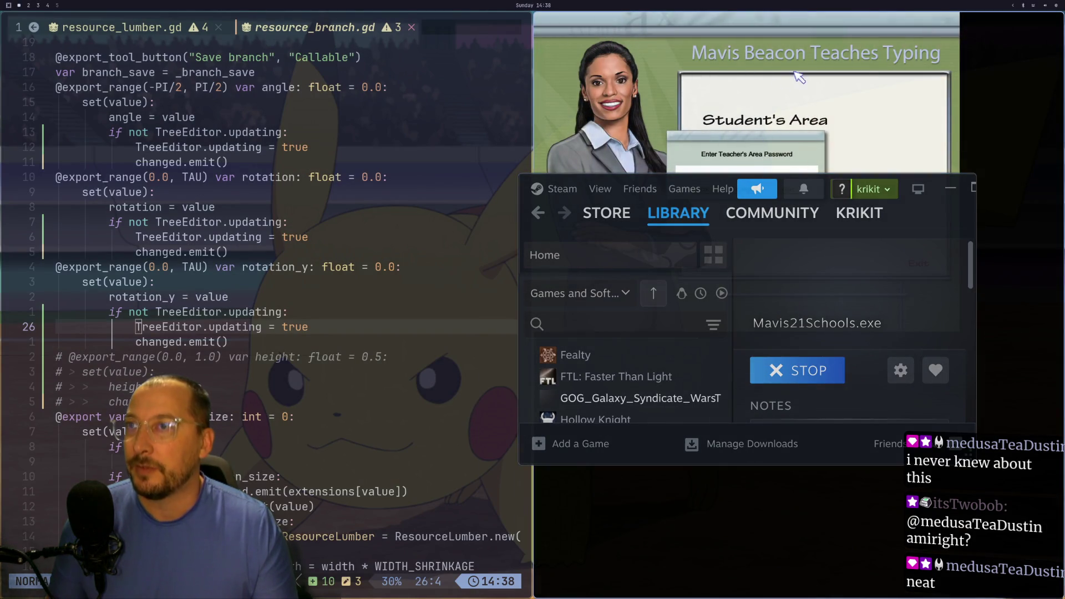
# Step: Move Steam off the tutor, submit an empty password and dismiss the Login Error
pyautogui.moveTo(764, 192); pyautogui.dragTo(387, 296)
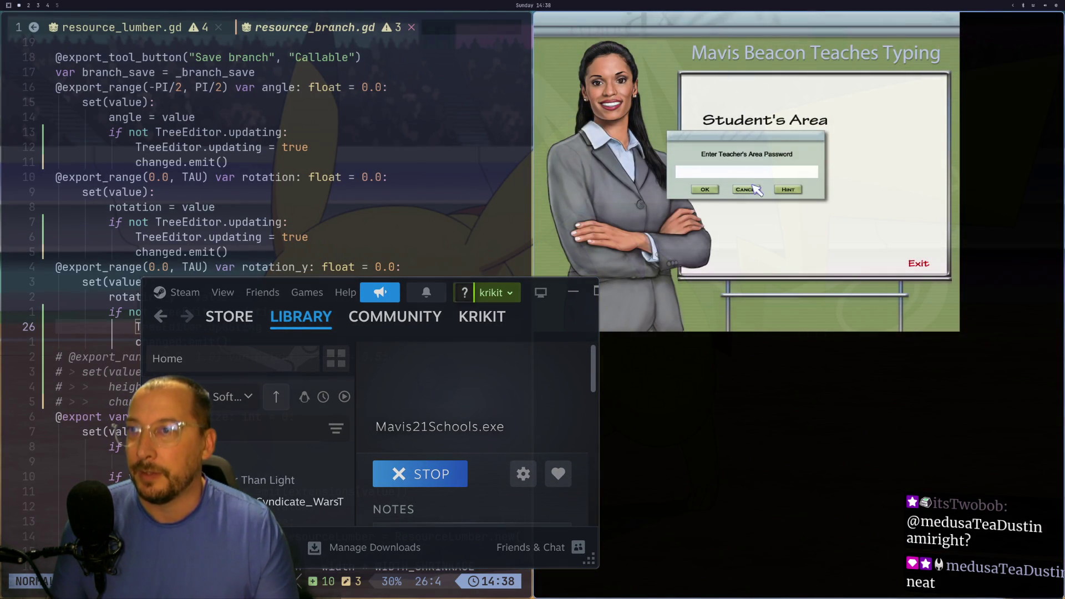
pyautogui.click(721, 190)
pyautogui.click(748, 187)
pyautogui.click(755, 176)
pyautogui.press('super+4')
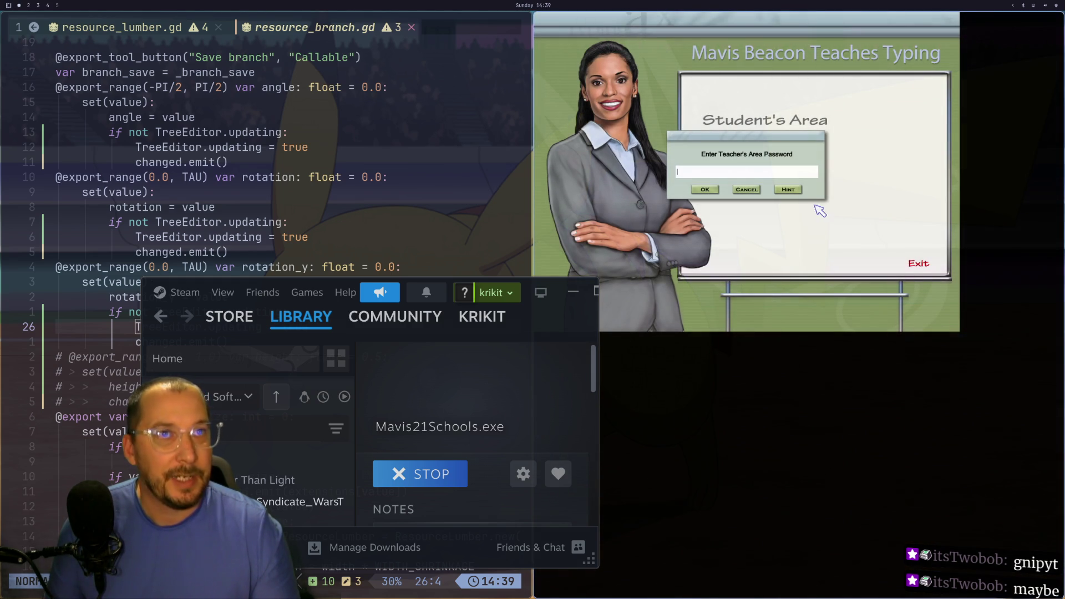
# Step: Try teacher passwords, dismissing each Login Error, until the Teacher's Area opens
pyautogui.click(724, 176)
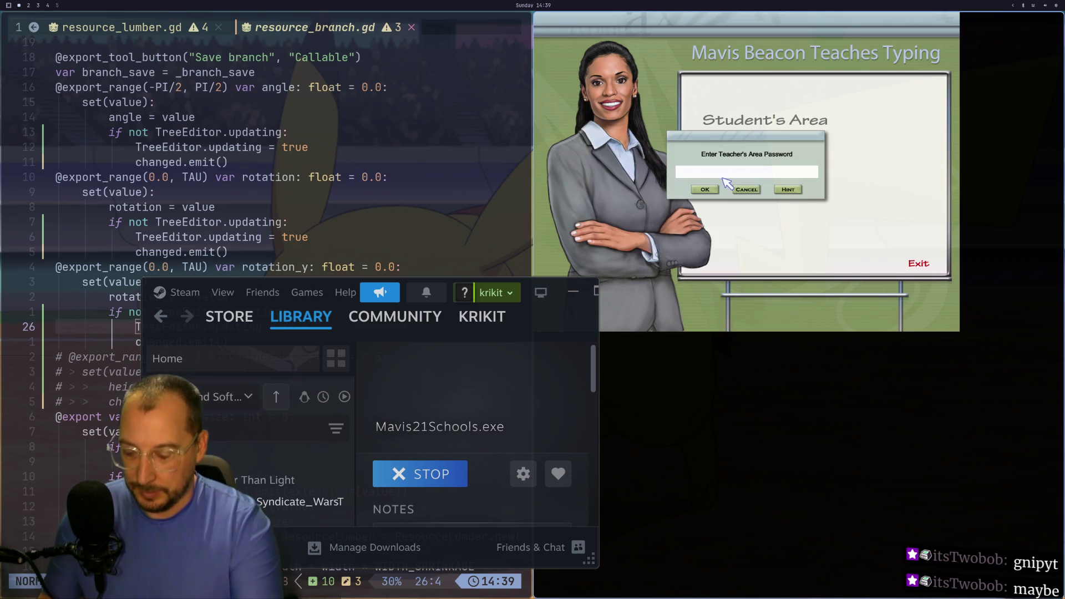
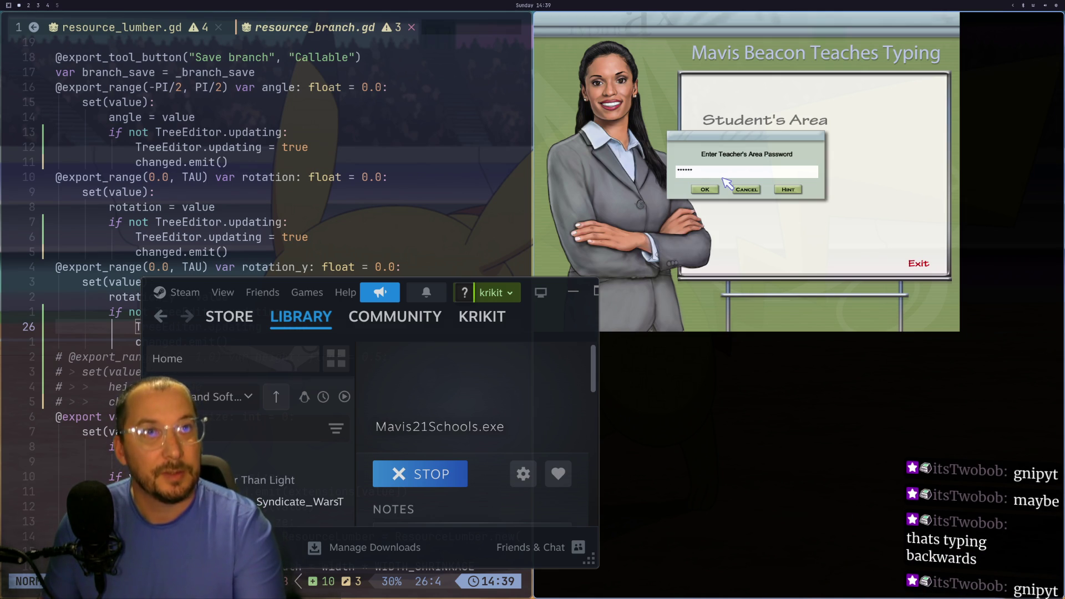
pyautogui.press('Return')
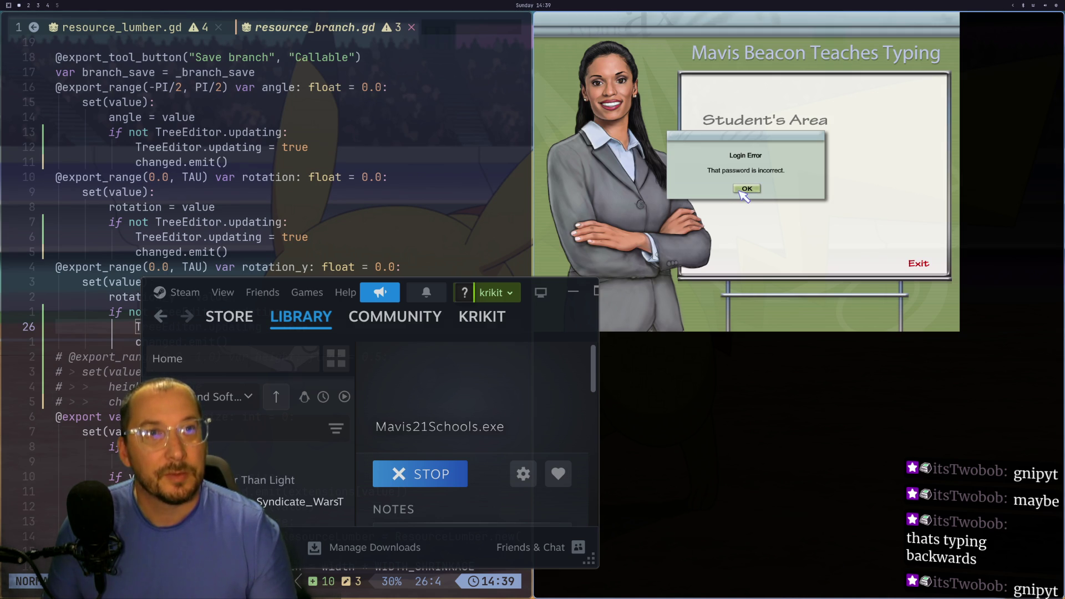
pyautogui.click(740, 191)
pyautogui.click(756, 169)
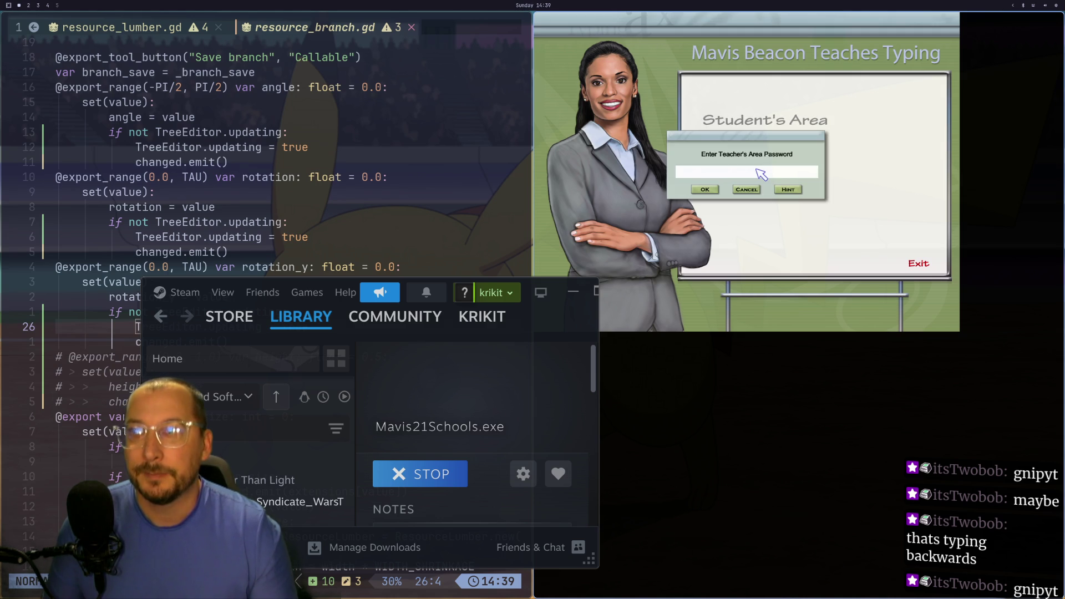
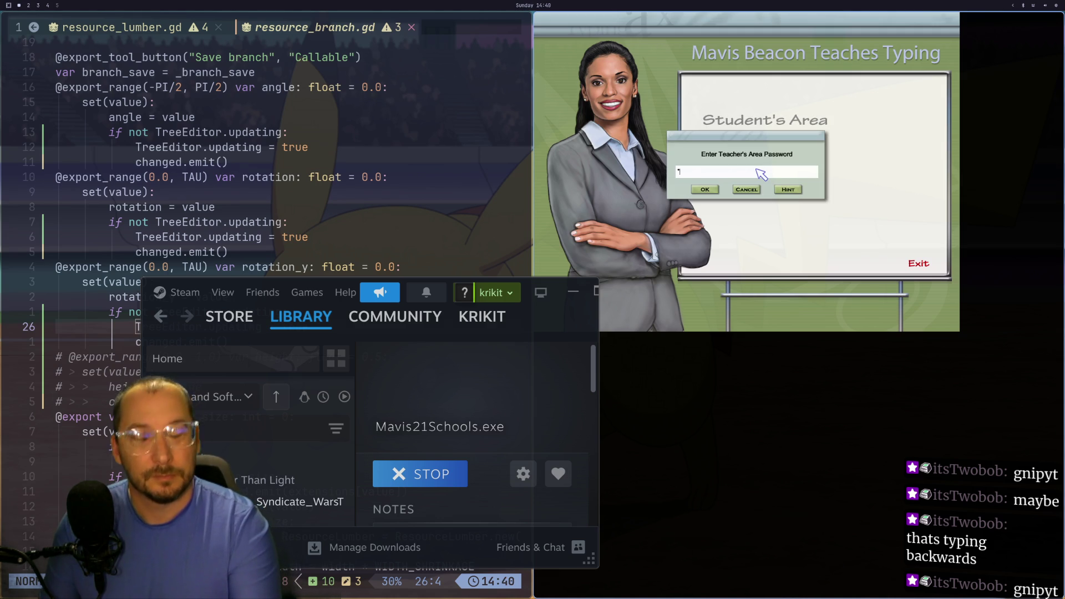
pyautogui.press('BackSpace')
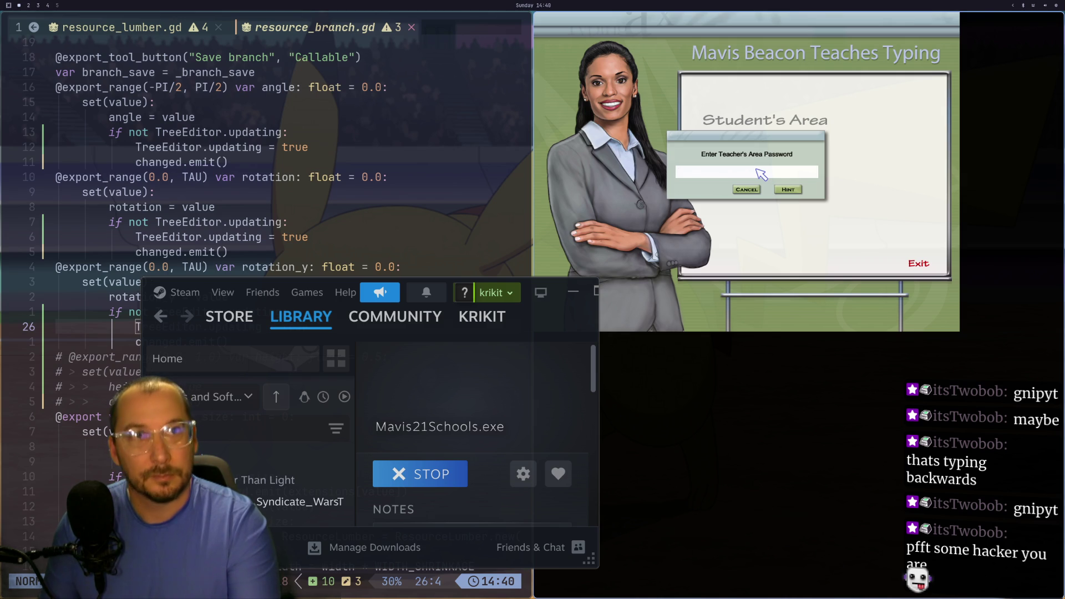
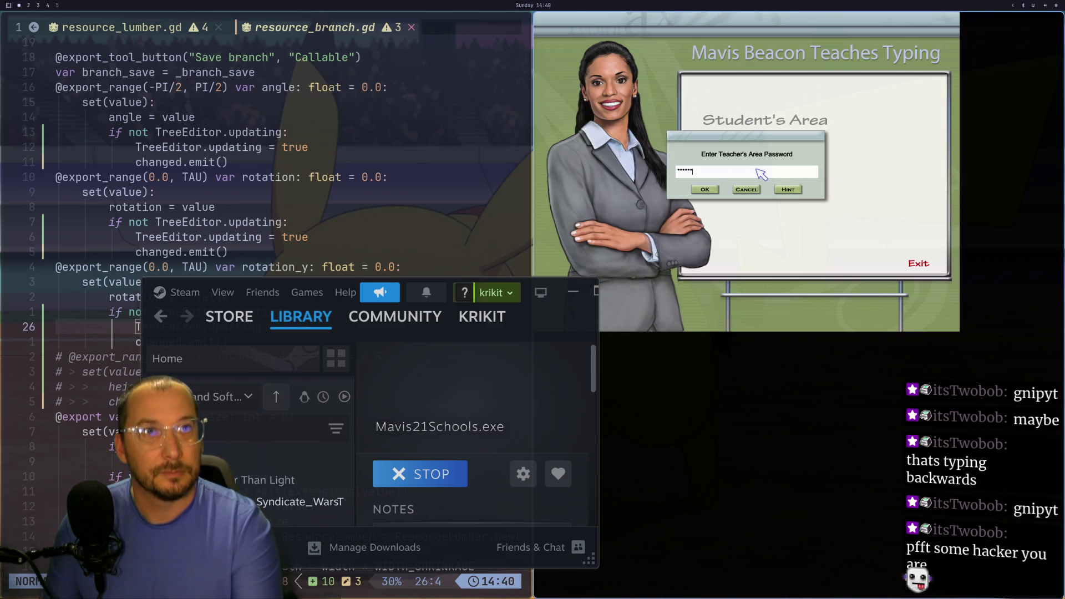
pyautogui.press('Return')
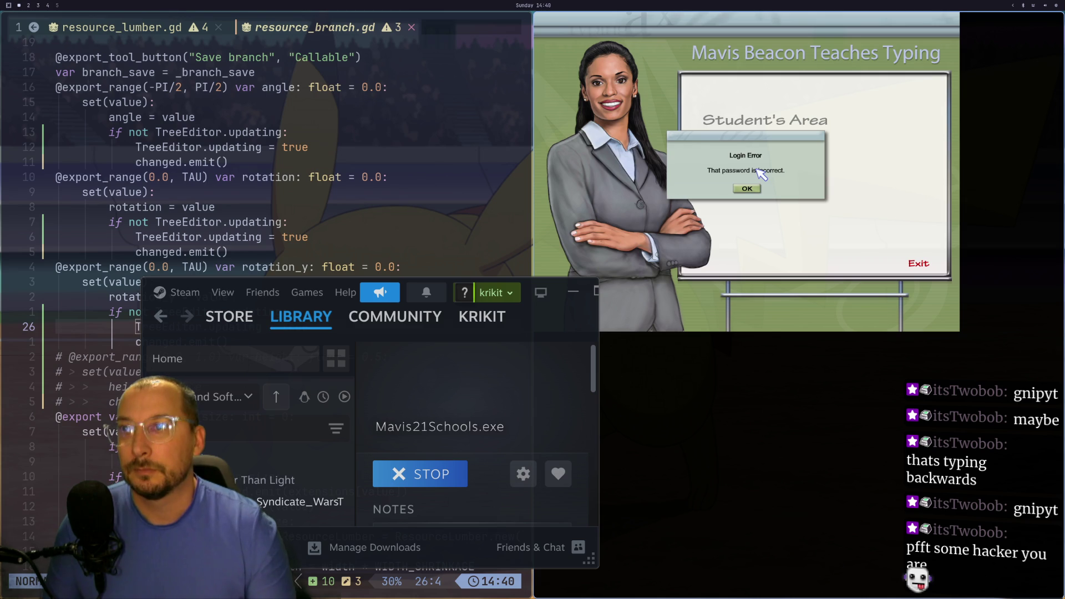
pyautogui.click(747, 188)
pyautogui.click(747, 173)
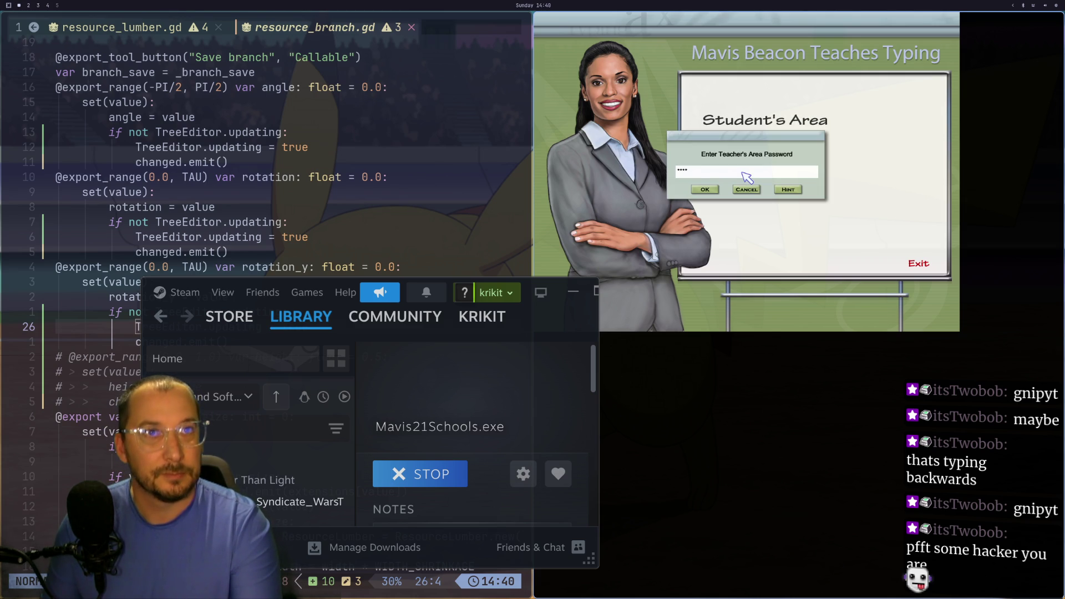
pyautogui.press('Return')
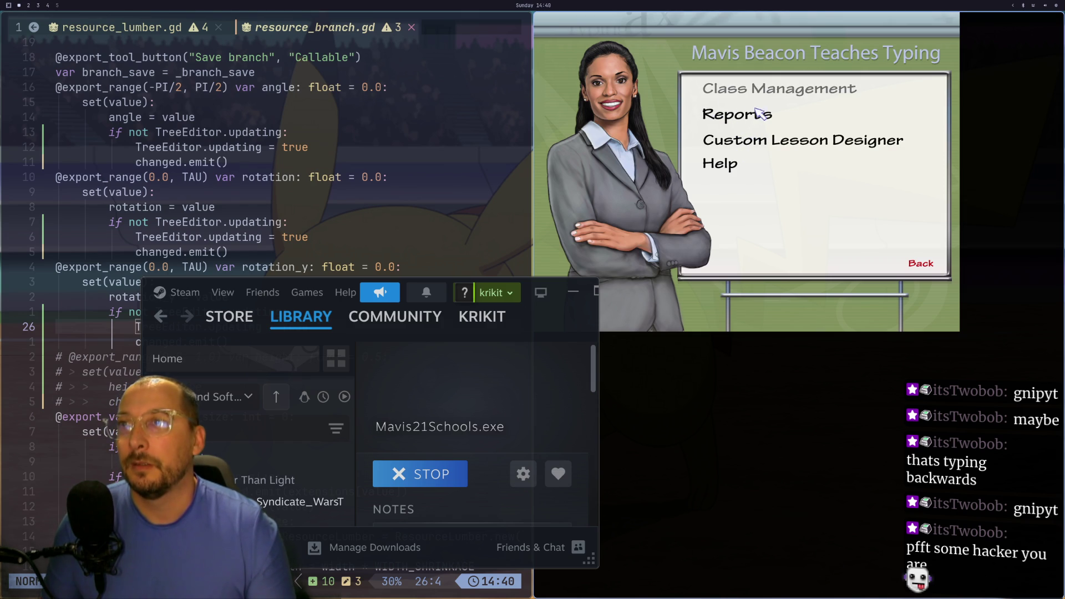
# Step: In Class Management, create a Grades 3-5 class named 'Mini'
pyautogui.click(768, 94)
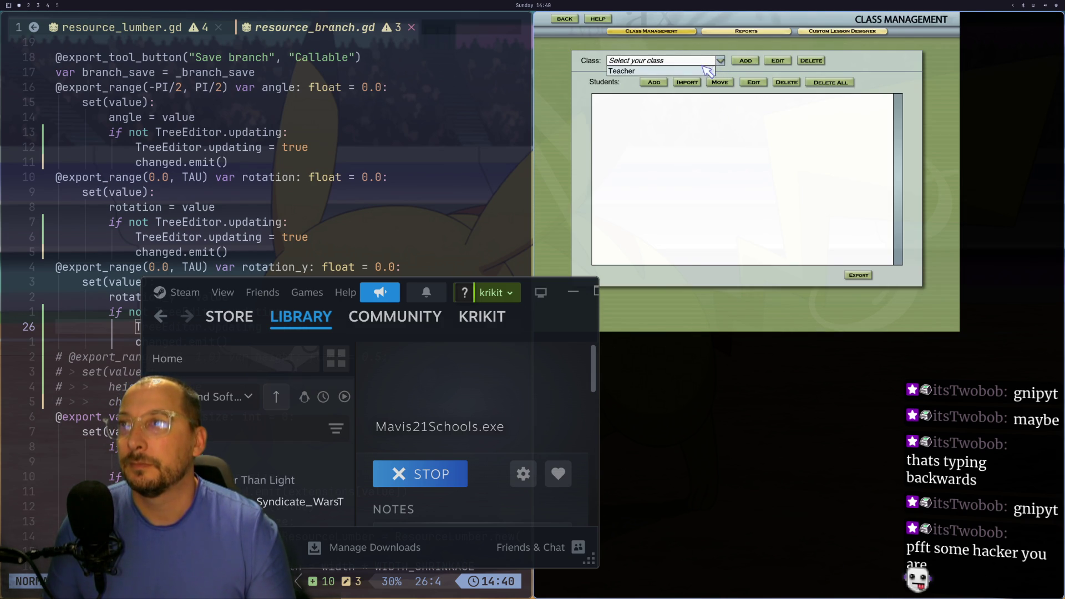
pyautogui.click(741, 62)
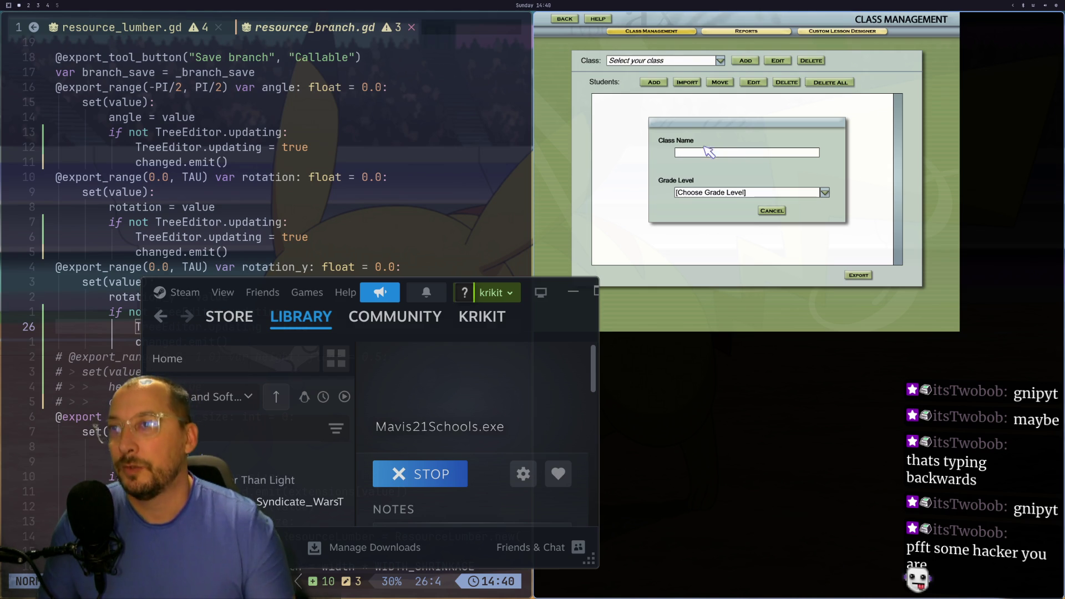
pyautogui.click(719, 194)
pyautogui.click(721, 216)
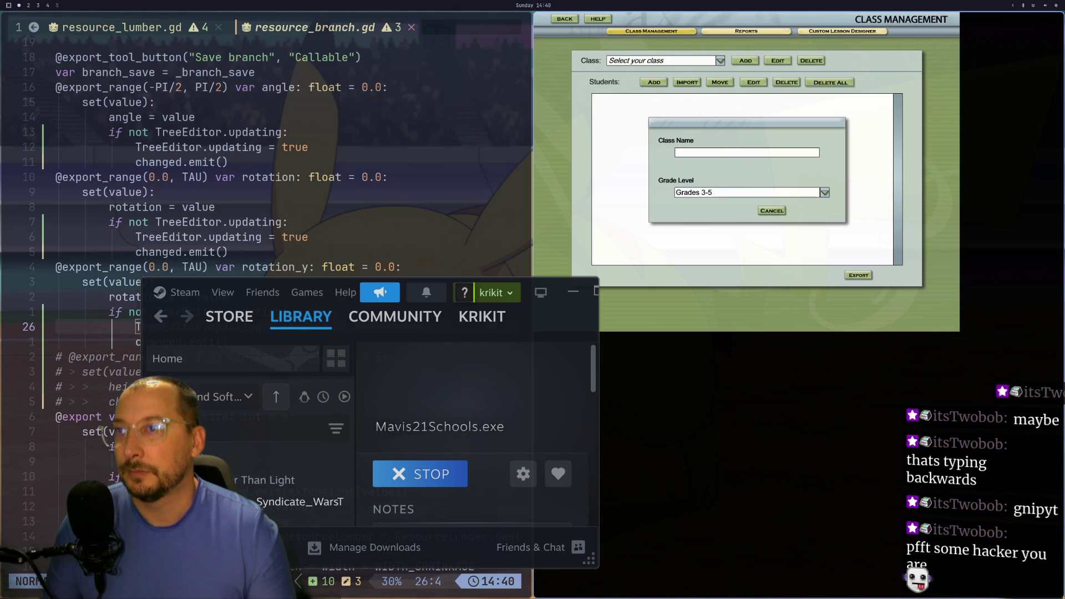
pyautogui.click(727, 151)
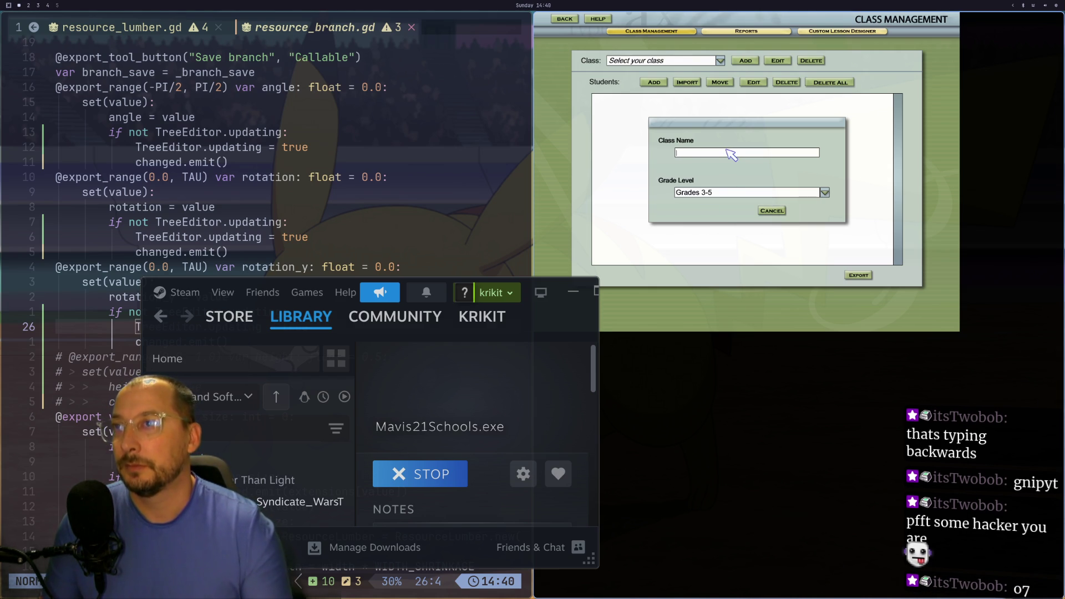
pyautogui.write('Mini')
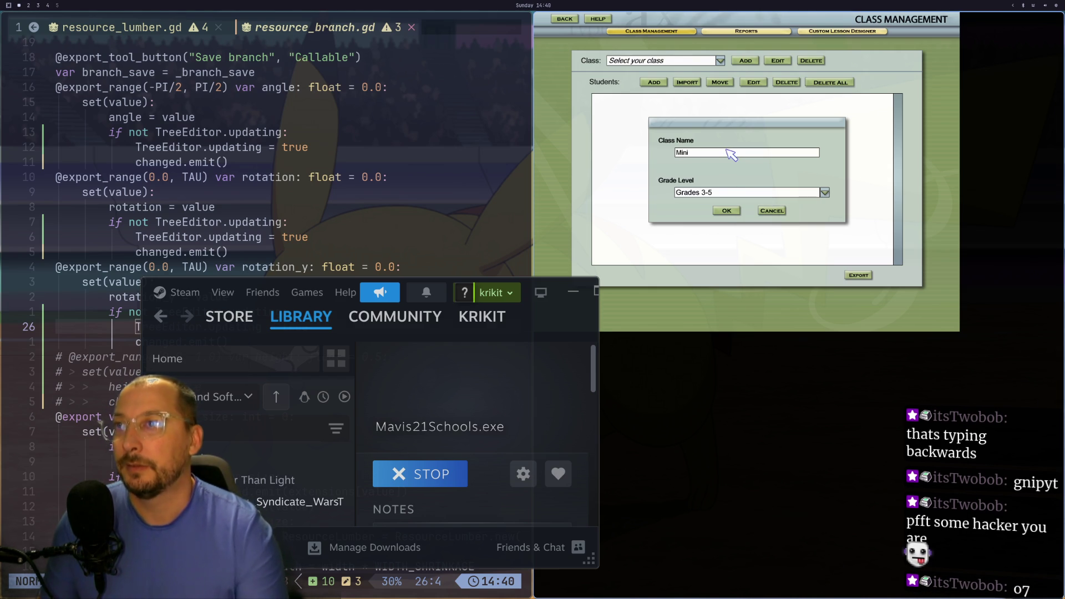
pyautogui.click(725, 210)
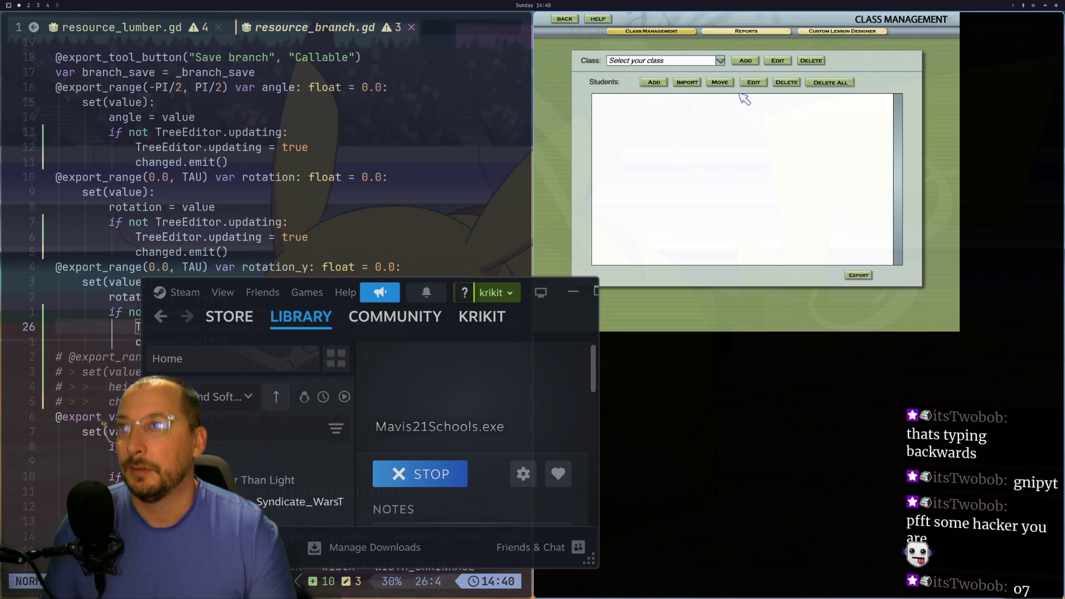
# Step: Select the Mini class and add and save a student named 'Mini'
pyautogui.click(719, 61)
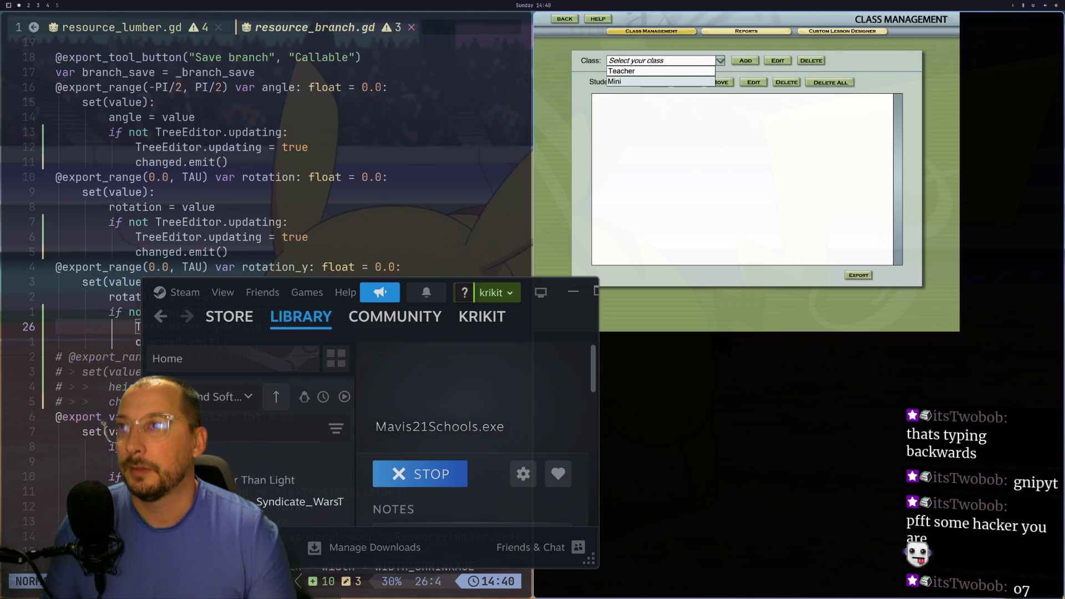
pyautogui.click(693, 87)
pyautogui.click(747, 189)
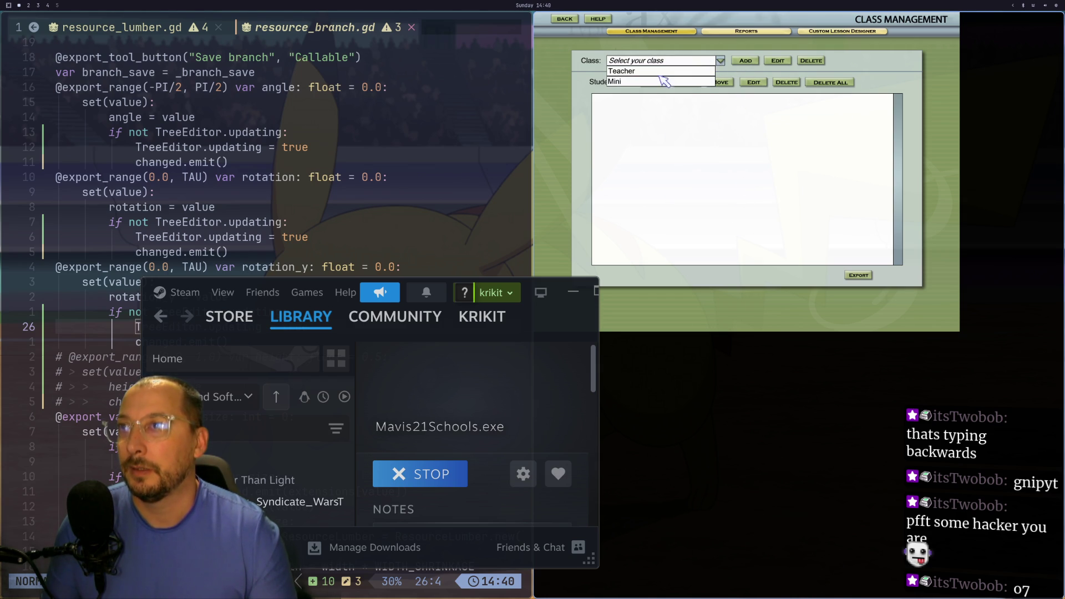
pyautogui.click(645, 82)
pyautogui.click(656, 84)
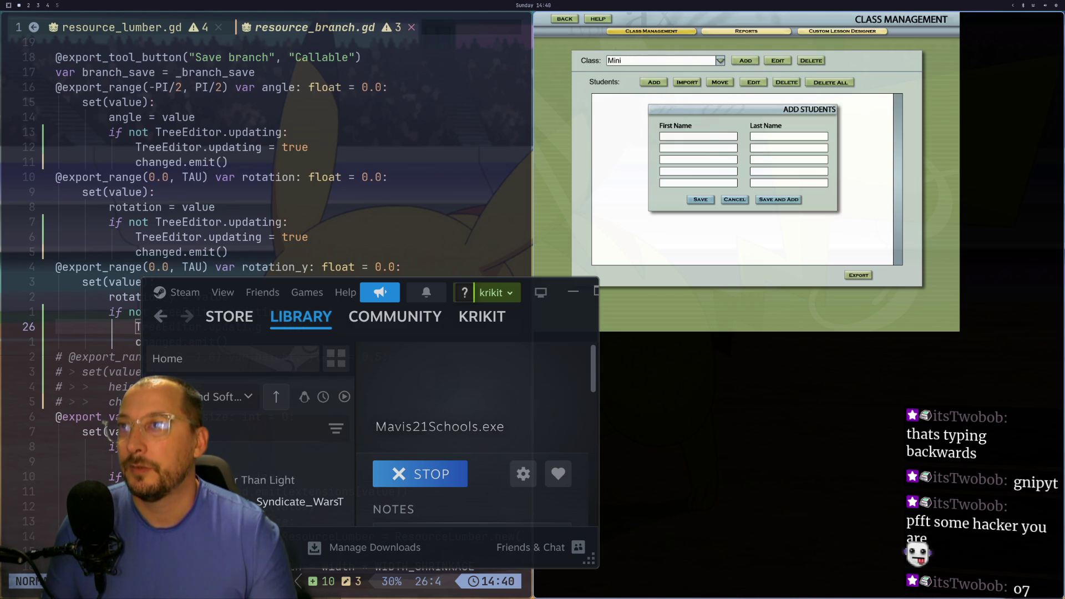
pyautogui.write('Mini')
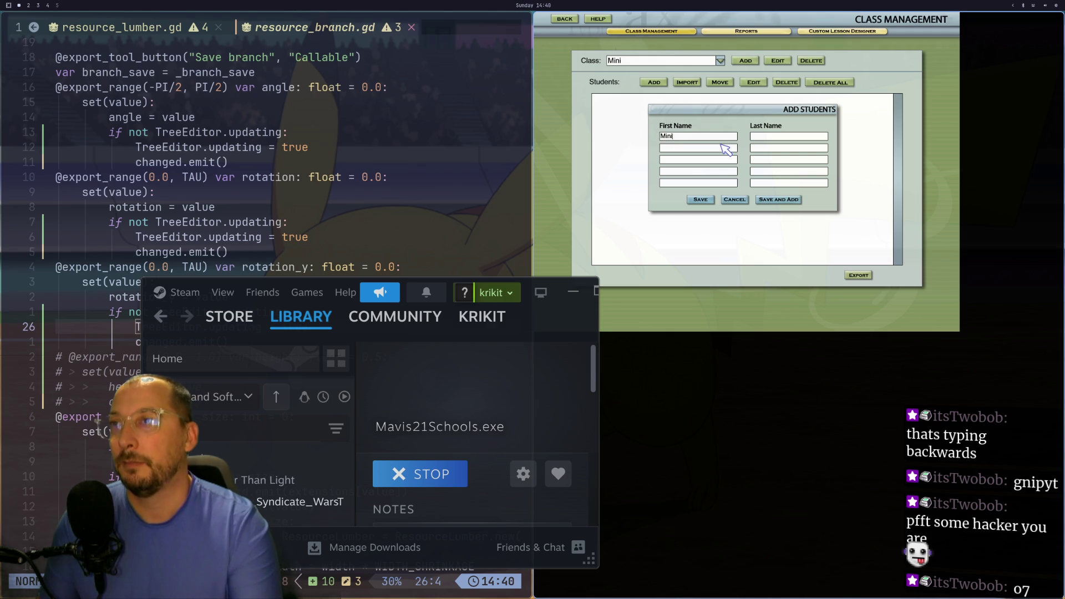
pyautogui.click(701, 200)
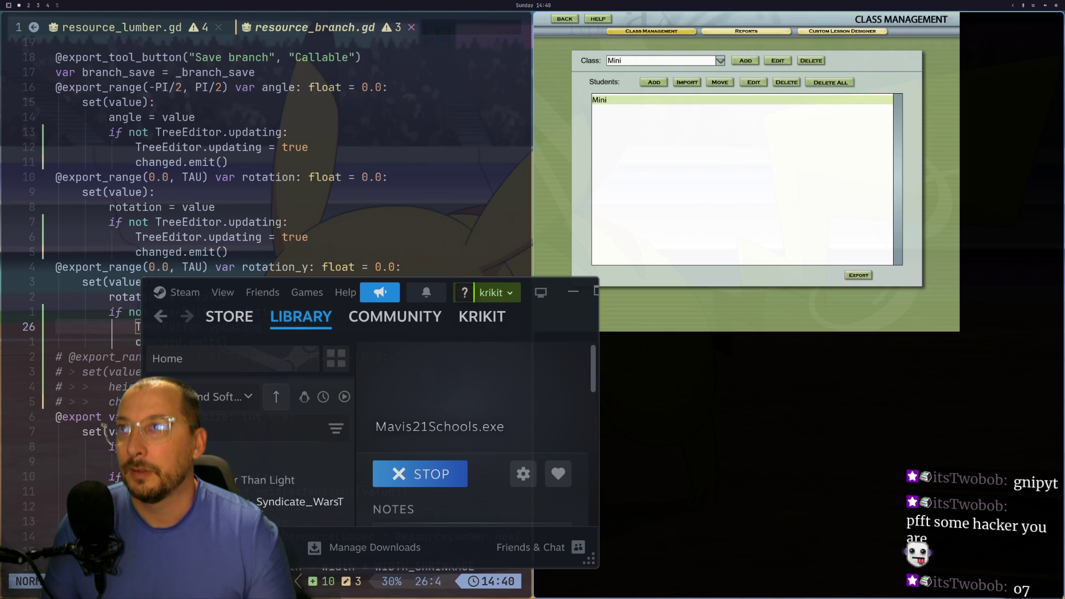
# Step: Go back to the Student's Area and sign in as student Mini from class Mini
pyautogui.click(574, 20)
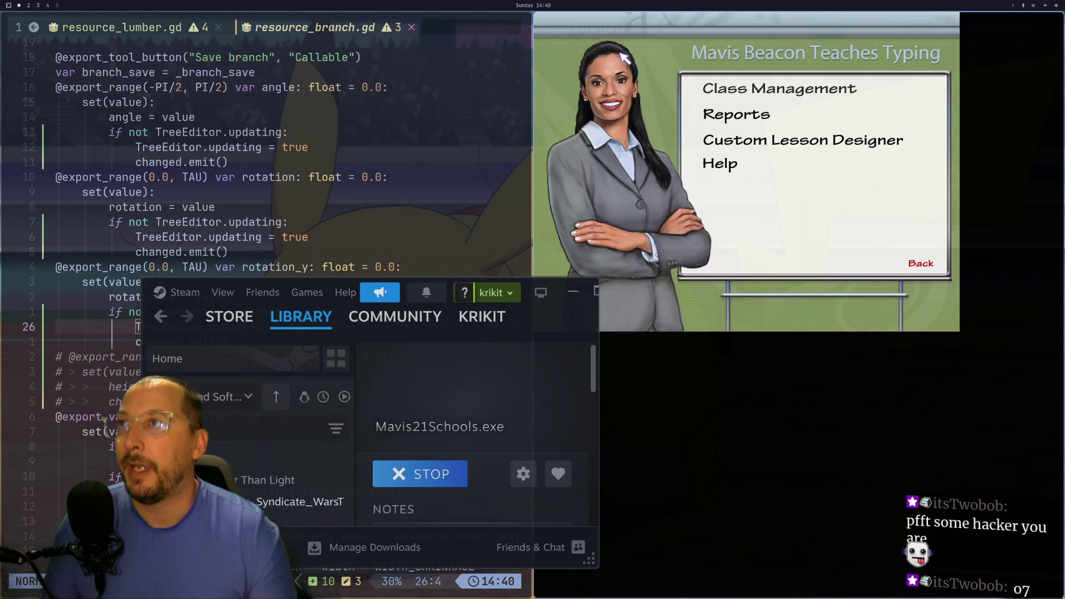
pyautogui.click(916, 258)
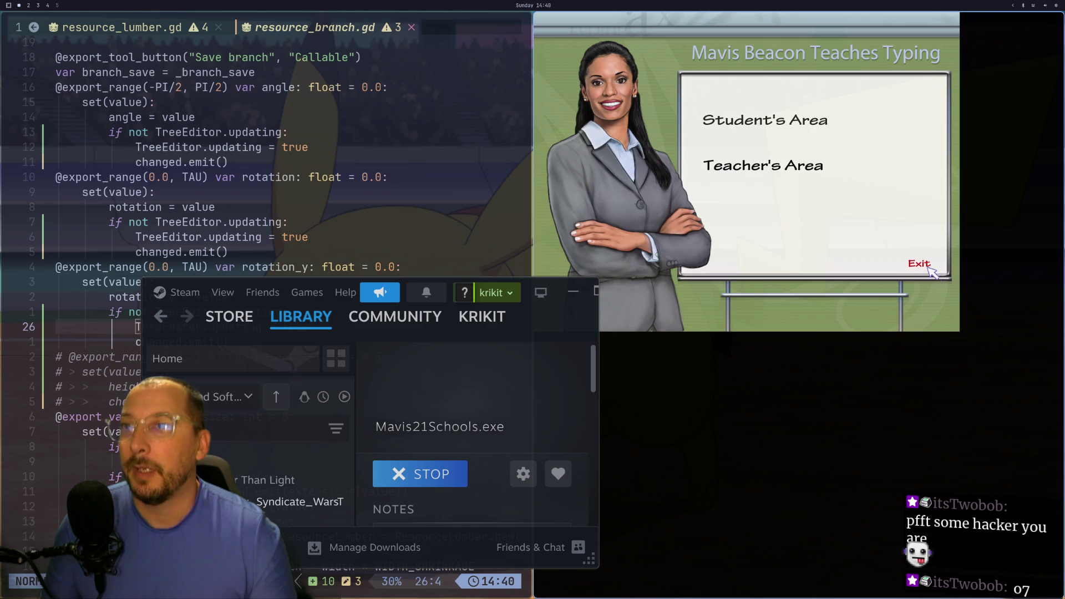
pyautogui.click(786, 123)
pyautogui.click(779, 115)
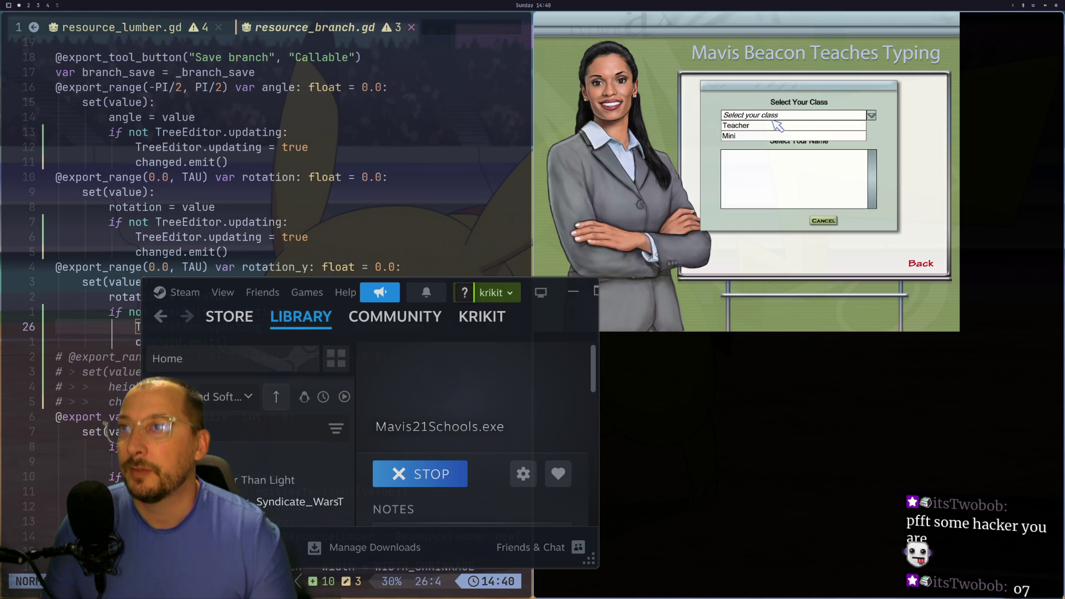
pyautogui.click(757, 135)
pyautogui.click(757, 155)
pyautogui.click(777, 221)
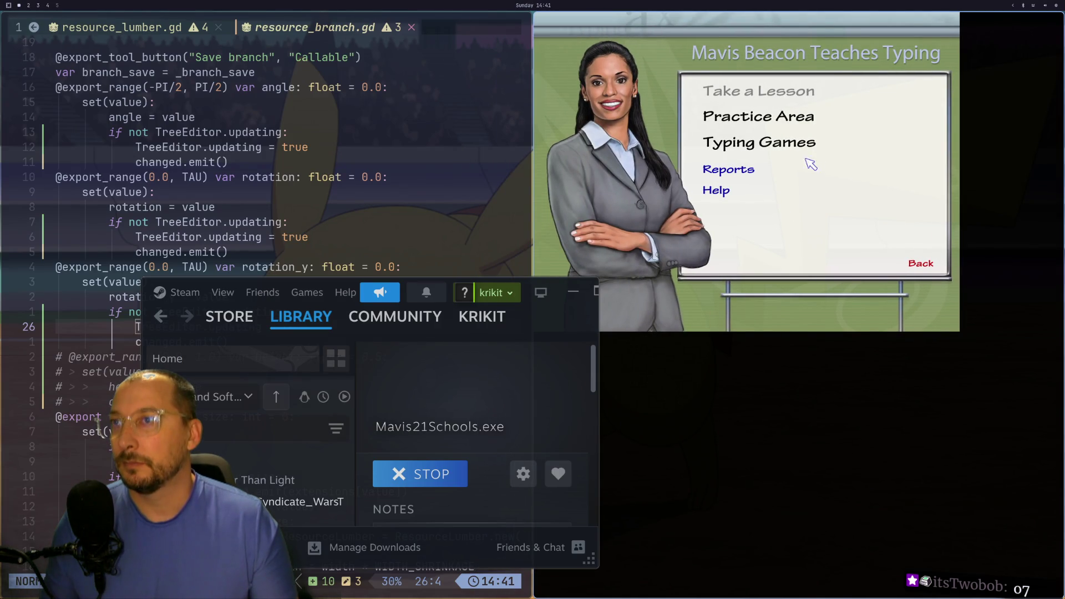
# Step: Exit Mavis Beacon Teaches Typing with Escape and confirm YES in the exit dialog
pyautogui.press('Escape')
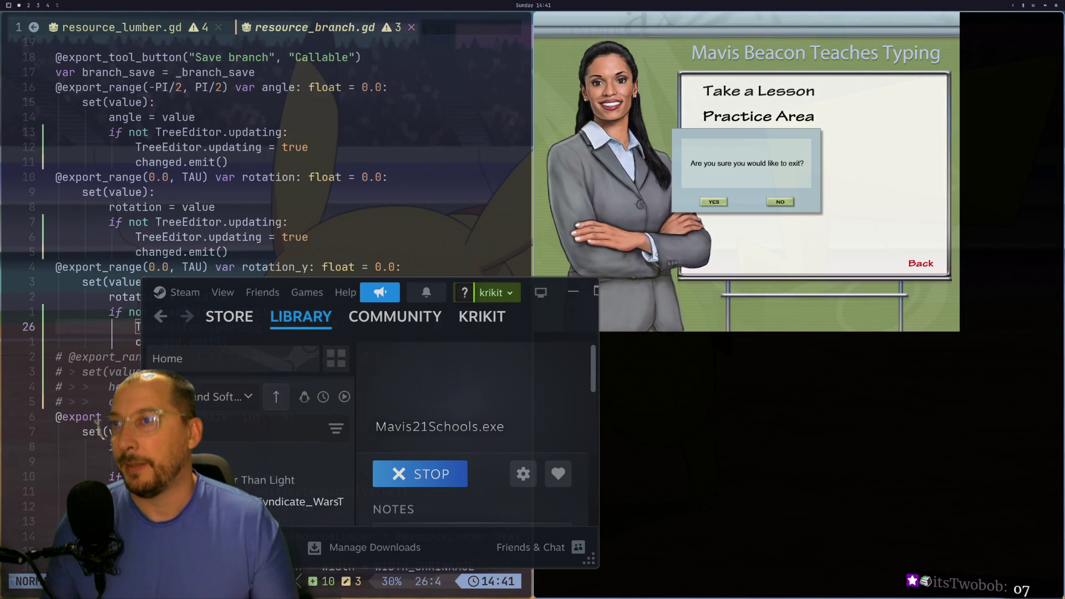
pyautogui.click(714, 202)
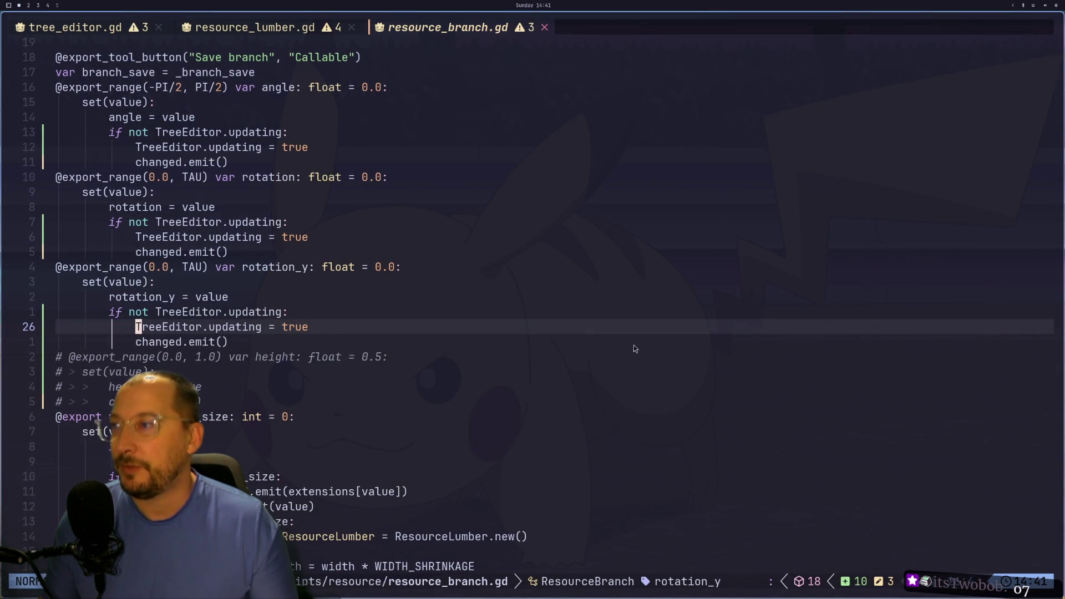
# Step: Refocus Neovim, switch to the tree_editor.gd tab and scroll to _update_lumber
pyautogui.click(634, 346)
pyautogui.press('g')
pyautogui.press('j')
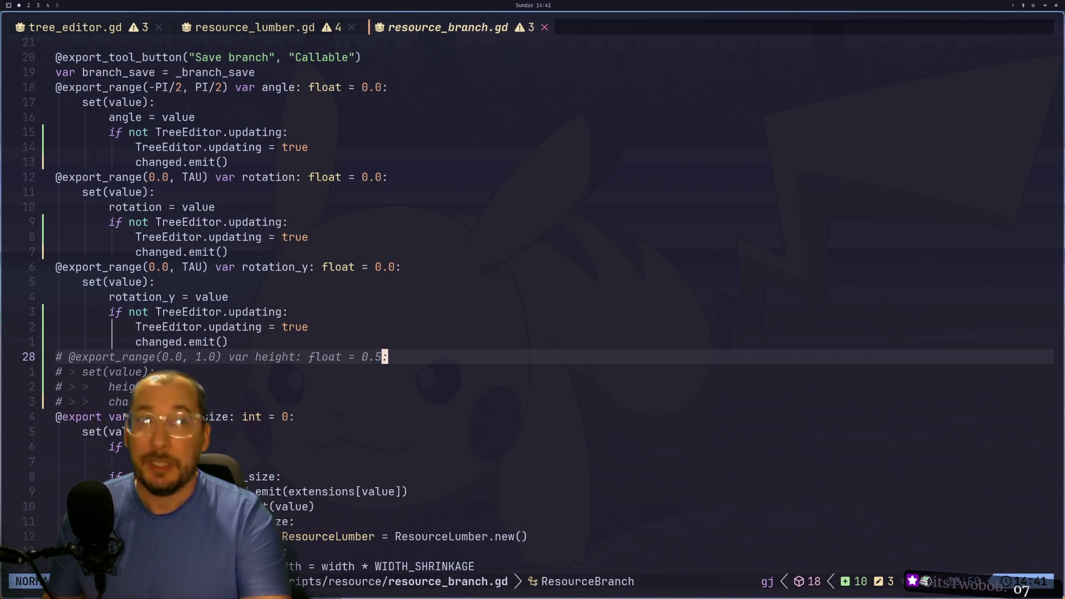
pyautogui.press('super+2')
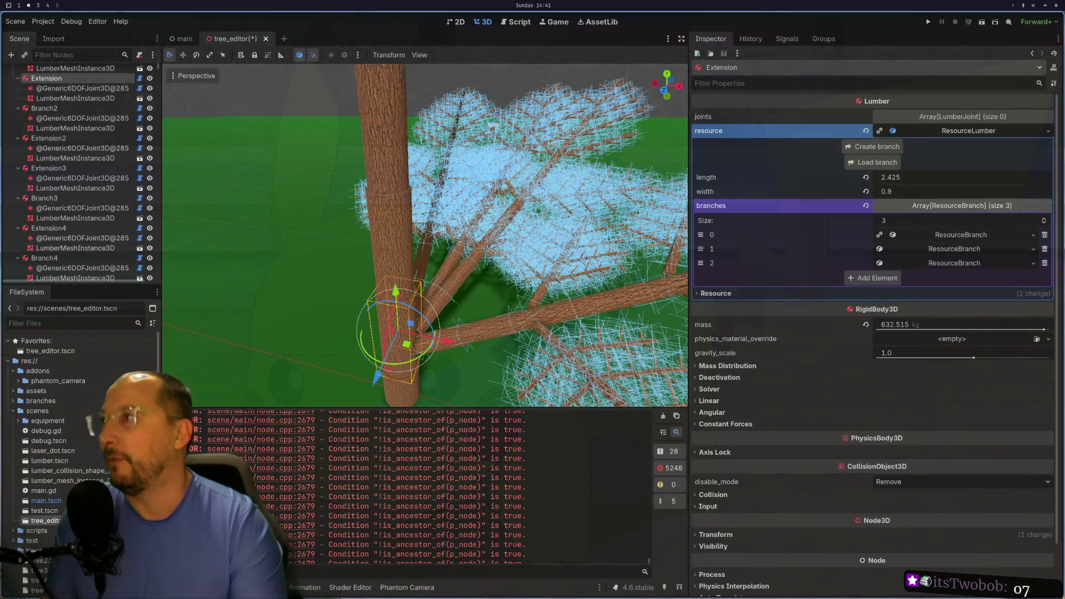
pyautogui.press('super+1')
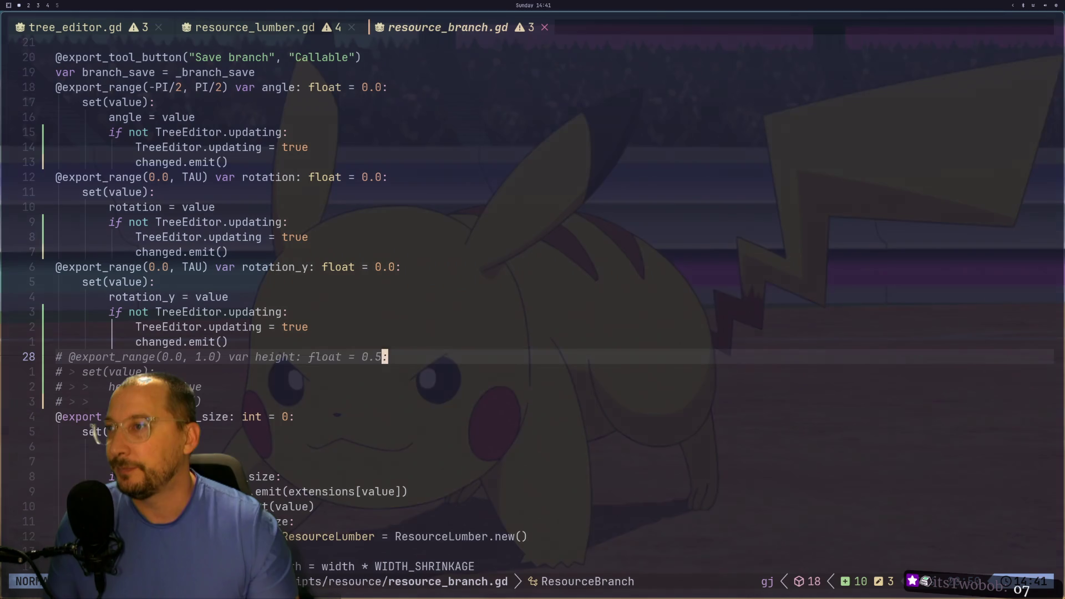
pyautogui.click(62, 27)
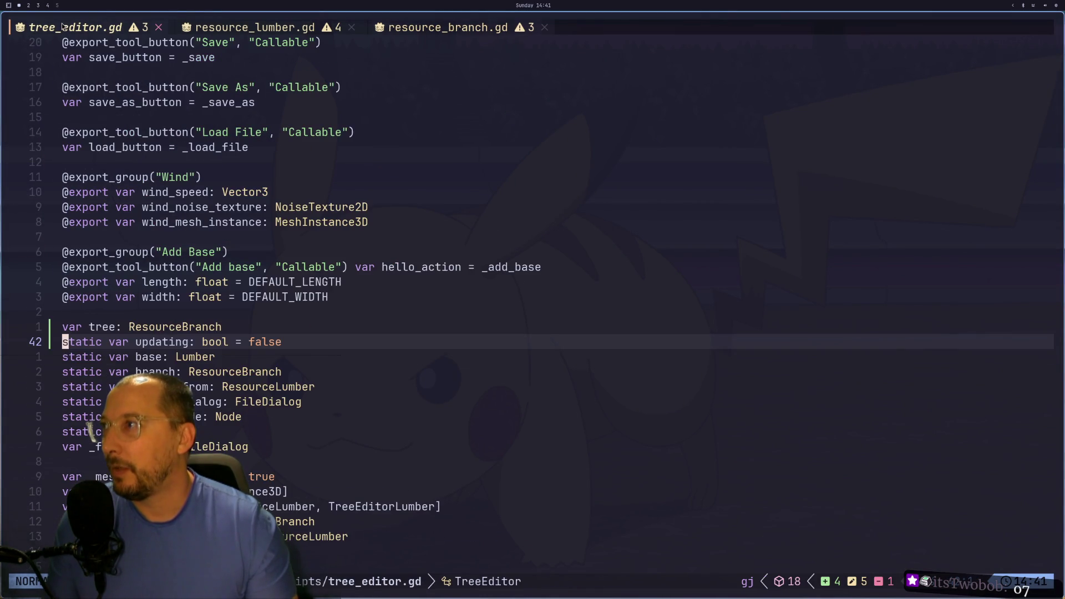
pyautogui.scroll(-15, 331, 289)
pyautogui.scroll(-20, 279, 375)
pyautogui.scroll(-6, 266, 368)
pyautogui.scroll(1, 266, 252)
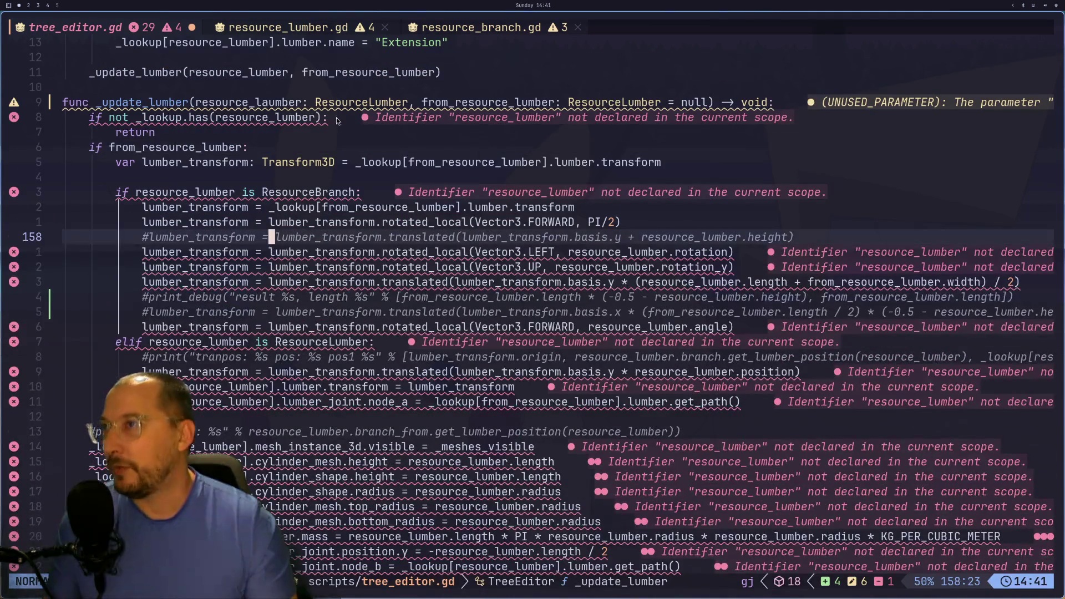
# Step: Cancel the :qa save prompt and undo the stray edit, restoring the resource_lumber parameter
pyautogui.press('j')
pyautogui.press('j')
pyautogui.press('j')
pyautogui.write('gd')
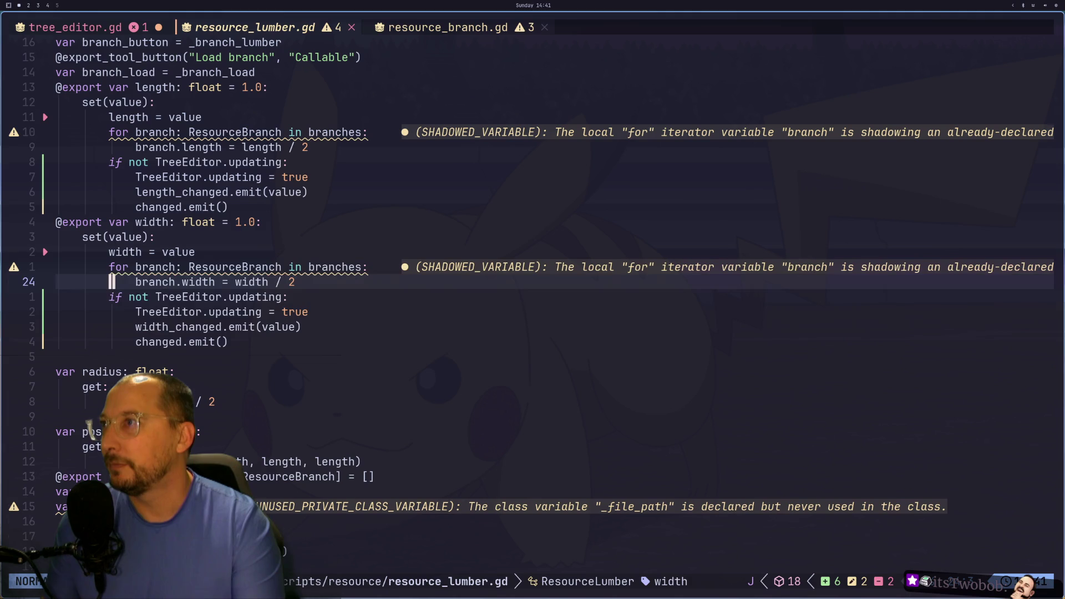
pyautogui.write(':qa')
pyautogui.press('Return')
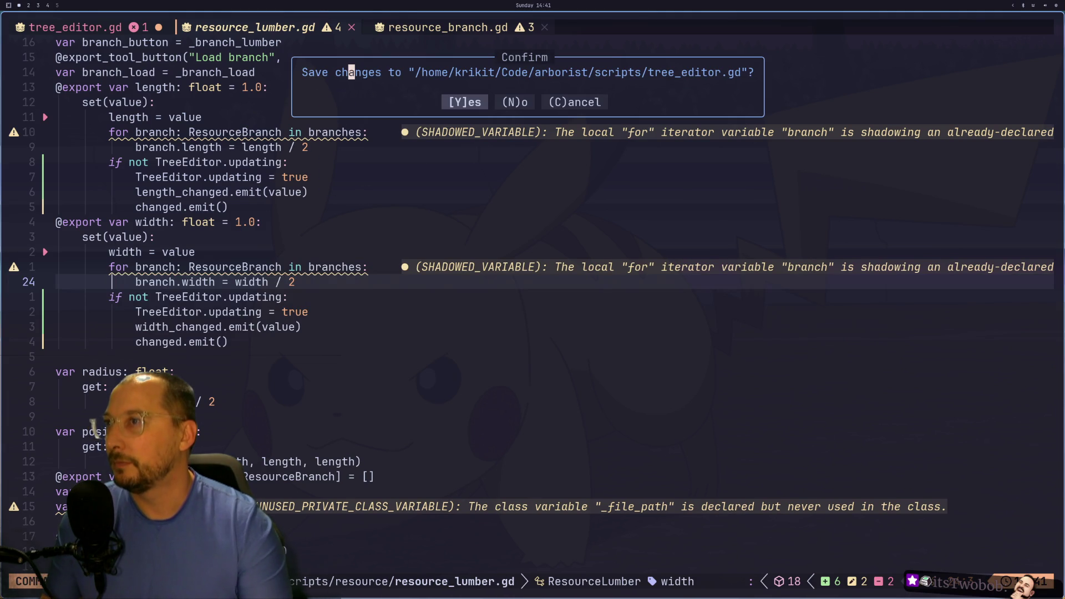
pyautogui.press('c')
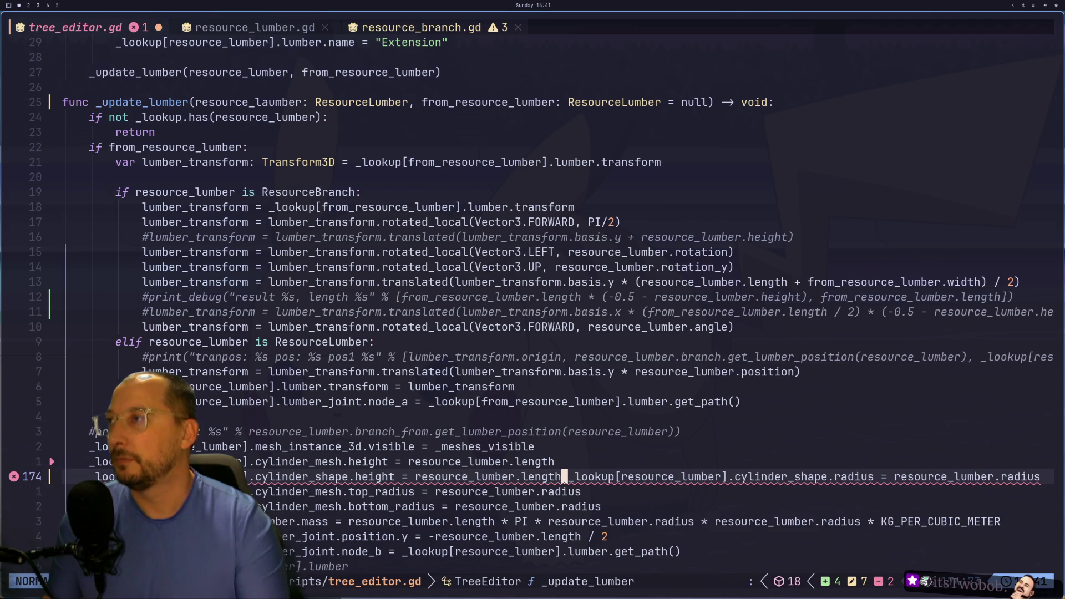
pyautogui.press('u')
pyautogui.press('u')
pyautogui.hotkey('ctrl', 'r')
pyautogui.press('u')
pyautogui.press('j')
pyautogui.press('j')
pyautogui.press('j')
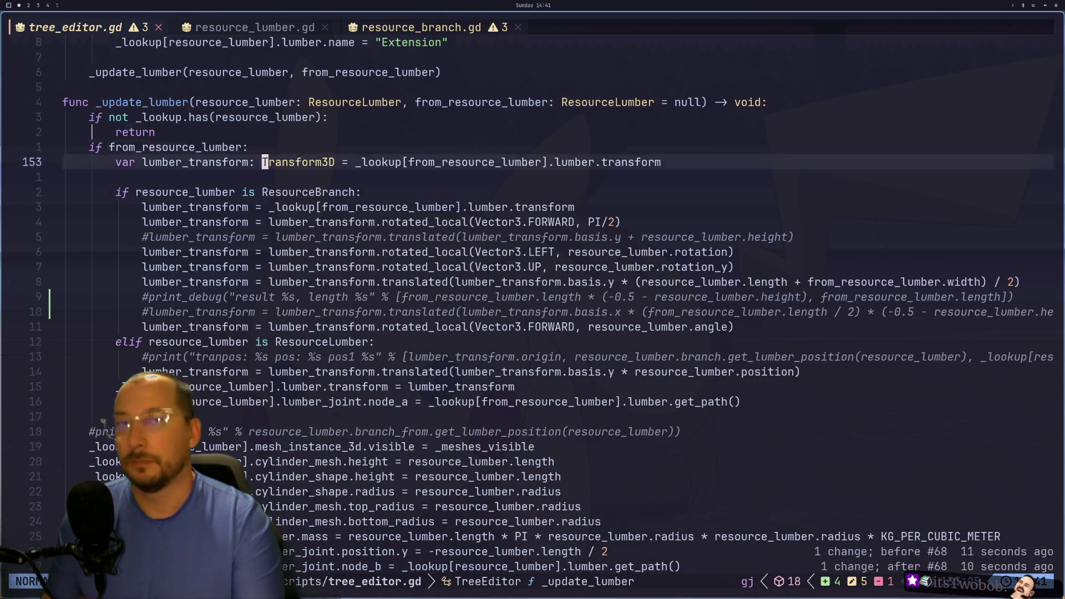
pyautogui.press('j')
pyautogui.press('j')
pyautogui.press('j')
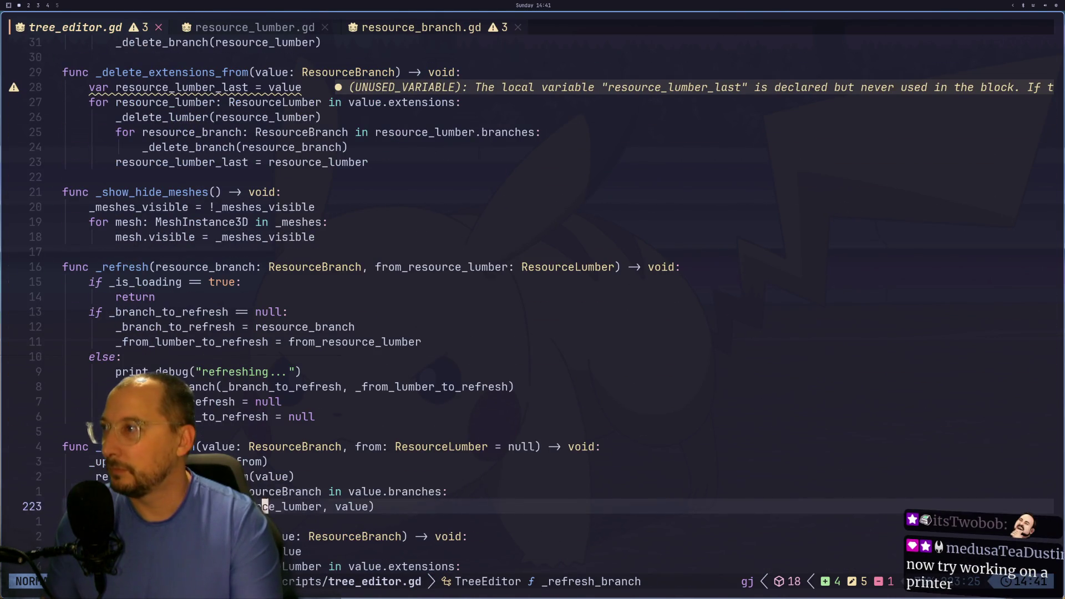
pyautogui.press('k')
pyautogui.press('k')
pyautogui.press('k')
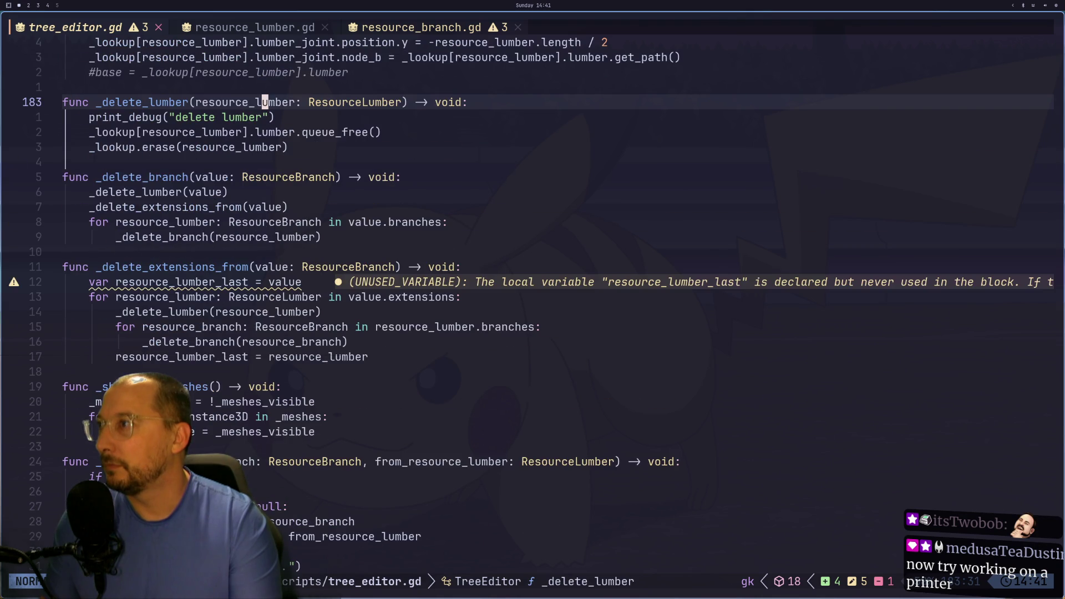
pyautogui.press('k')
pyautogui.press('k')
pyautogui.press('k')
pyautogui.press('j')
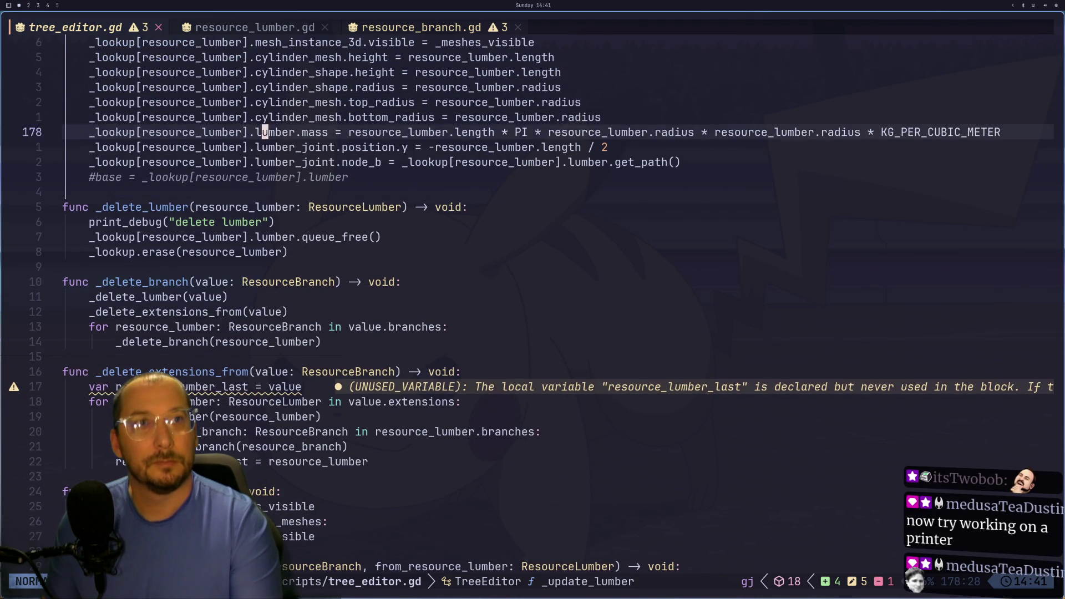
pyautogui.press('j')
pyautogui.press('j')
pyautogui.press('j')
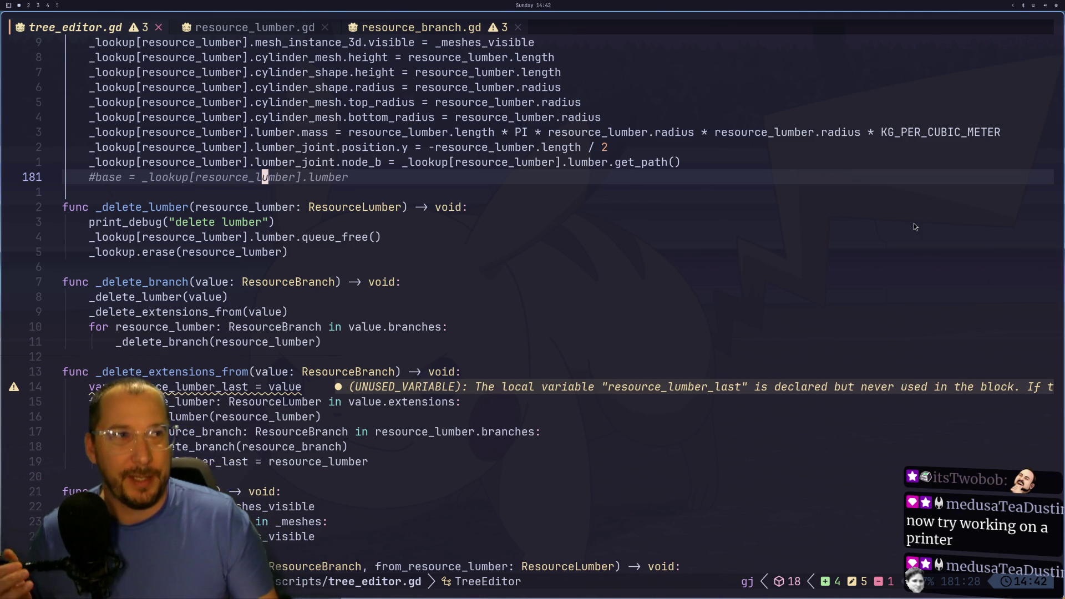
pyautogui.press('super+shift+4')
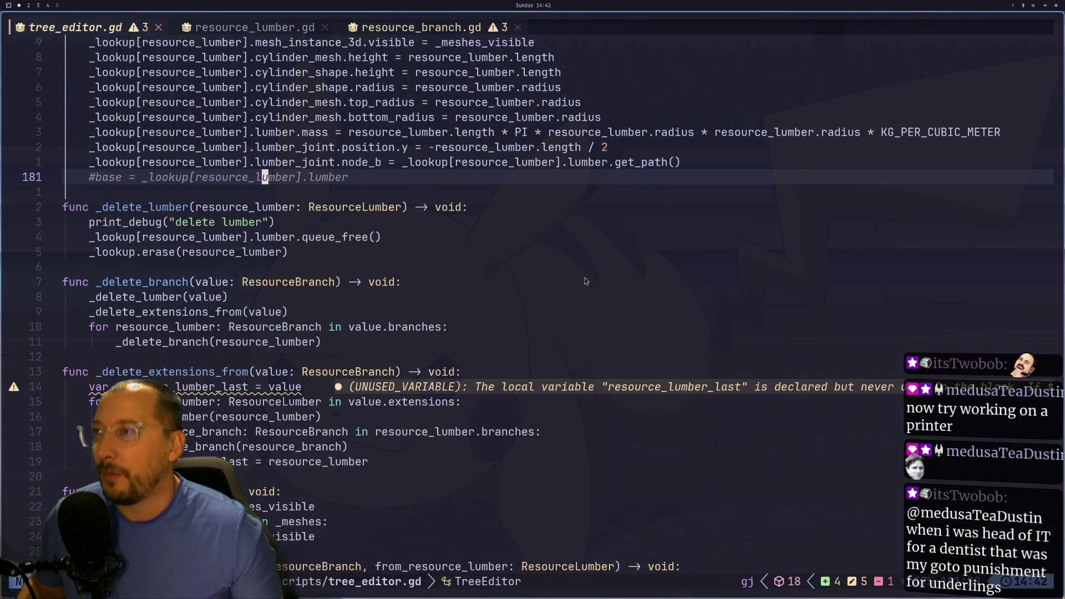
pyautogui.click(364, 180)
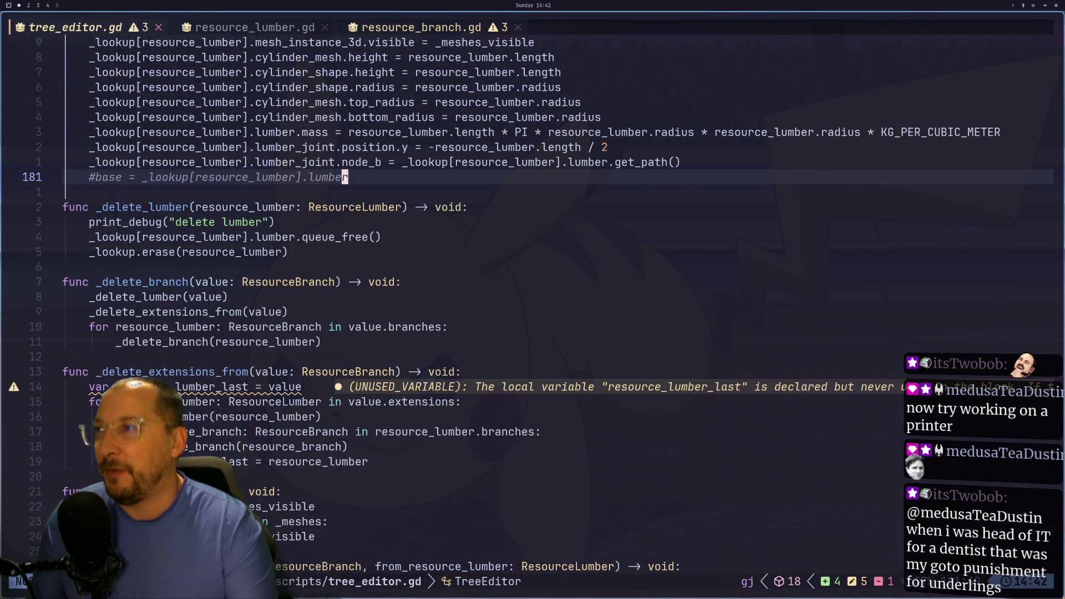
# Step: Read through _update_lumber, _delete_lumber and _refresh in tree_editor.gd
pyautogui.press('k')
pyautogui.press('k')
pyautogui.press('k')
pyautogui.press('k')
pyautogui.press('k')
pyautogui.press('k')
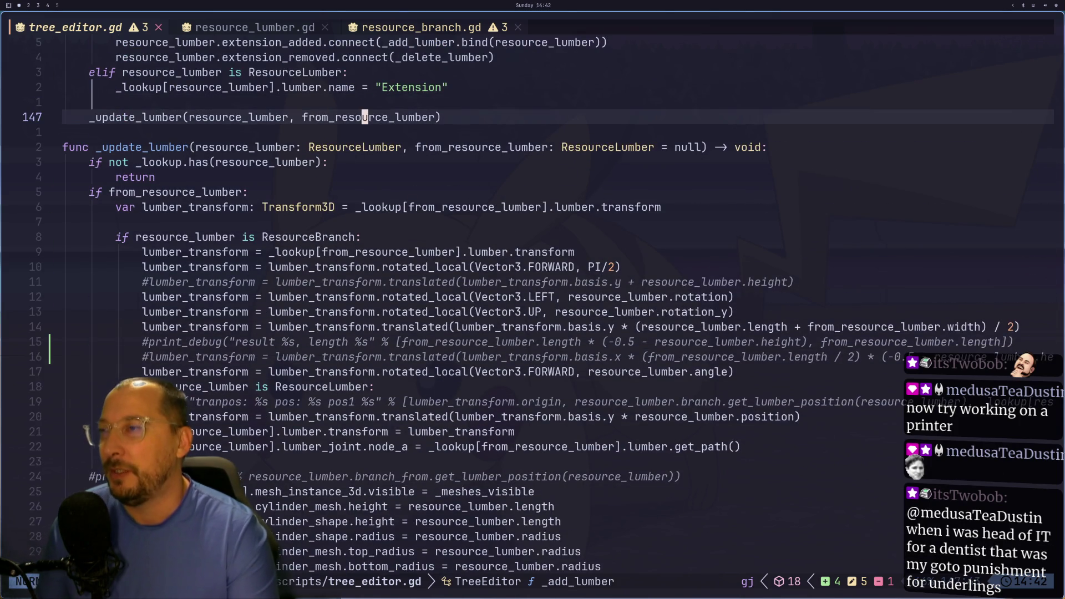
pyautogui.press('j')
pyautogui.press('j')
pyautogui.press('j')
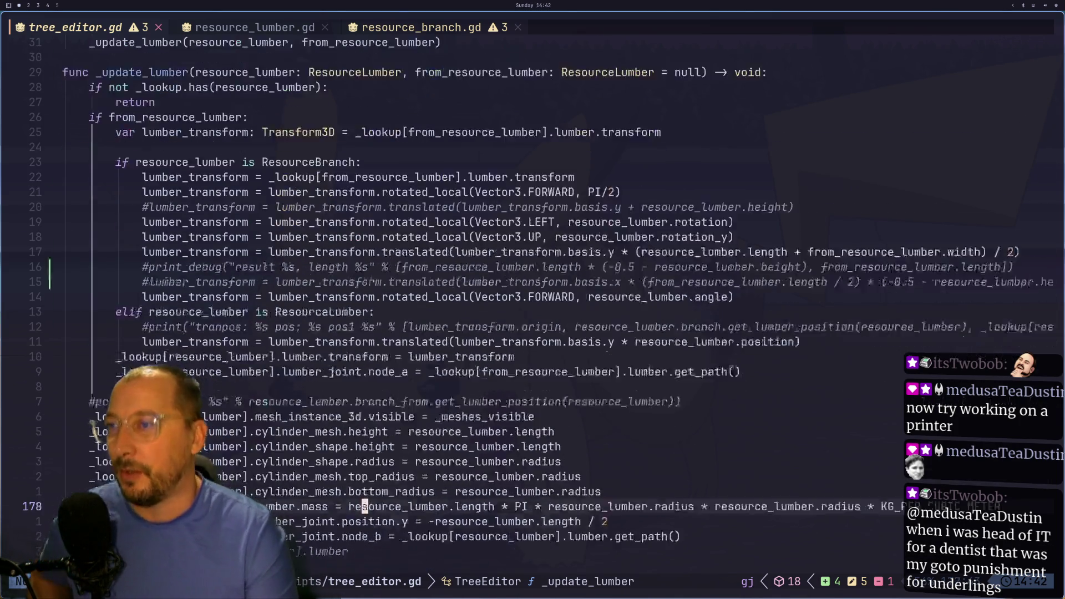
pyautogui.press('j')
pyautogui.press('j')
pyautogui.press('j')
pyautogui.press('k')
pyautogui.press('k')
pyautogui.press('k')
pyautogui.press('k')
pyautogui.press('k')
pyautogui.press('k')
pyautogui.press('j')
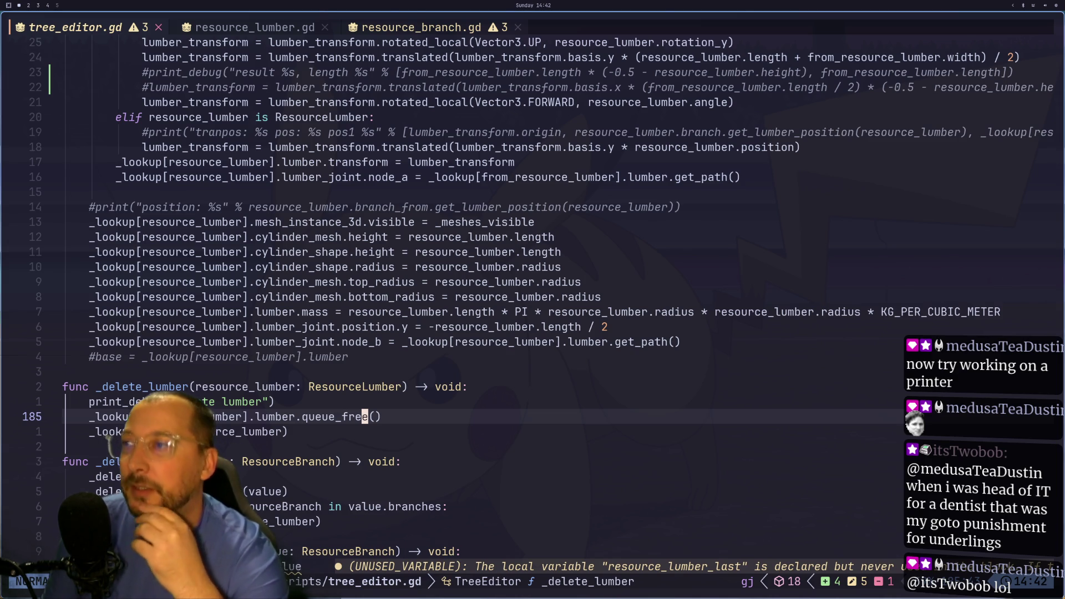
pyautogui.press('j')
pyautogui.press('j')
pyautogui.press('j')
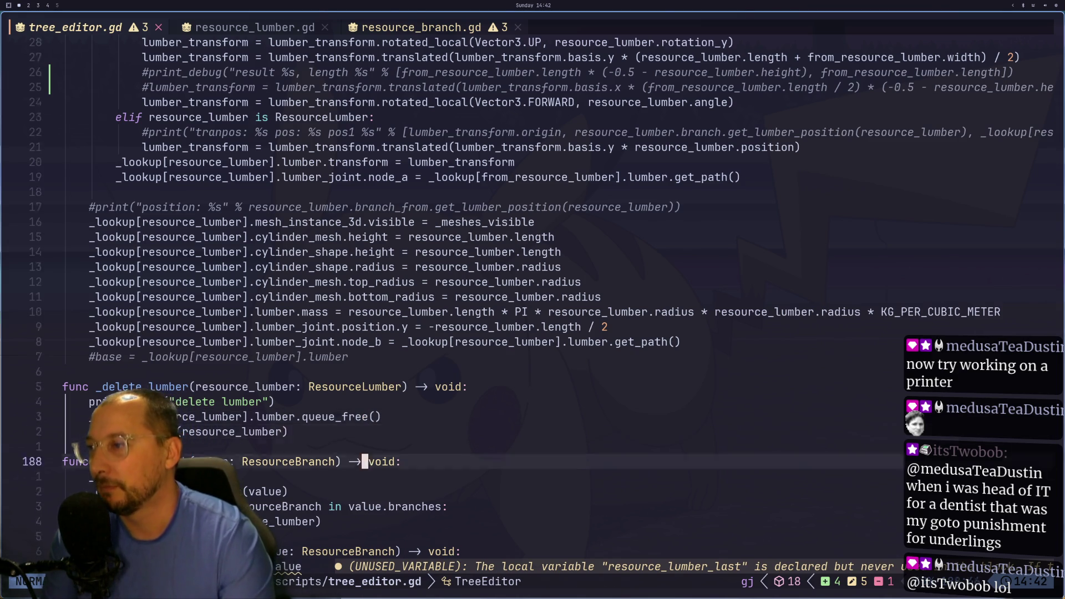
pyautogui.press('k')
pyautogui.press('k')
pyautogui.press('k')
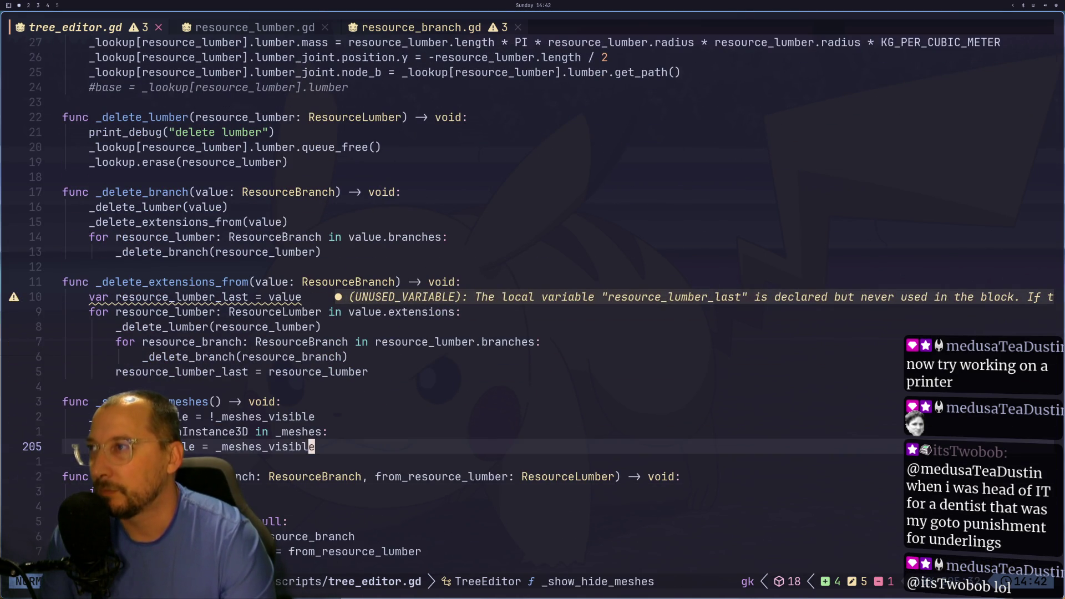
pyautogui.press('k')
pyautogui.press('k')
pyautogui.press('k')
pyautogui.press('j')
pyautogui.press('j')
pyautogui.press('j')
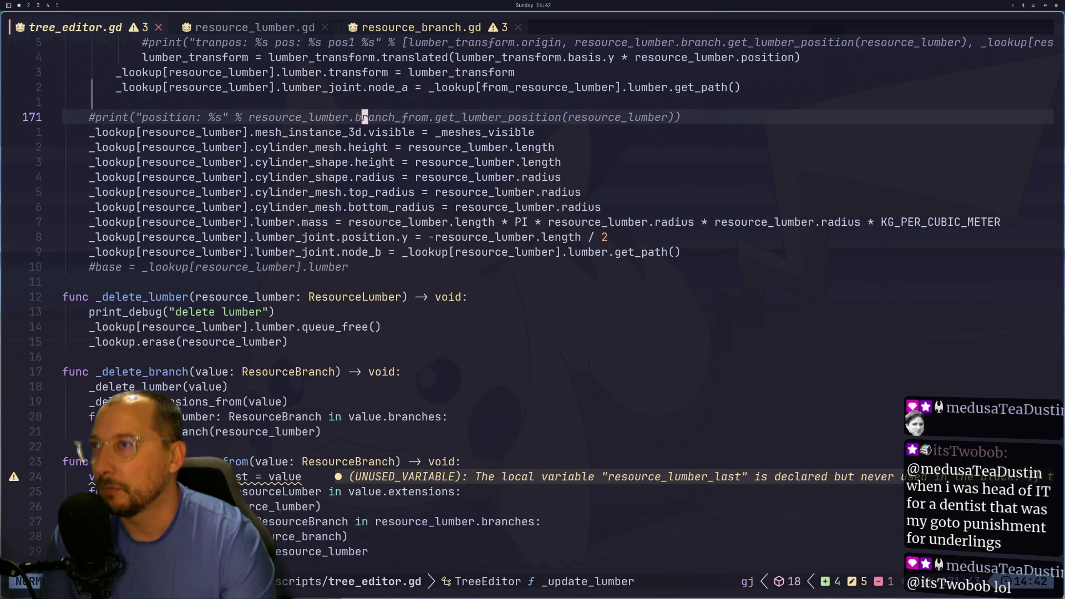
pyautogui.press('j')
pyautogui.press('j')
pyautogui.press('j')
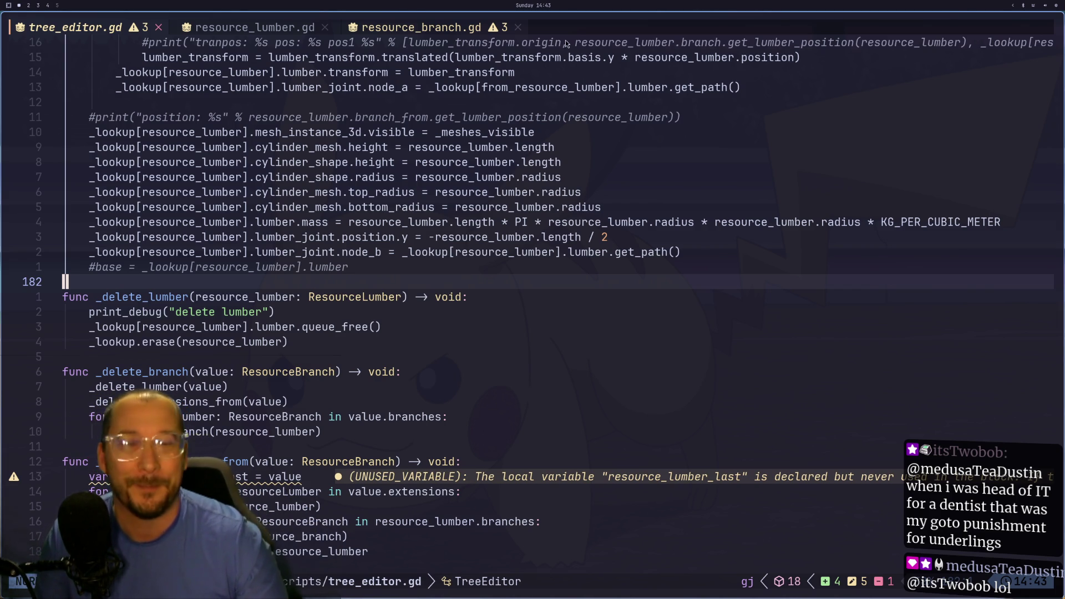
pyautogui.press('super+shift+4')
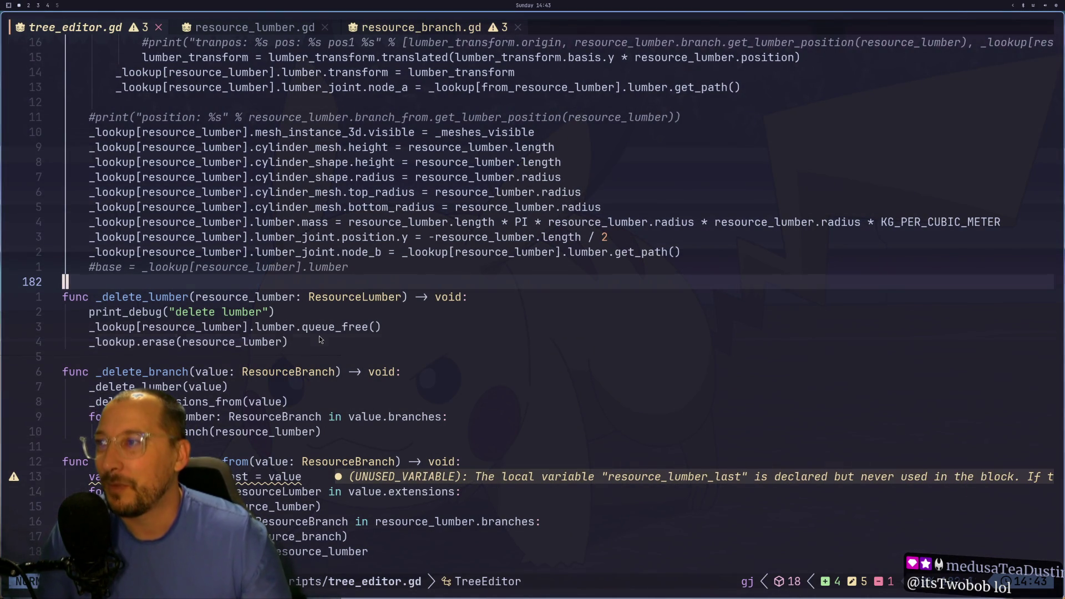
# Step: Inspect the lumber_joint.node_b assignment in _delete_lumber, then switch to the Godot editor
pyautogui.click(318, 335)
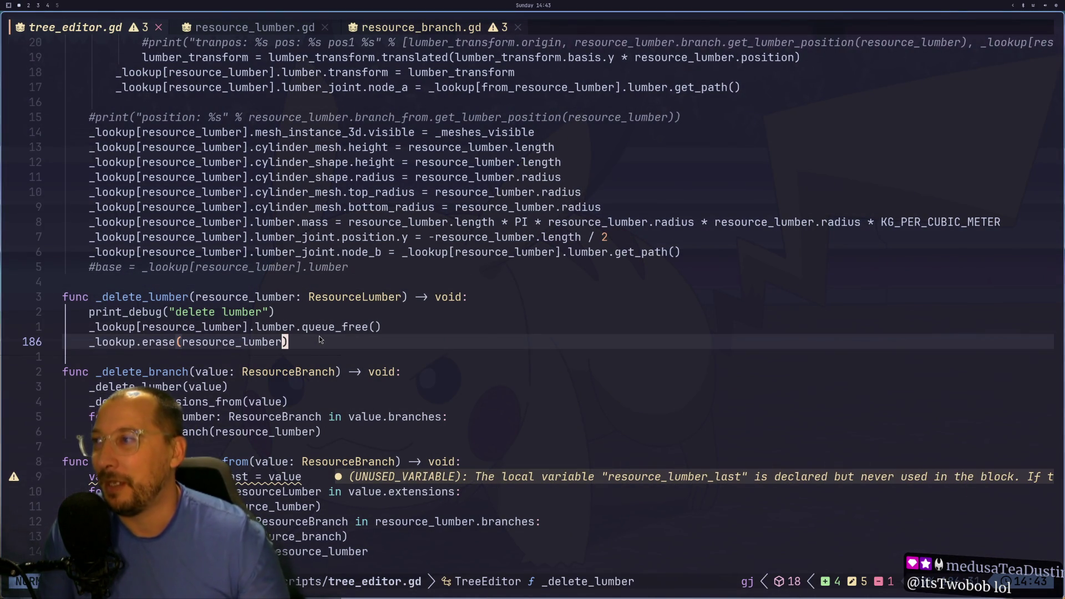
pyautogui.press('k')
pyautogui.press('k')
pyautogui.press('k')
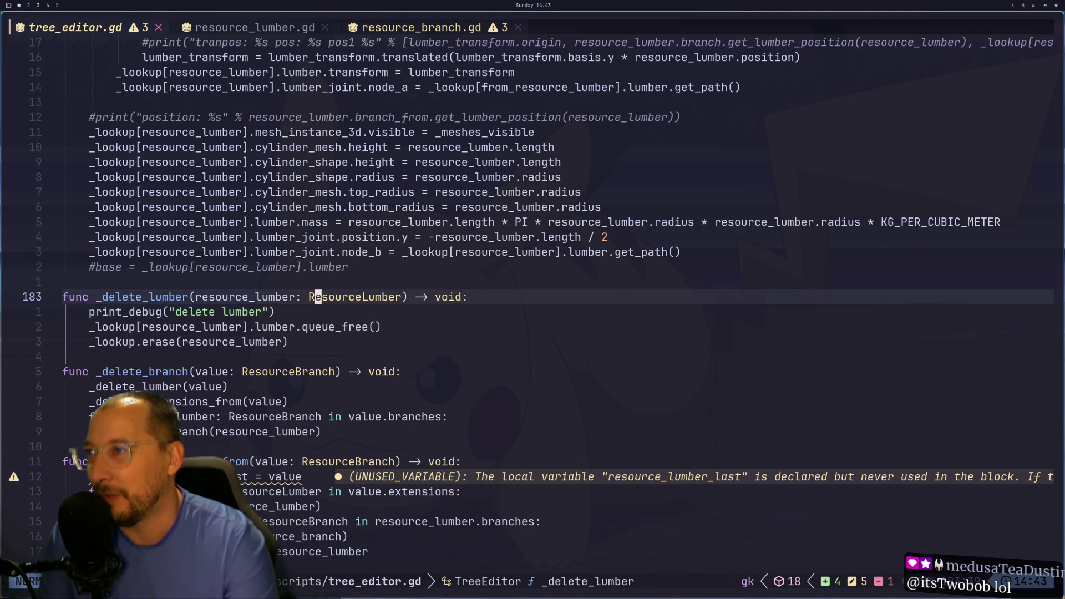
pyautogui.press('f')
pyautogui.press('=')
pyautogui.press(':')
pyautogui.press('Escape')
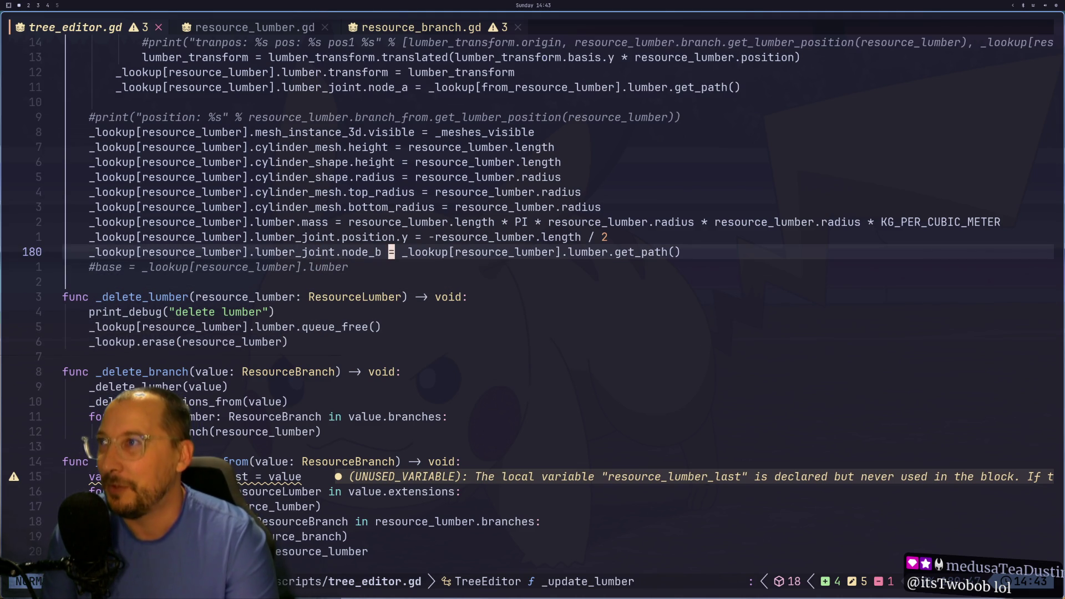
pyautogui.press('j')
pyautogui.press('j')
pyautogui.press('j')
pyautogui.press('k')
pyautogui.press('k')
pyautogui.press('super+2')
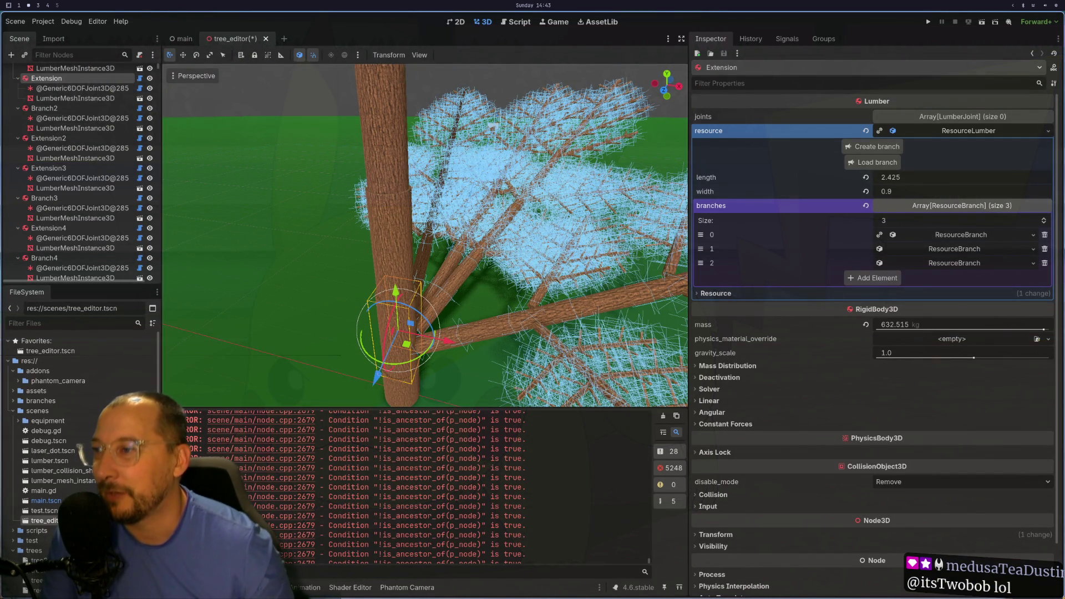
# Step: Save and close the tree_editor scene, then reopen it with Ctrl+Shift+T
pyautogui.click(265, 39)
pyautogui.click(592, 330)
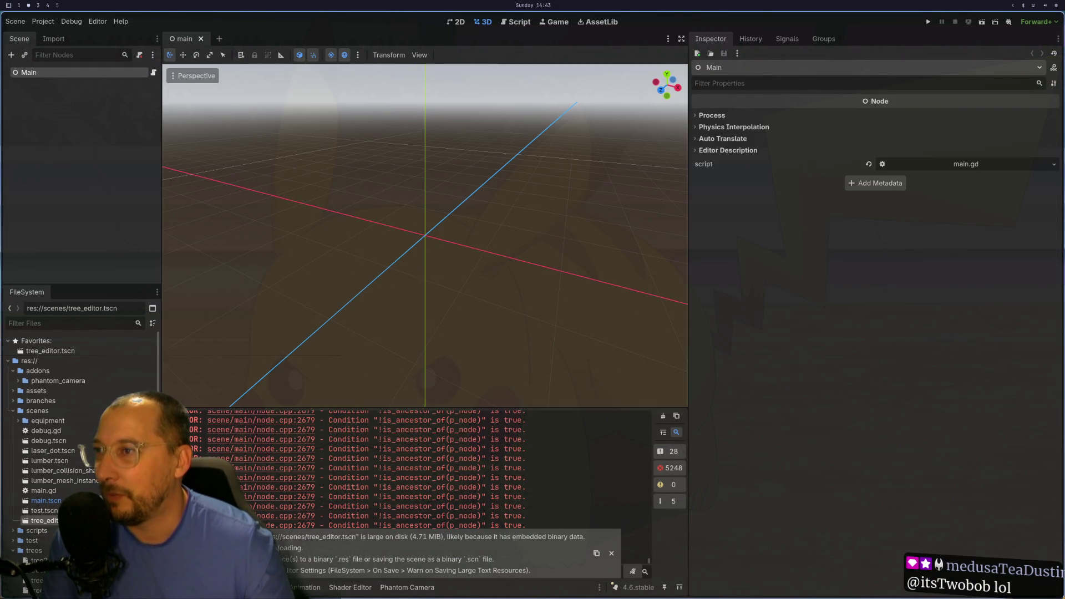
pyautogui.press('super+1')
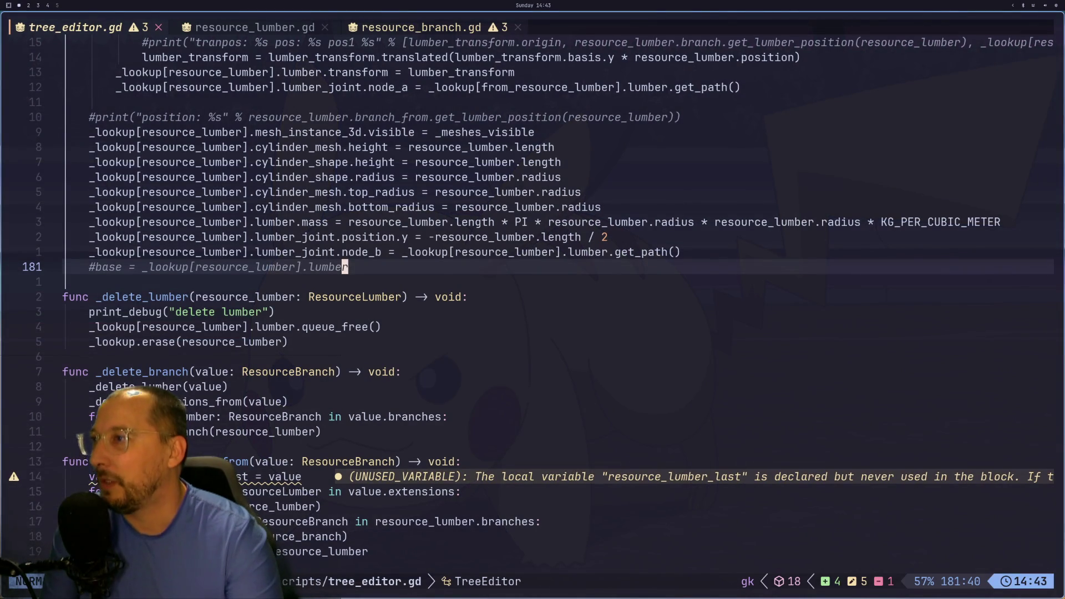
pyautogui.press('super+2')
pyautogui.hotkey('ctrl', 'shift', 't')
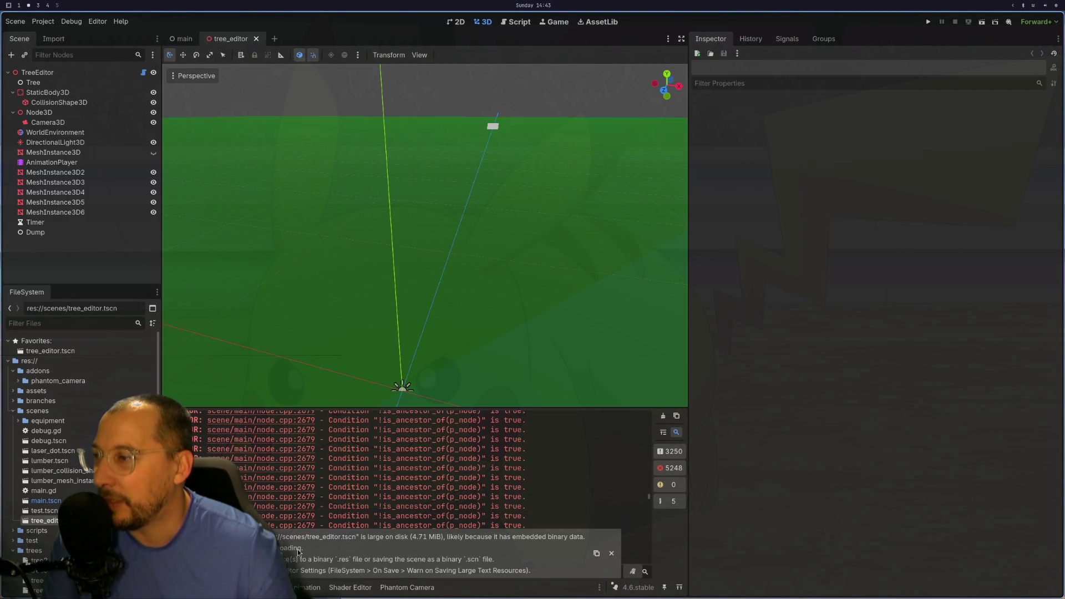
# Step: On the TreeEditor root node, load tree8.res, then return to Neovim
pyautogui.click(25, 69)
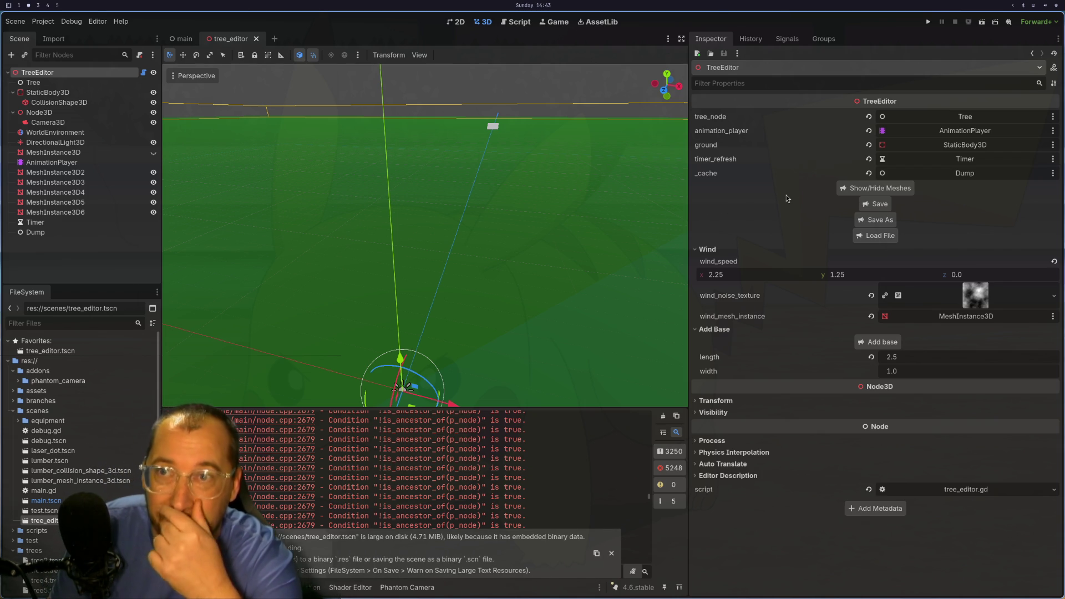
pyautogui.click(876, 235)
pyautogui.click(182, 119)
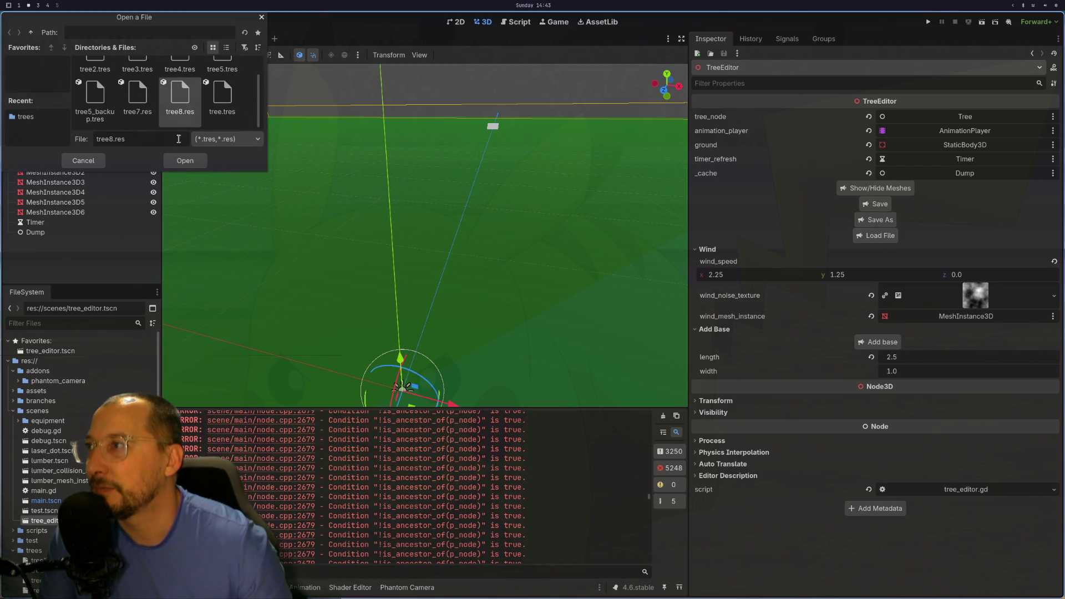
pyautogui.press('super+1')
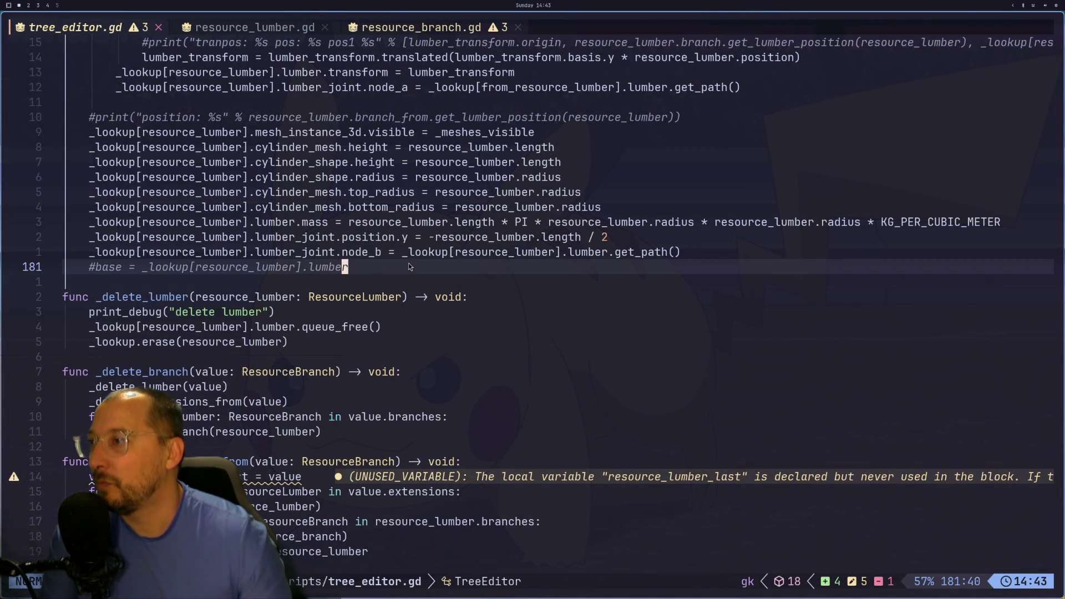
# Step: Move to the _is_loading guard in _refresh and open a new line below its early return
pyautogui.press('j')
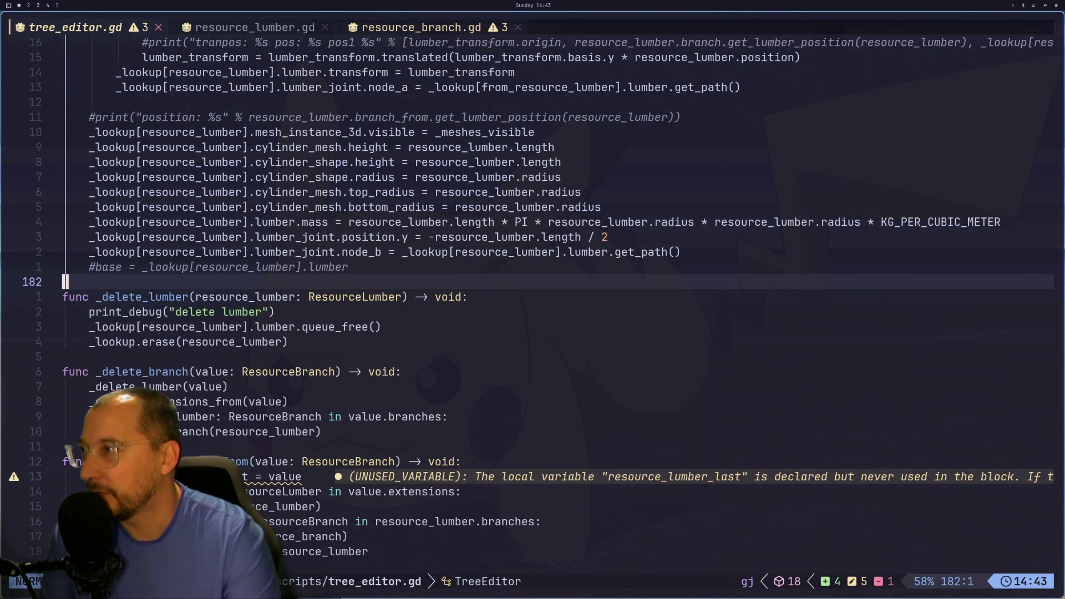
pyautogui.scroll(-7, 532, 300)
pyautogui.click(411, 506)
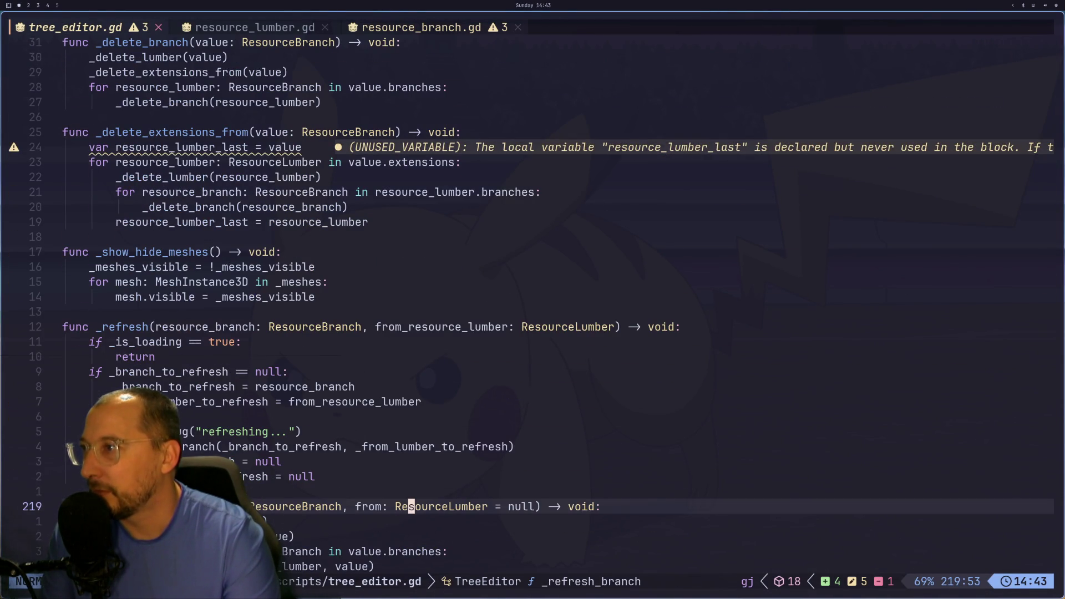
pyautogui.press('k')
pyautogui.press('k')
pyautogui.press('k')
pyautogui.press('k')
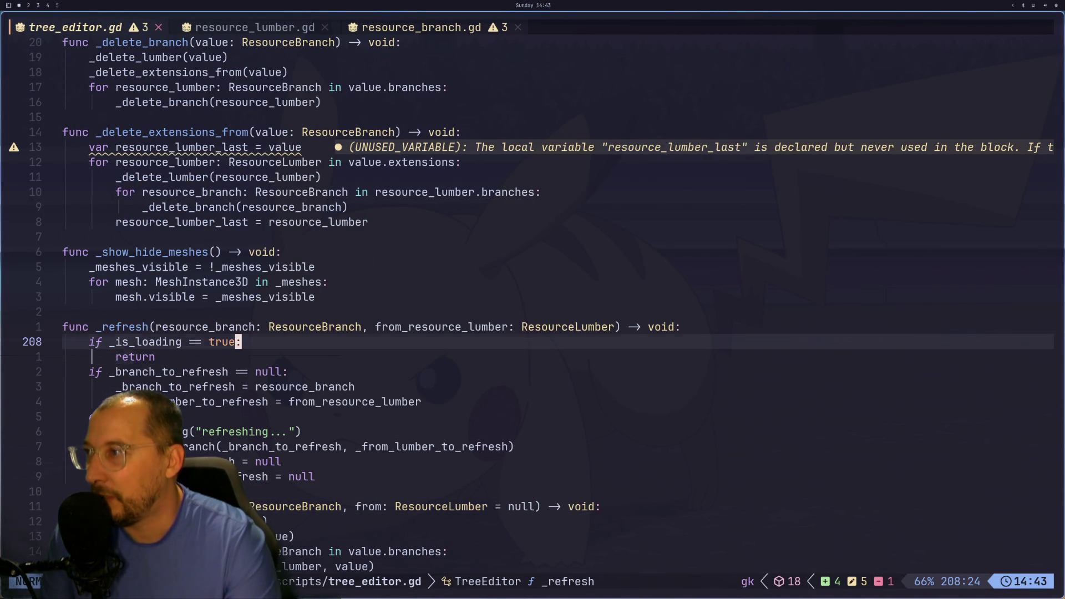
pyautogui.press('h')
pyautogui.press('h')
pyautogui.press('h')
pyautogui.press('h')
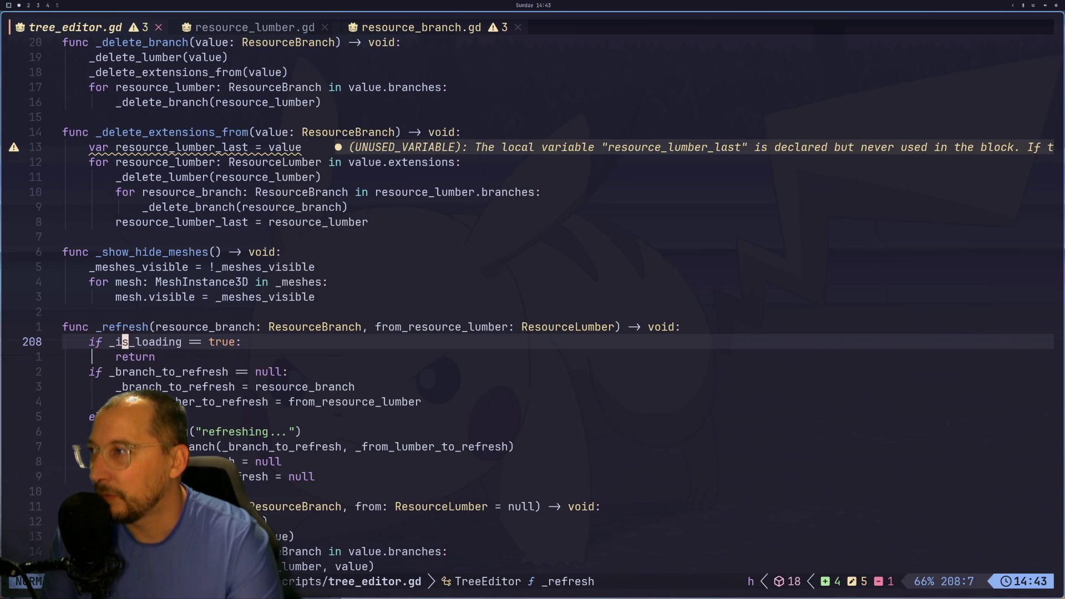
pyautogui.press('j')
pyautogui.press('k')
pyautogui.press('k')
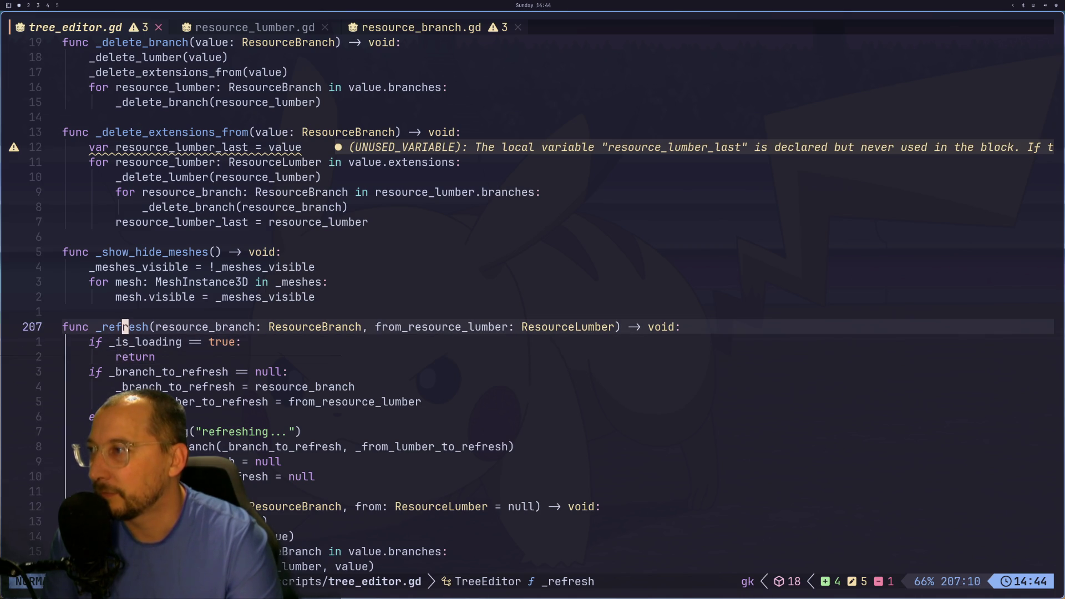
pyautogui.press('j')
pyautogui.press('l')
pyautogui.press('l')
pyautogui.press('l')
pyautogui.press('l')
pyautogui.press('g')
pyautogui.press('j')
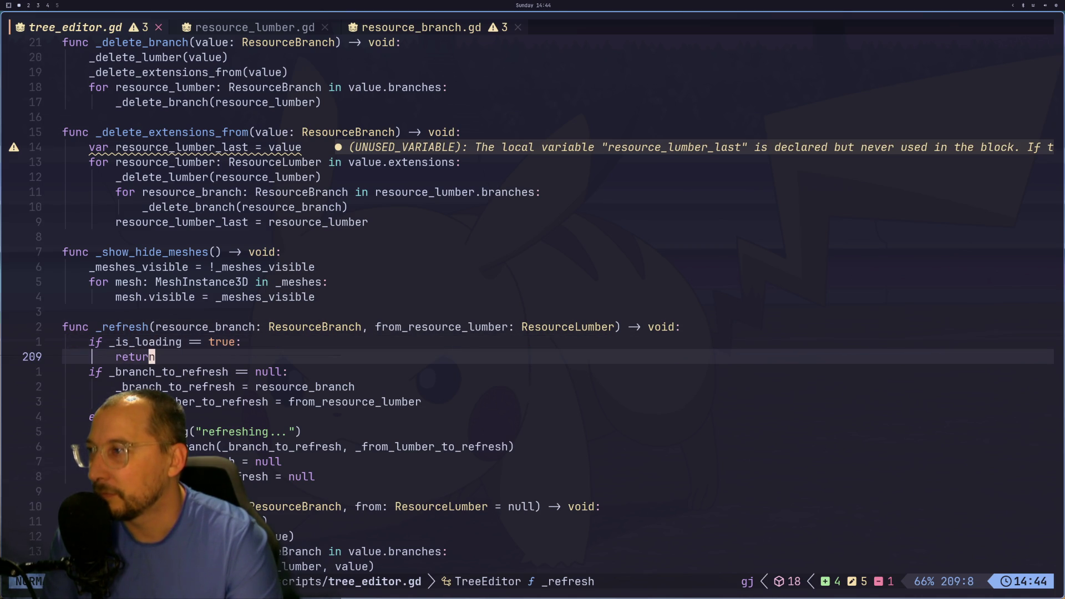
pyautogui.press('a')
pyautogui.press('Return')
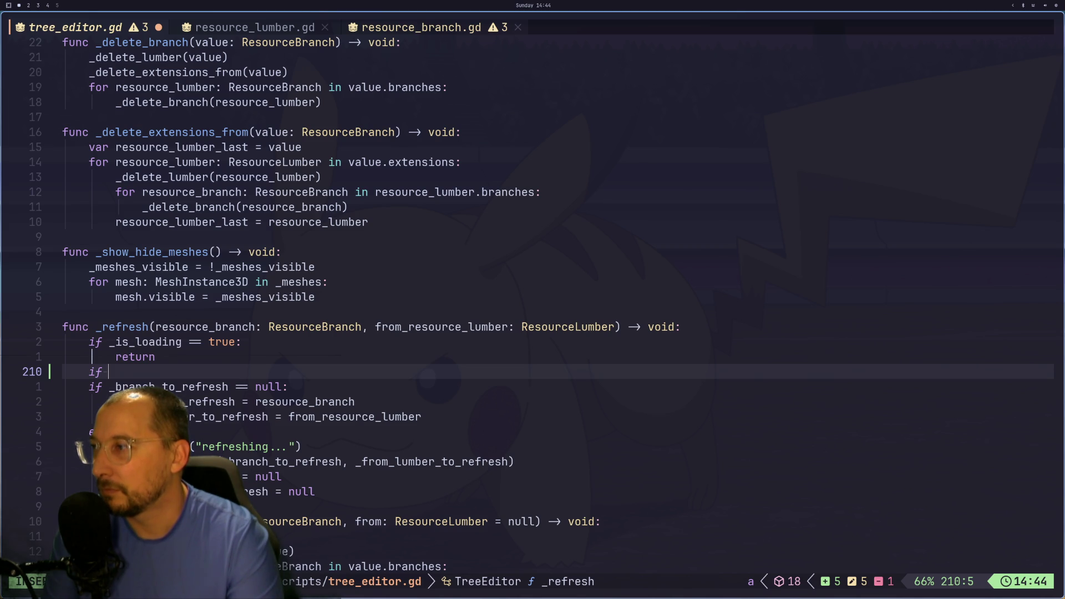
# Step: Type 'refreshing', look up its other uses, and trim it to 'refresh'
pyautogui.write('refreshing')
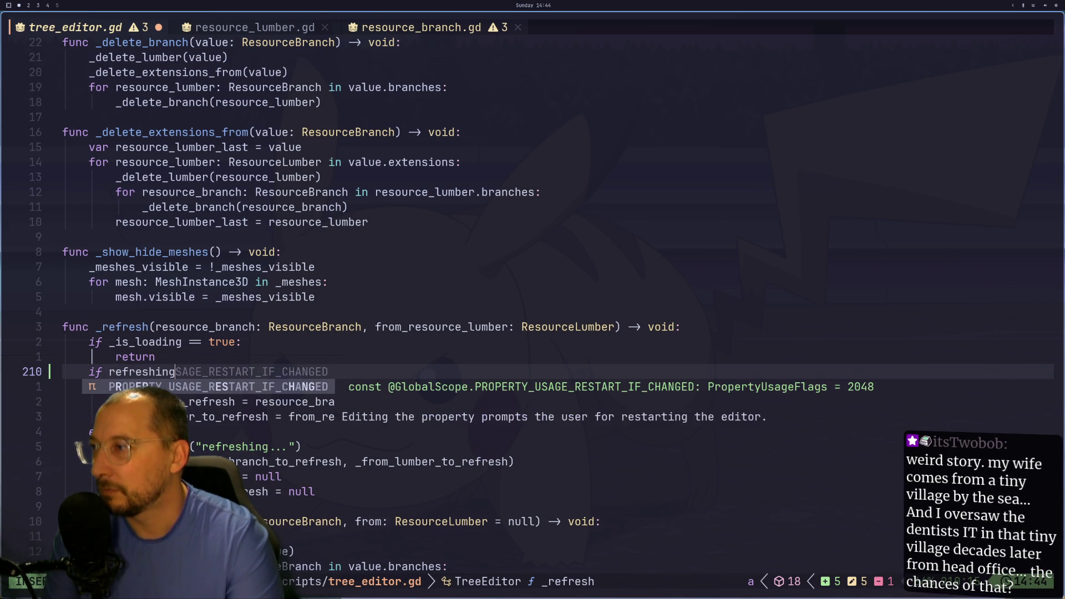
pyautogui.press('Escape')
pyautogui.press('*')
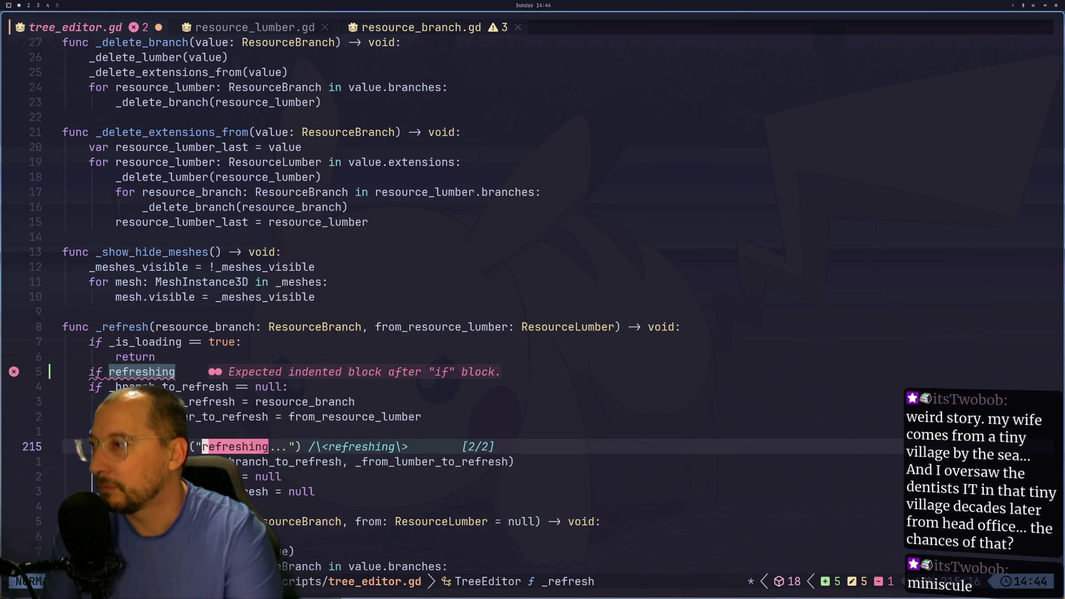
pyautogui.press('n')
pyautogui.press('k')
pyautogui.press('k')
pyautogui.press('k')
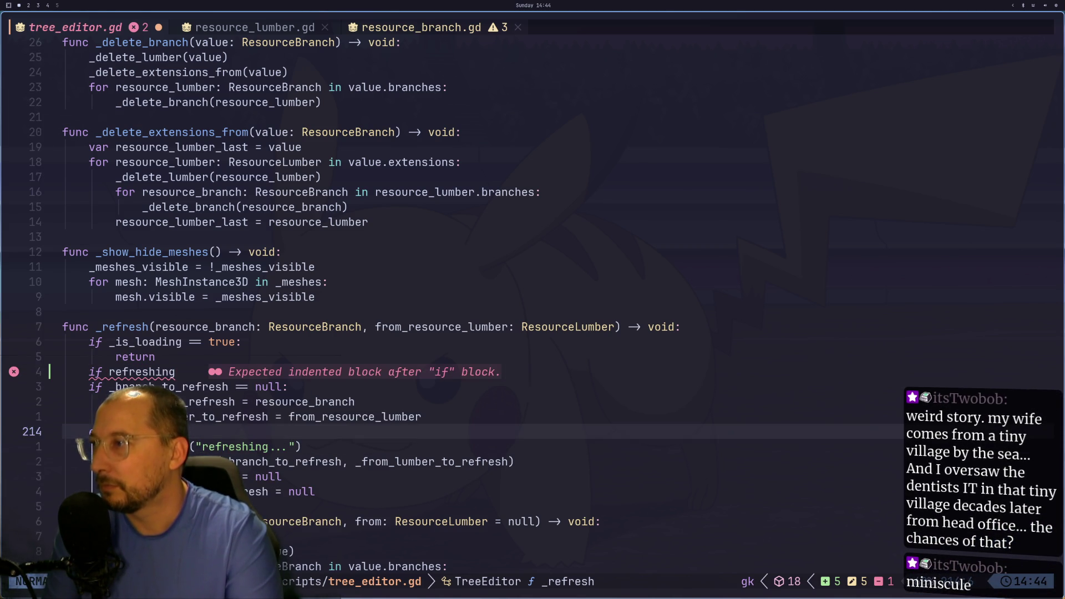
pyautogui.press('A')
pyautogui.press('BackSpace')
pyautogui.press('BackSpace')
pyautogui.press('BackSpace')
pyautogui.press('Escape')
pyautogui.press('*')
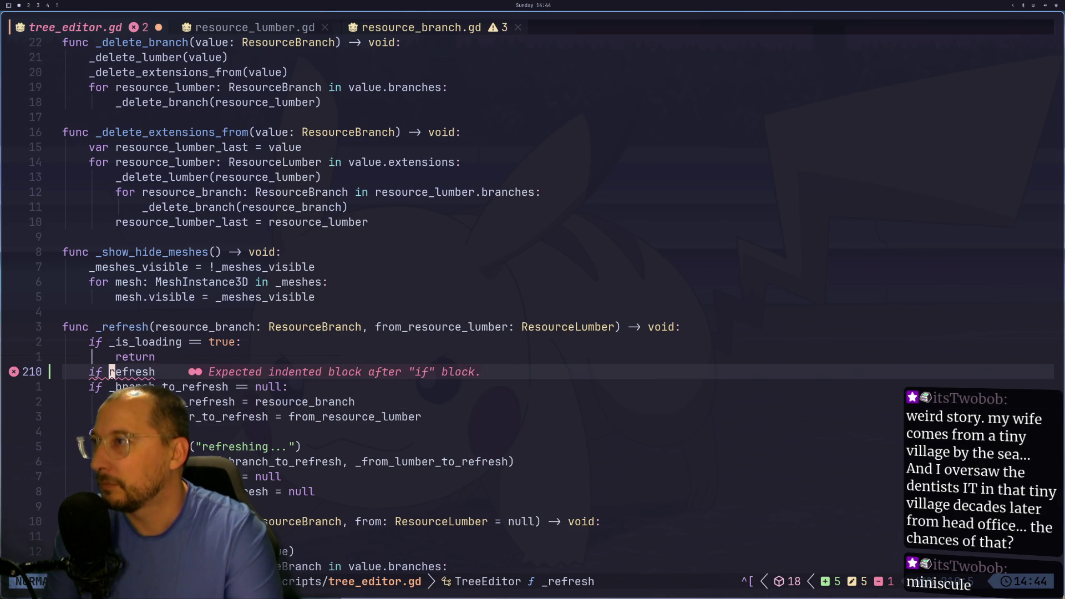
# Step: Locate the static updating variable among the script's declarations
pyautogui.press('g')
pyautogui.press('g')
pyautogui.press('j')
pyautogui.press('j')
pyautogui.press('j')
pyautogui.press('j')
pyautogui.press('j')
pyautogui.press('j')
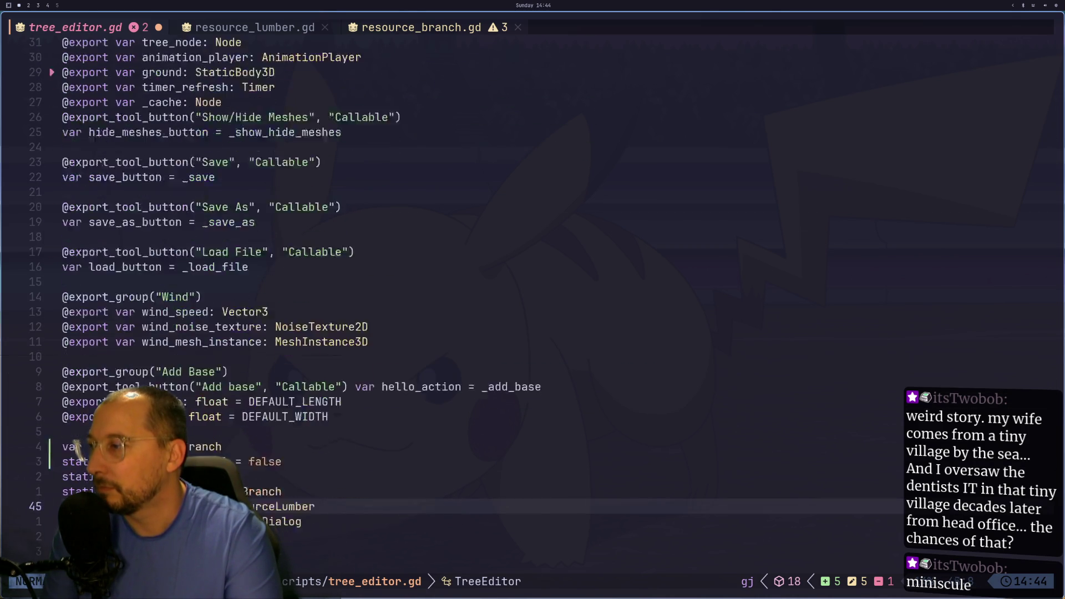
pyautogui.press('k')
pyautogui.press('k')
pyautogui.press('k')
pyautogui.press('k')
pyautogui.press('k')
pyautogui.press('k')
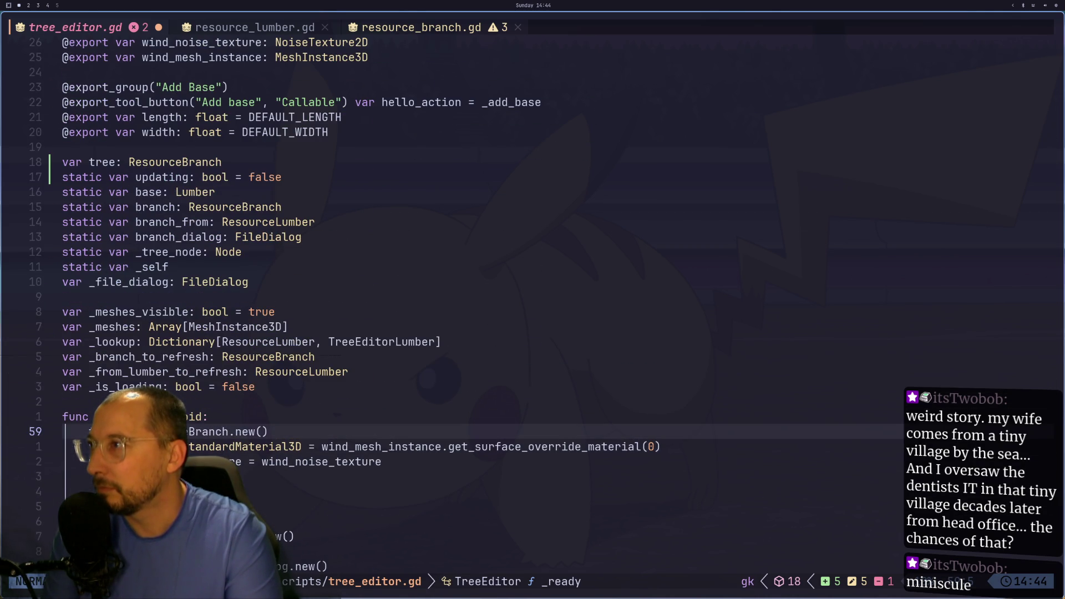
pyautogui.press('l')
pyautogui.press('l')
pyautogui.press('w')
pyautogui.press('v')
pyautogui.press('e')
pyautogui.press('Escape')
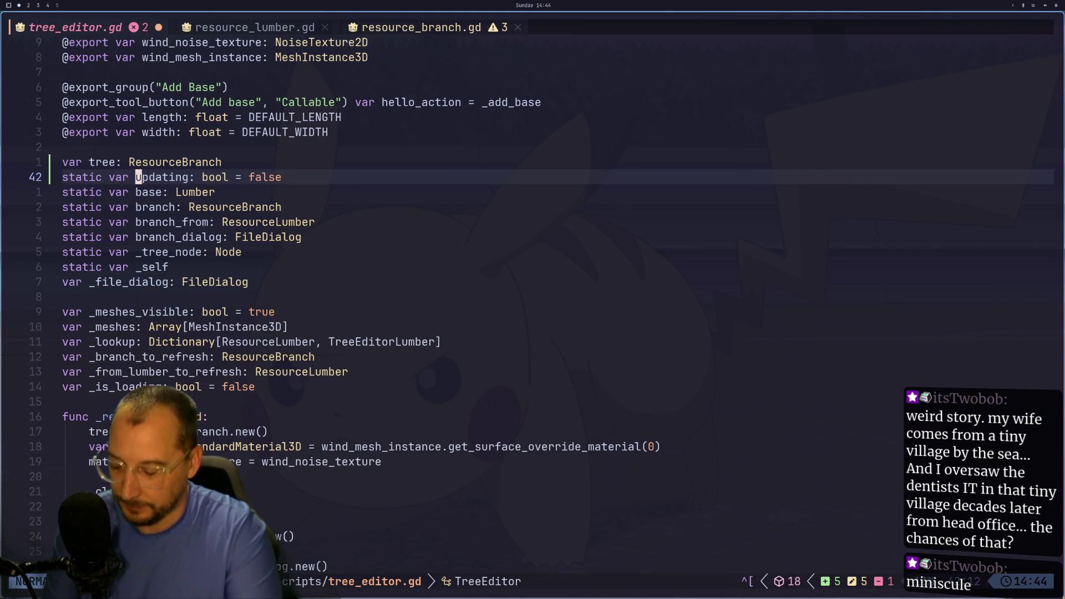
# Step: Replace the broken if condition in _refresh with 'not updating'
pyautogui.press(']')
pyautogui.press('d')
pyautogui.press('l')
pyautogui.press('l')
pyautogui.press('l')
pyautogui.press('l')
pyautogui.press('l')
pyautogui.press('l')
pyautogui.press('a')
pyautogui.press('BackSpace')
pyautogui.press('BackSpace')
pyautogui.press('BackSpace')
pyautogui.press('BackSpace')
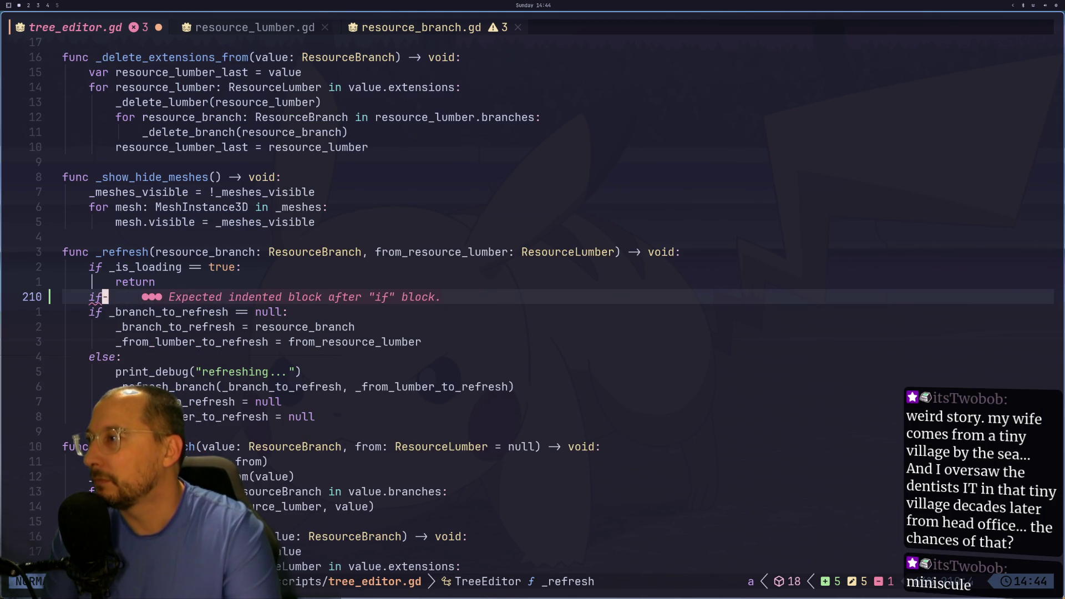
pyautogui.write('updating')
pyautogui.press('Escape')
pyautogui.press('b')
pyautogui.press('h')
pyautogui.write('anot')
pyautogui.press('Escape')
# Step: Finish the line as 'if not updating:', add an indented updating line, then show resource_lumber.gd
pyautogui.press('$')
pyautogui.write('ating:')
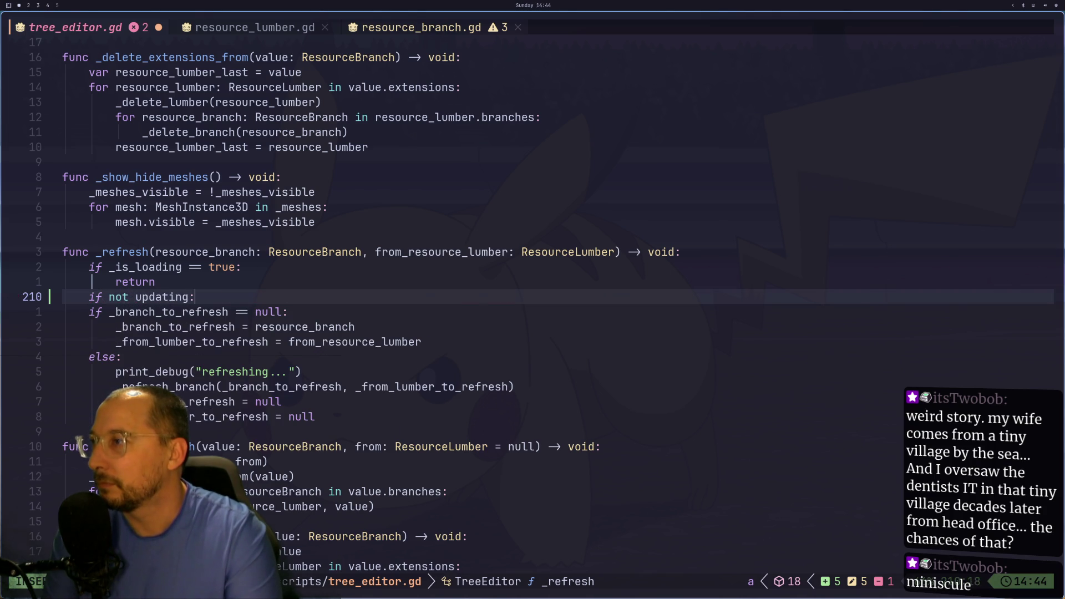
pyautogui.press('Return')
pyautogui.write('updatin')
pyautogui.press('Tab')
pyautogui.press('Escape')
pyautogui.hotkey('shift', 'l')
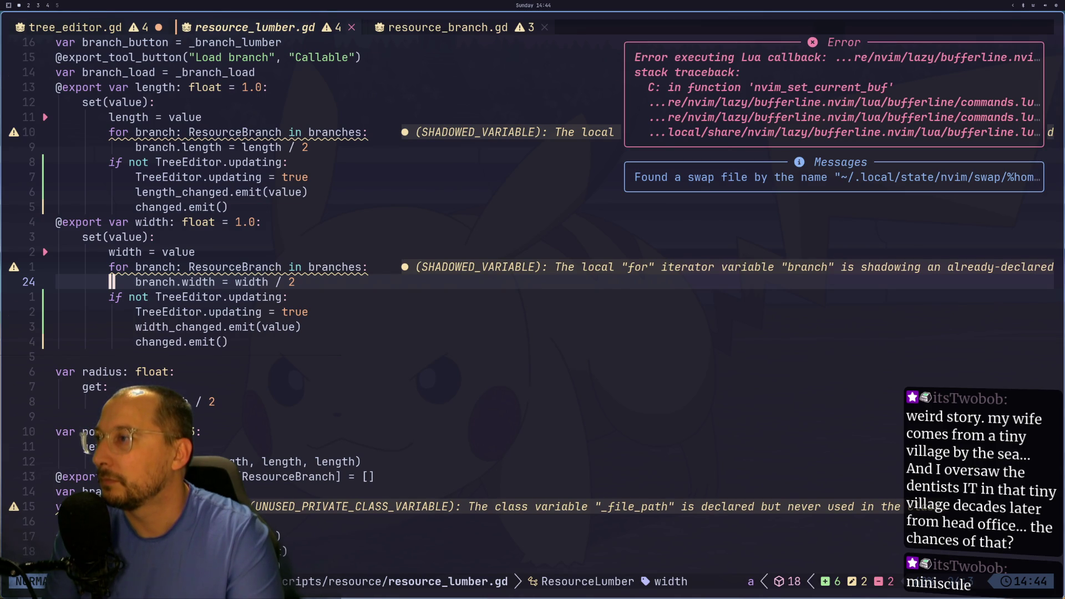
# Step: In tree_editor.gd, delete the updating guard lines from _refresh and save the file
pyautogui.hotkey('shift', 'h')
pyautogui.press('d')
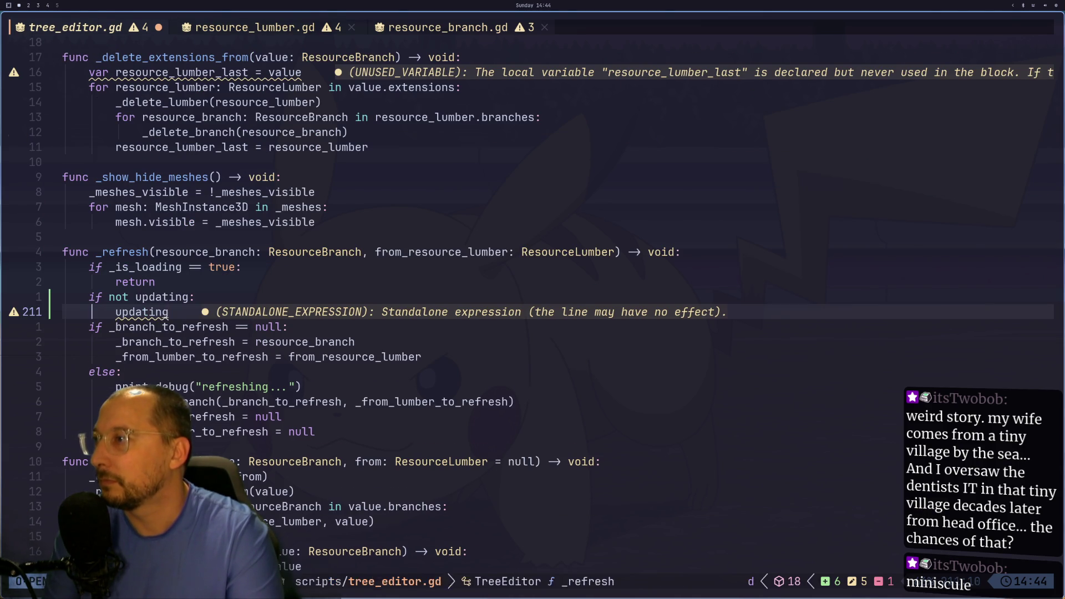
pyautogui.press('d')
pyautogui.press('k')
pyautogui.press('d')
pyautogui.press('d')
pyautogui.press('j')
pyautogui.press('j')
pyautogui.press('j')
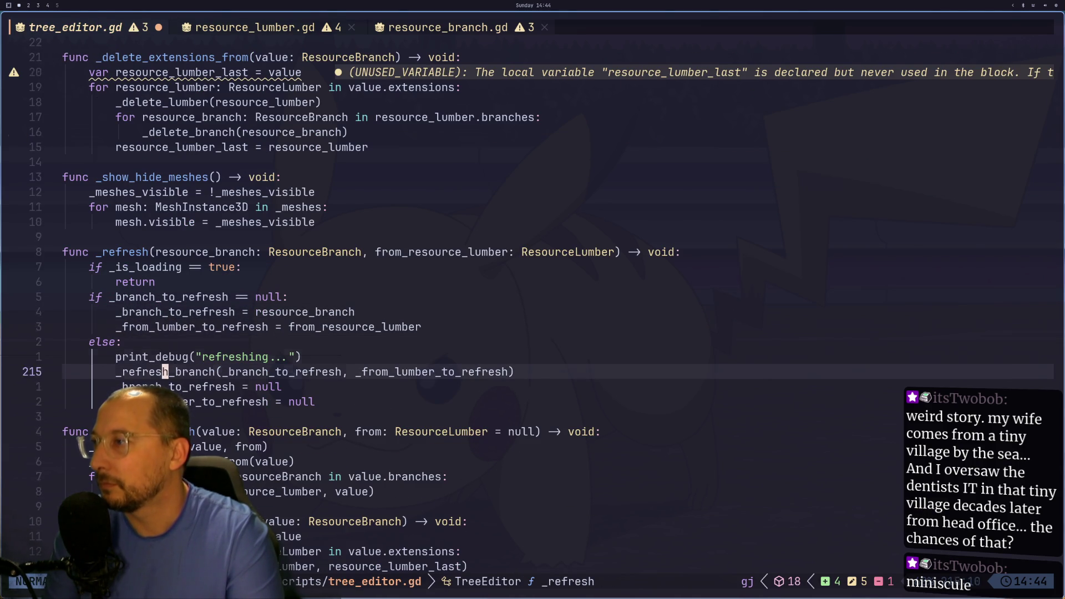
pyautogui.press('j')
pyautogui.press('j')
pyautogui.press('j')
pyautogui.press('k')
pyautogui.press('k')
pyautogui.press('k')
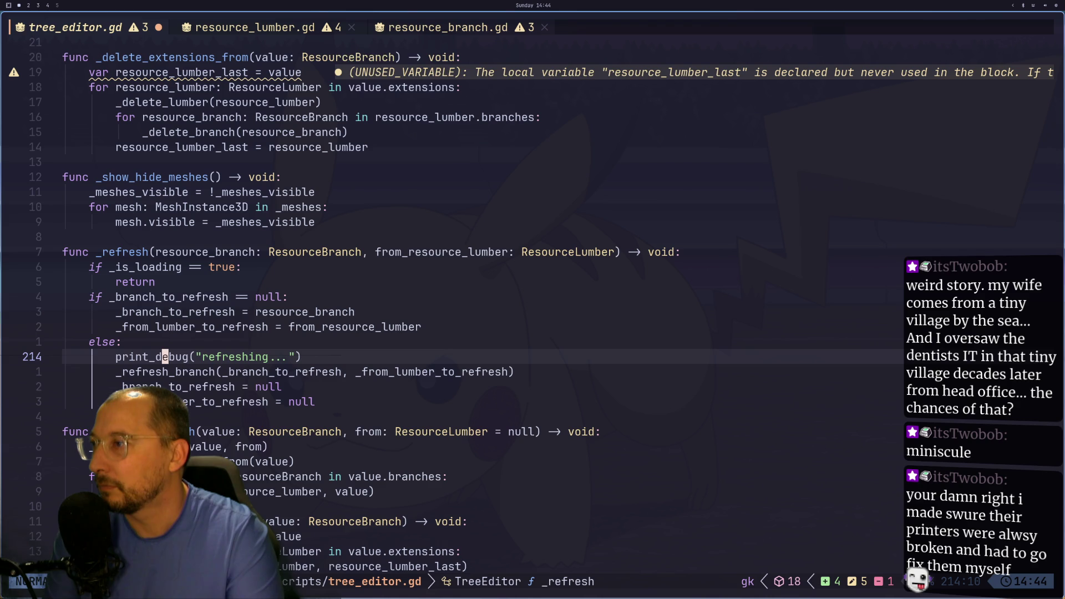
pyautogui.hotkey('ctrl', 's')
pyautogui.press('g')
pyautogui.press('j')
# Step: Add an 'updating = false' line below the two null resets in _refresh's else branch and save
pyautogui.press('g')
pyautogui.press('j')
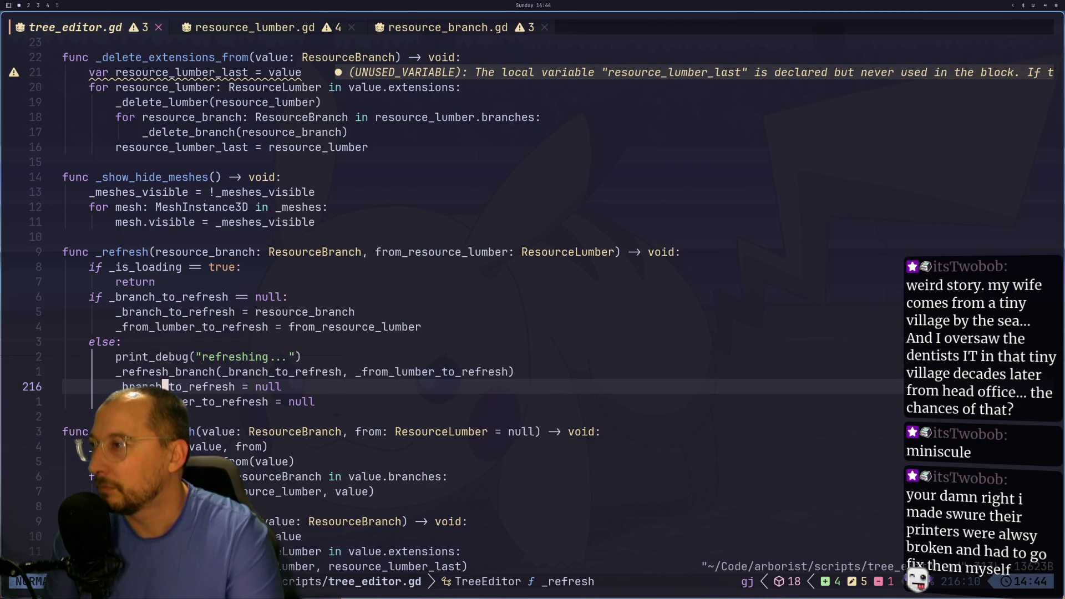
pyautogui.press('g')
pyautogui.press('j')
pyautogui.press('g')
pyautogui.press('k')
pyautogui.press('g')
pyautogui.press('j')
pyautogui.press('g')
pyautogui.press('k')
pyautogui.press('g')
pyautogui.press('j')
pyautogui.press('g')
pyautogui.press('k')
pyautogui.press('g')
pyautogui.press('k')
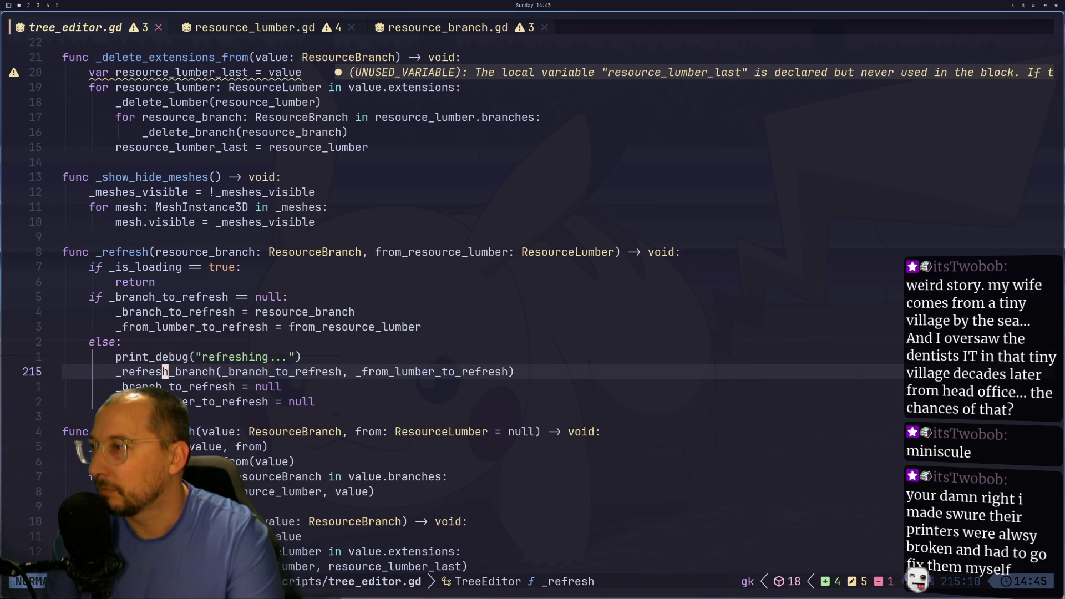
pyautogui.press('g')
pyautogui.press('j')
pyautogui.press('g')
pyautogui.press('j')
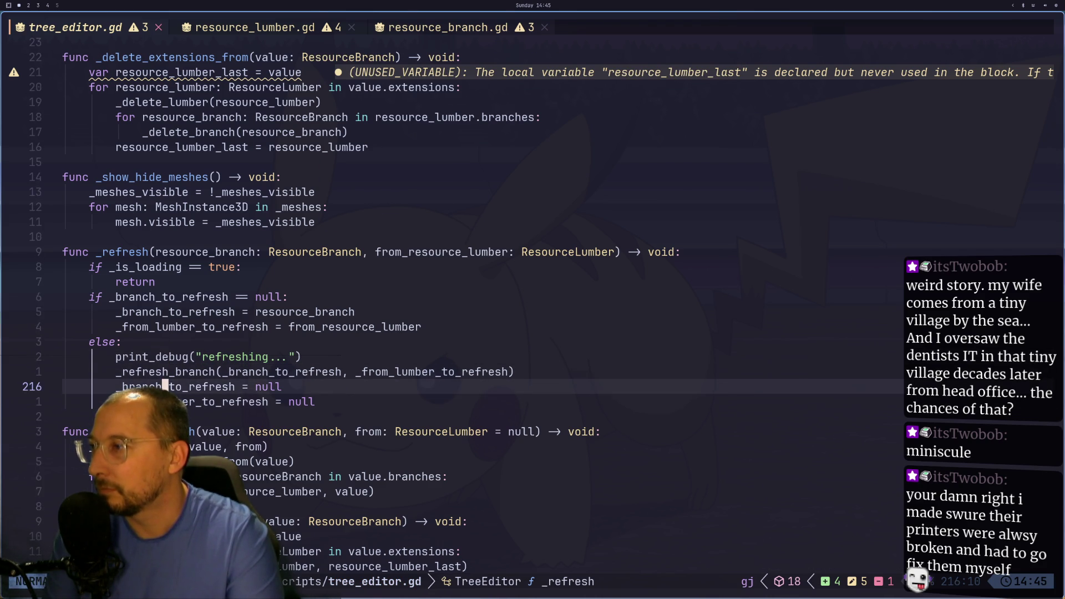
pyautogui.press('k')
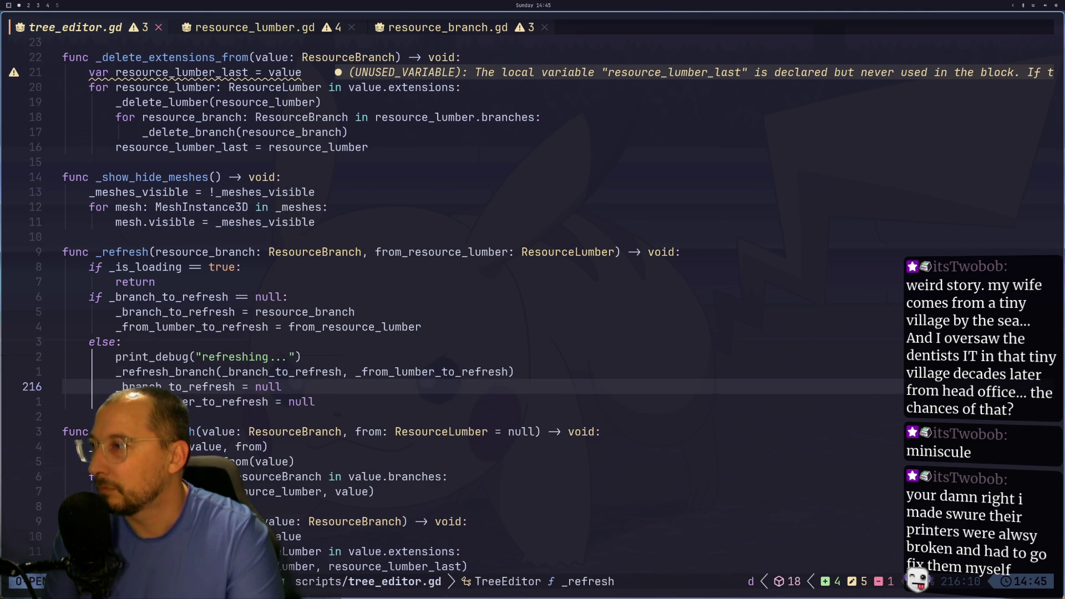
pyautogui.press('d')
pyautogui.press('2')
pyautogui.press('d')
pyautogui.press('u')
pyautogui.write('o')
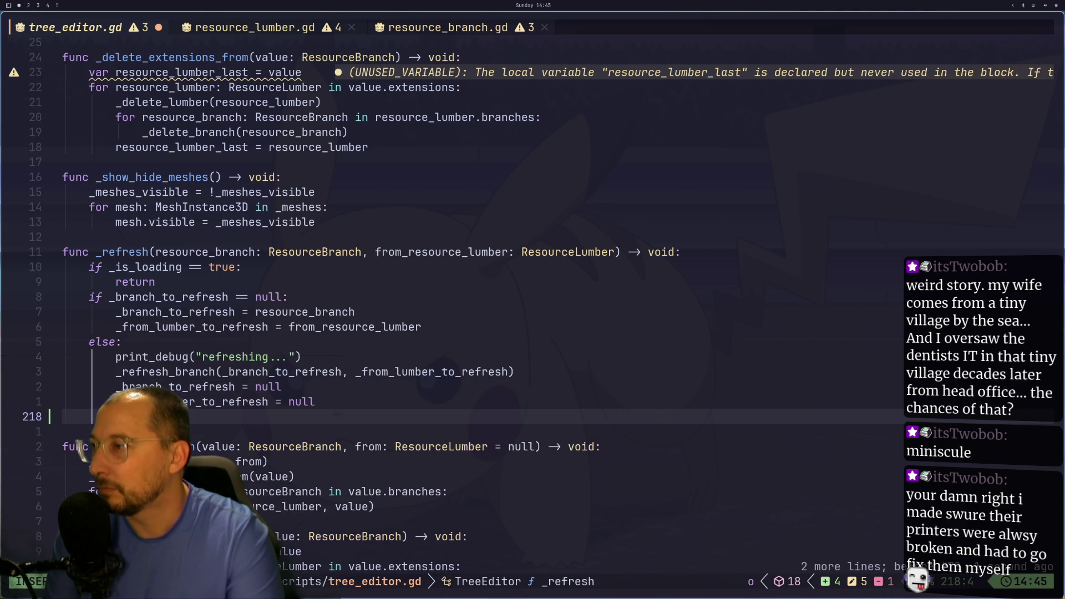
pyautogui.write('updat')
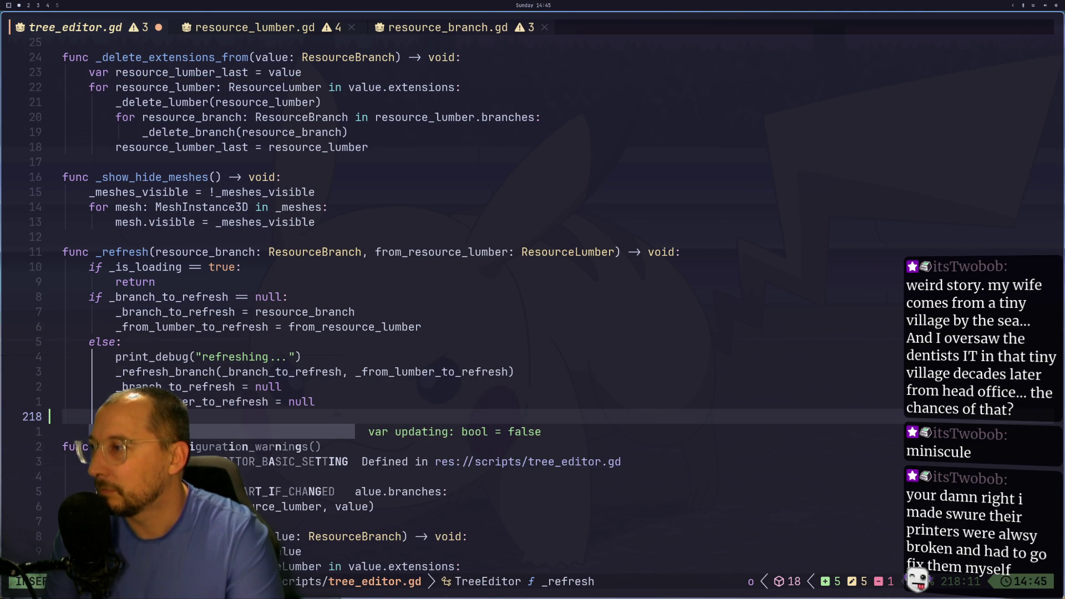
pyautogui.write(' =')
pyautogui.press('Escape')
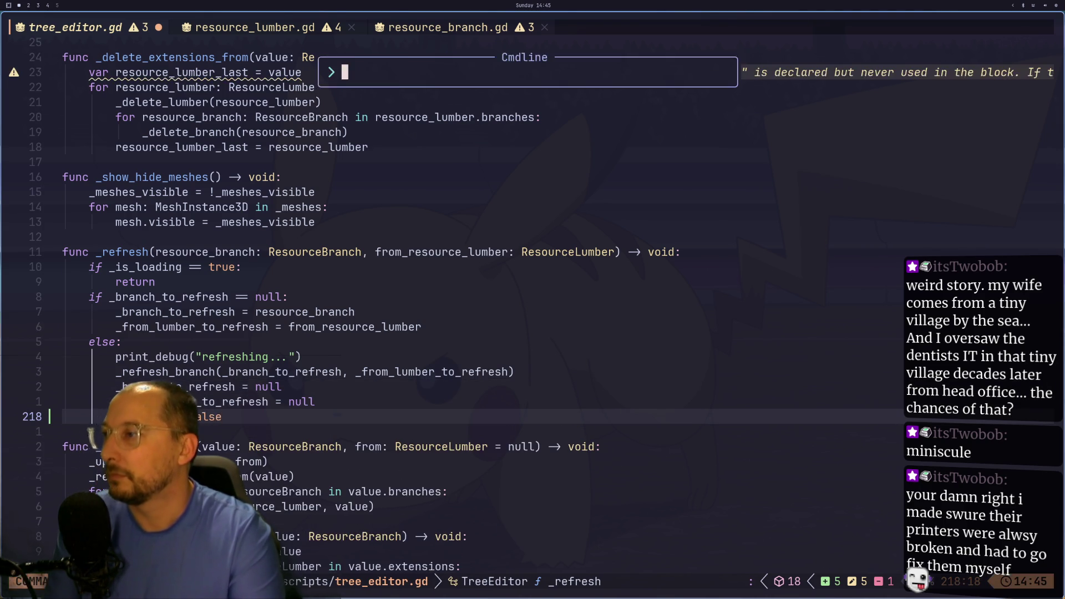
pyautogui.press('super+2')
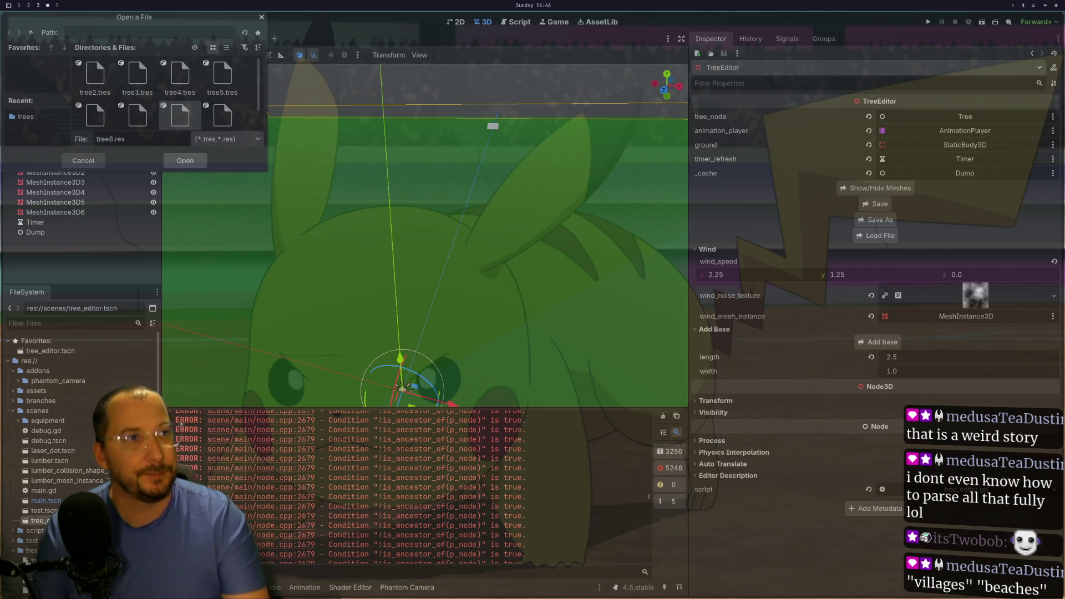
# Step: Open resource_lumber.gd and move to the width setter's TreeEditor.updating lines
pyautogui.press('super+1')
pyautogui.press('g')
pyautogui.press('n')
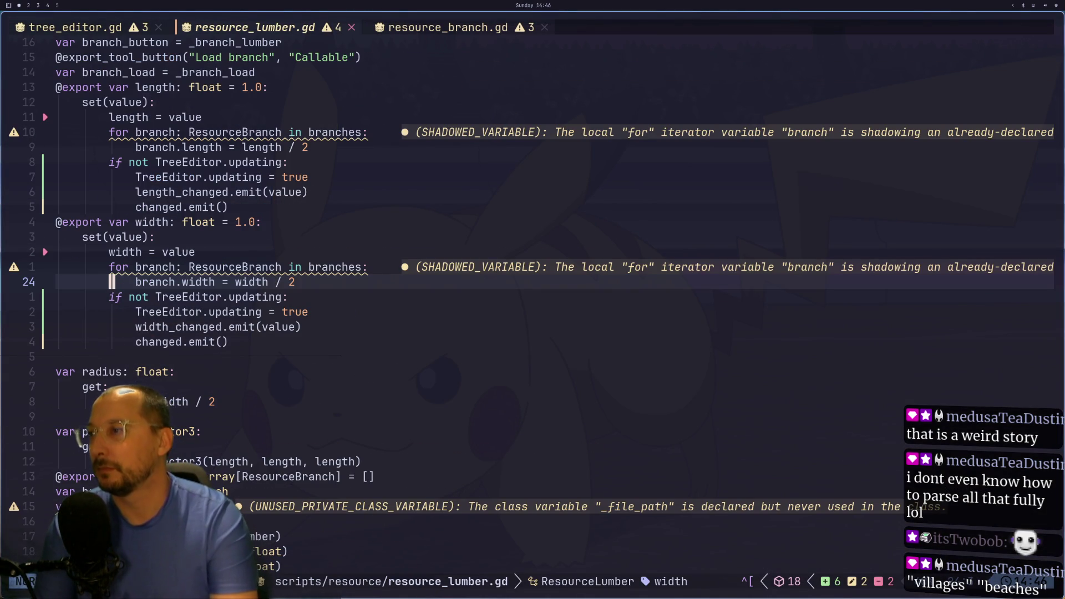
pyautogui.press('j')
pyautogui.press('j')
pyautogui.press('j')
pyautogui.press('k')
pyautogui.press('k')
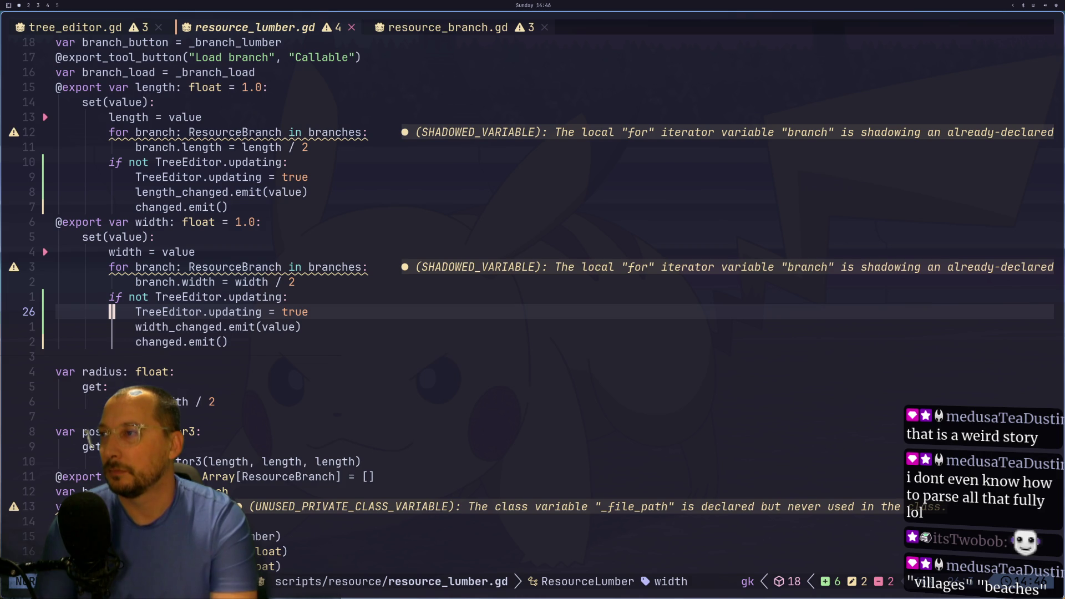
pyautogui.press('super+2')
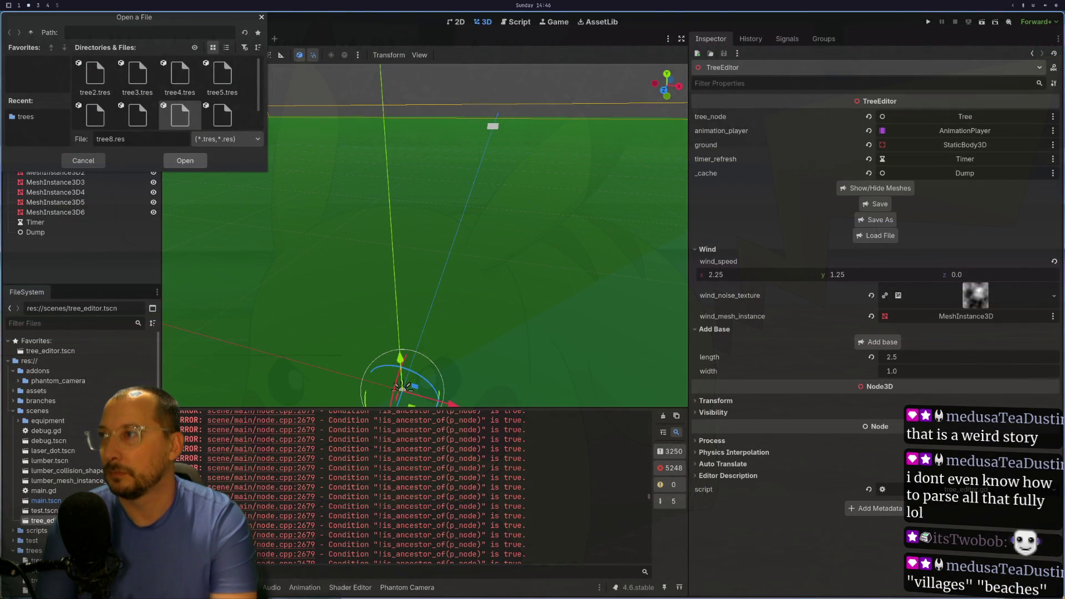
pyautogui.press('super+1')
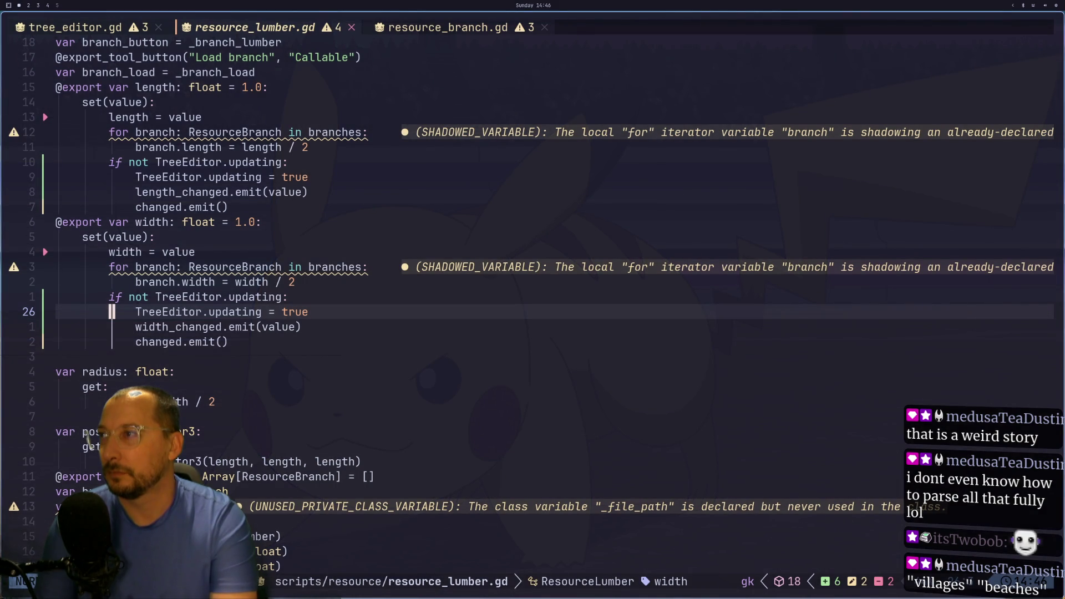
pyautogui.press('super+2')
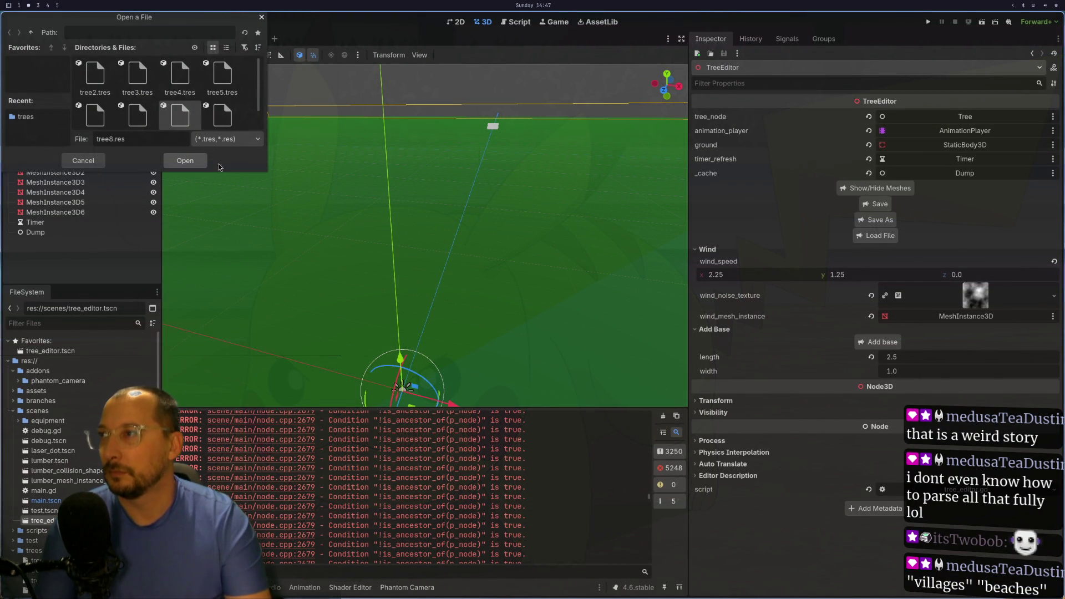
pyautogui.press('super+3')
pyautogui.press('super+2')
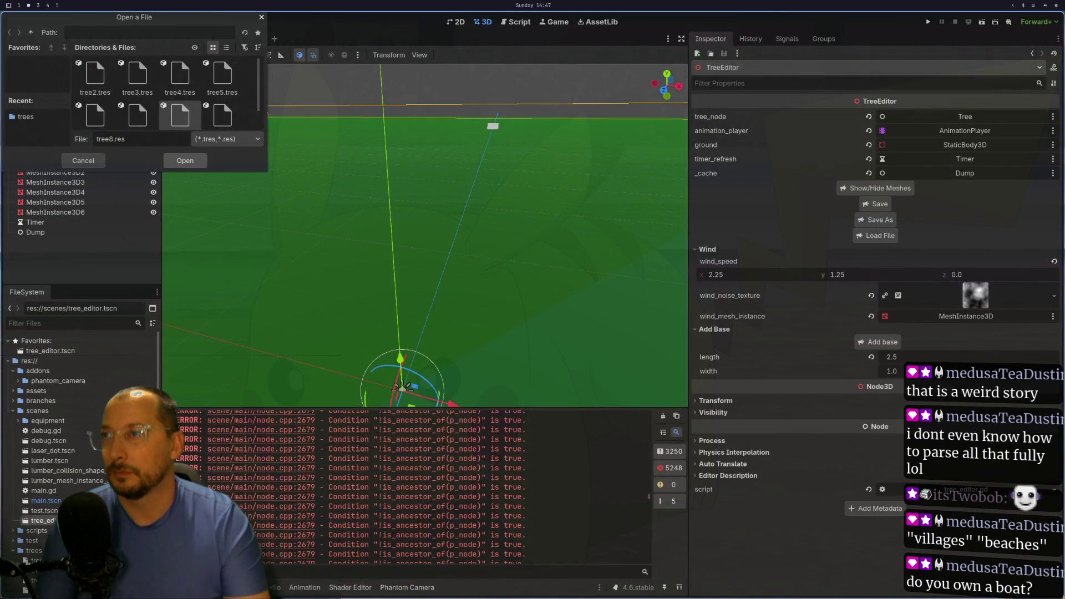
pyautogui.press('super+1')
# Step: Undo the guard edits until the length and width setters call changed.emit() unconditionally
pyautogui.press('k')
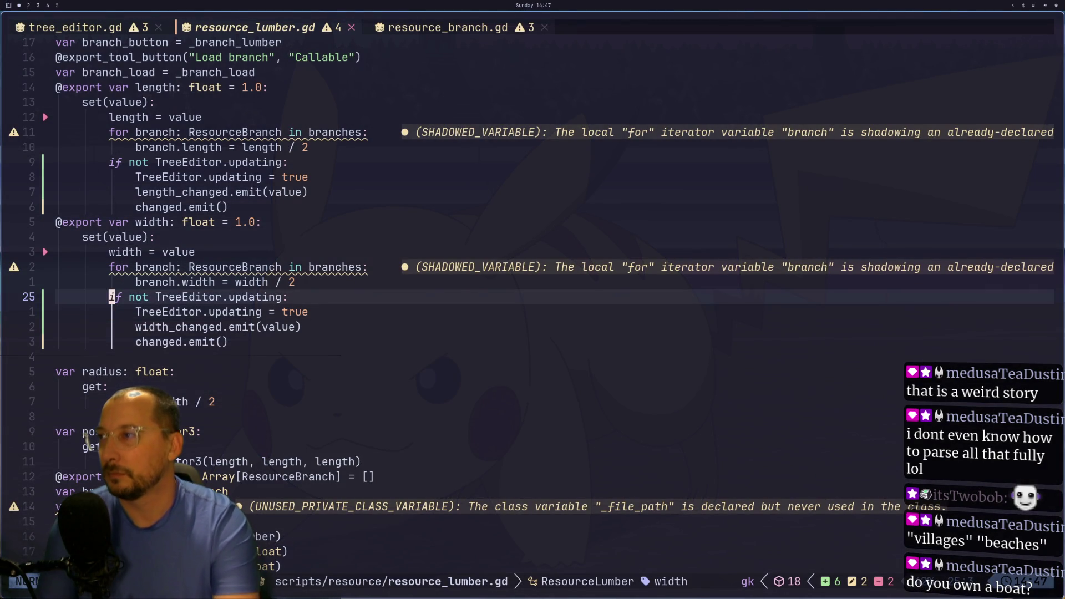
pyautogui.press('u')
pyautogui.press('u')
pyautogui.press('u')
pyautogui.press('u')
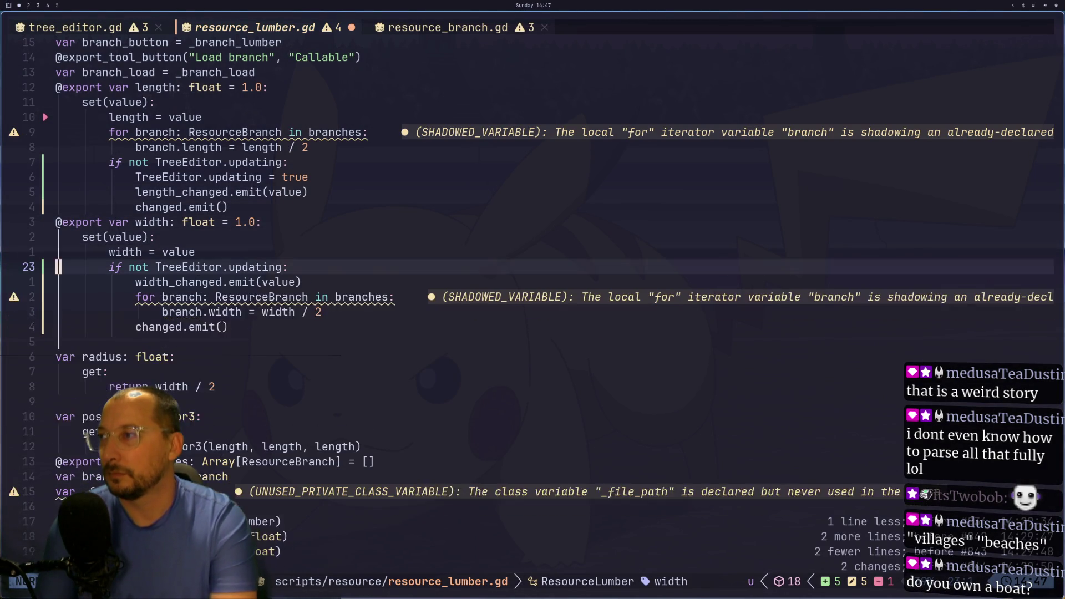
pyautogui.press('u')
pyautogui.press('u')
pyautogui.press('u')
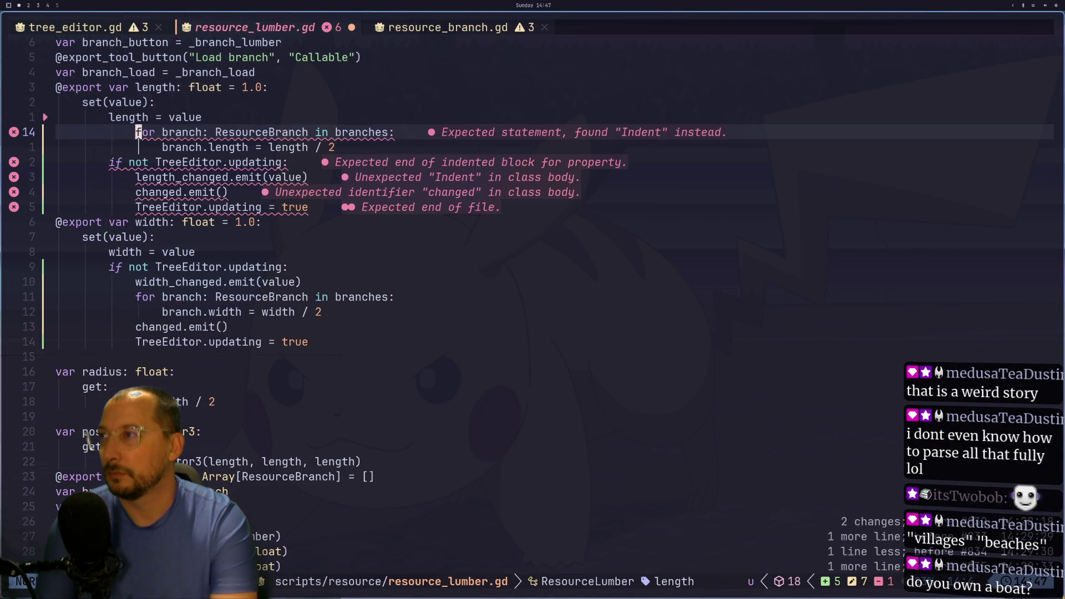
pyautogui.press('u')
pyautogui.press('u')
pyautogui.press('u')
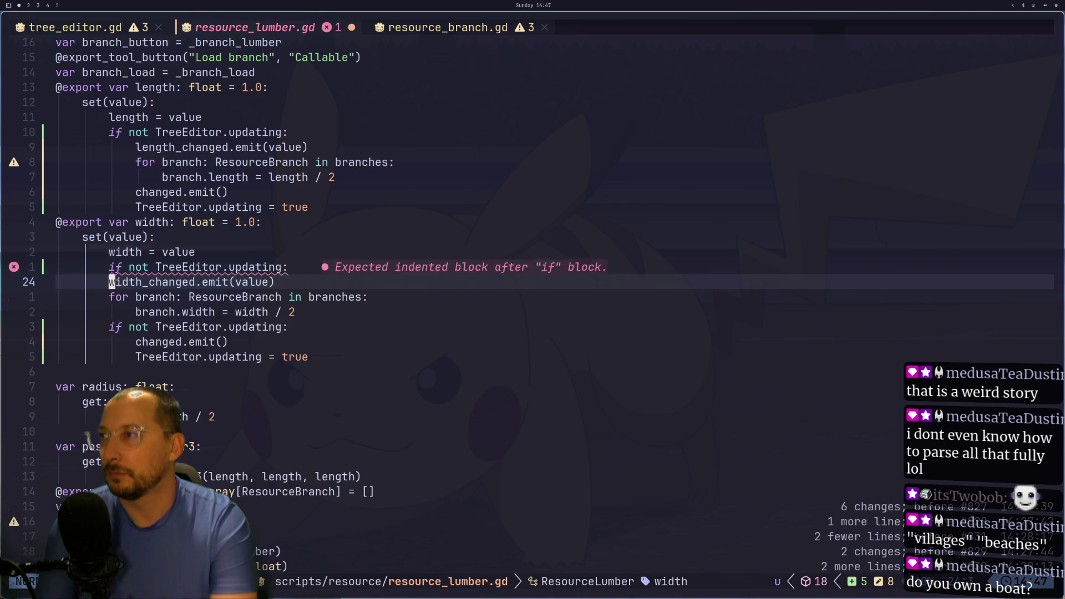
pyautogui.press('u')
pyautogui.press('u')
pyautogui.press('u')
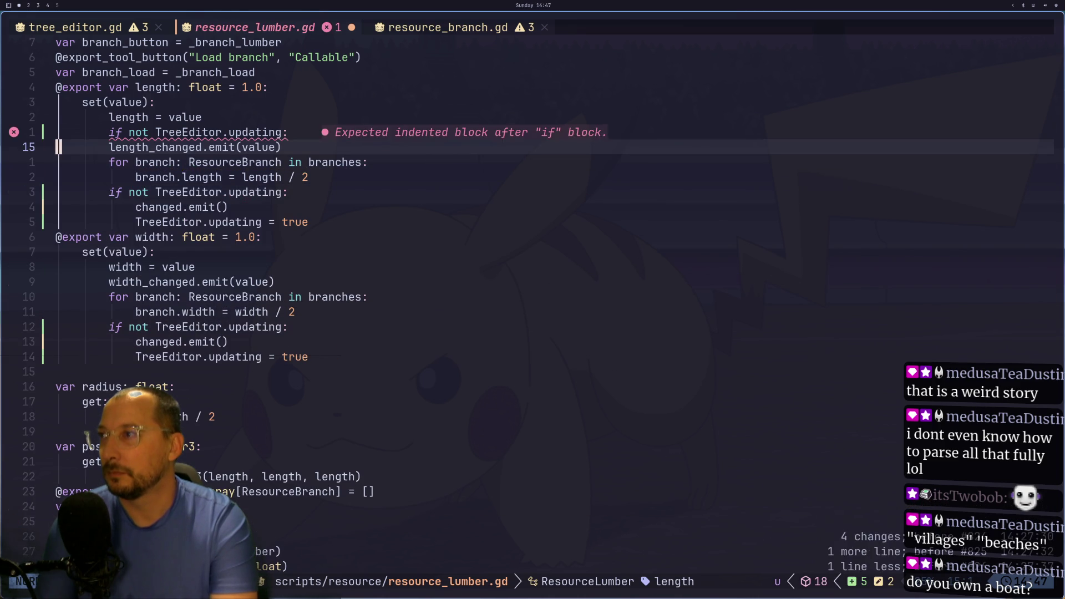
pyautogui.press('u')
pyautogui.press('u')
pyautogui.press('u')
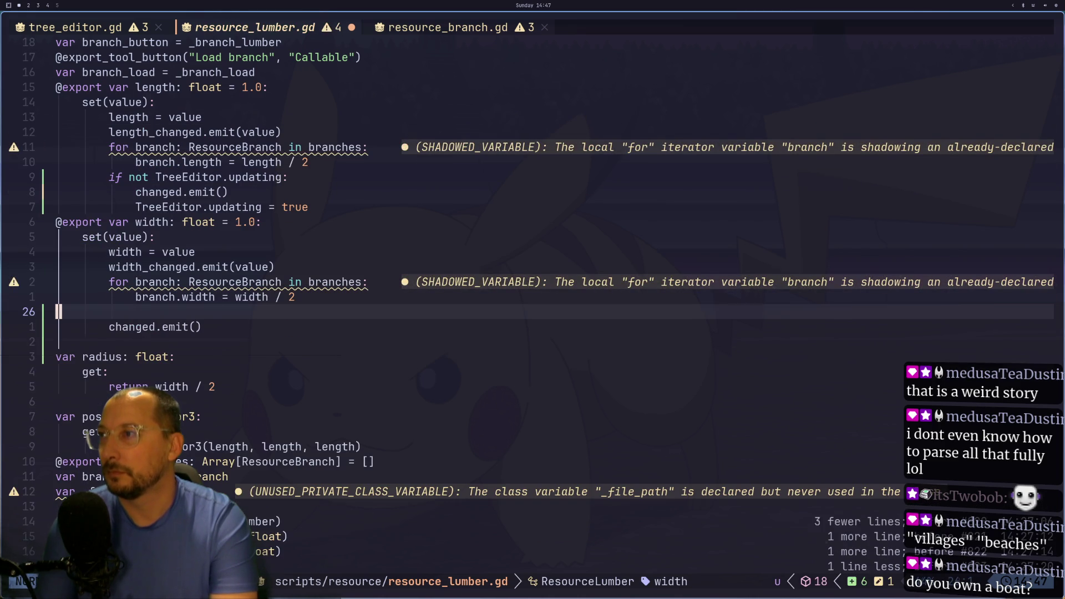
pyautogui.press('u')
pyautogui.press('u')
pyautogui.press('u')
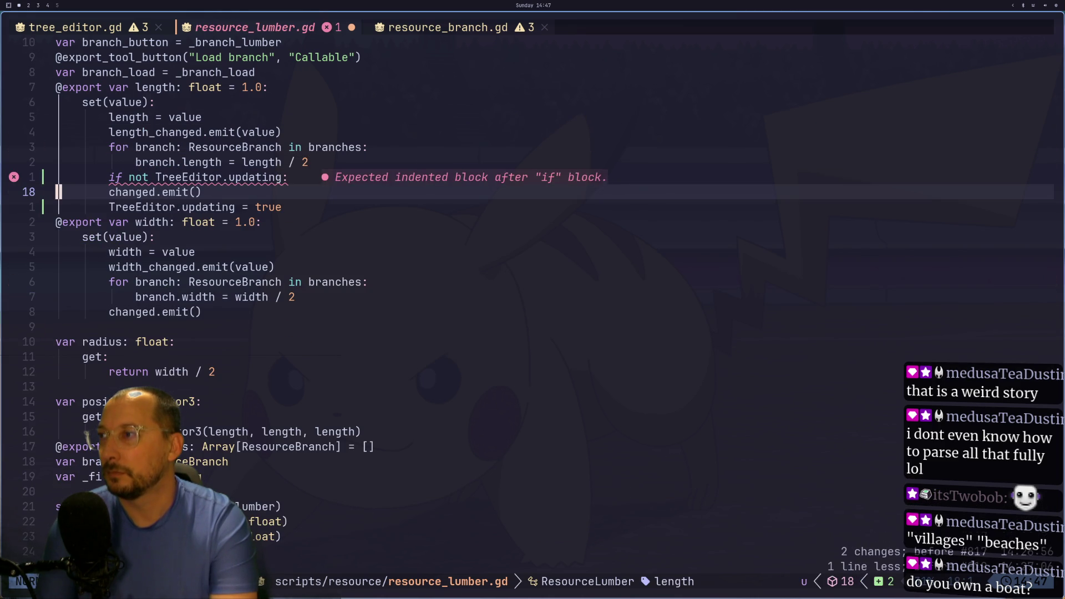
pyautogui.press('u')
pyautogui.press('u')
pyautogui.press('u')
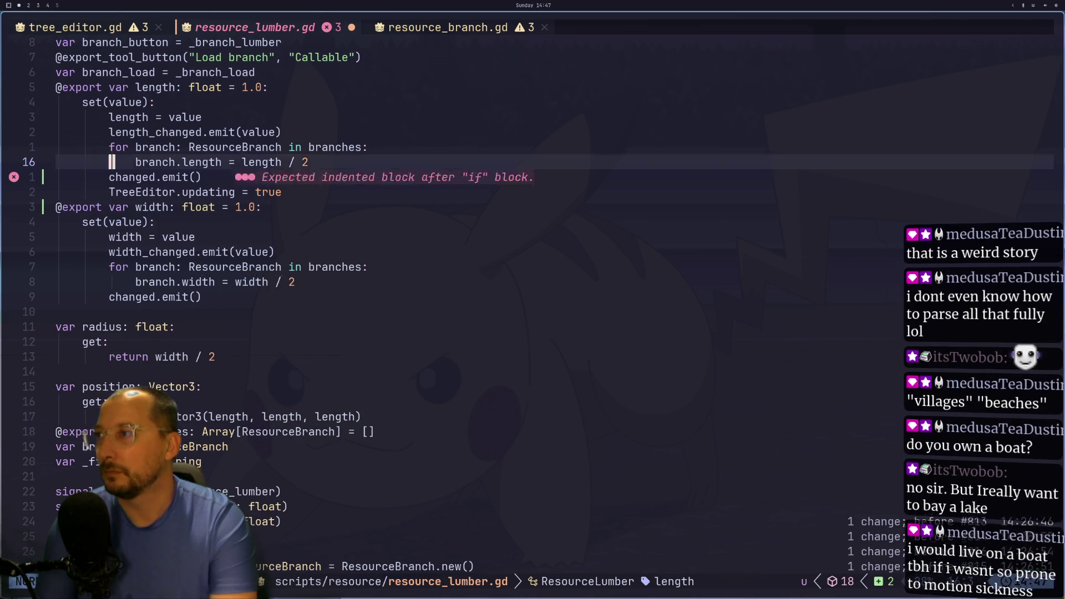
pyautogui.press('u')
pyautogui.press('u')
pyautogui.press('u')
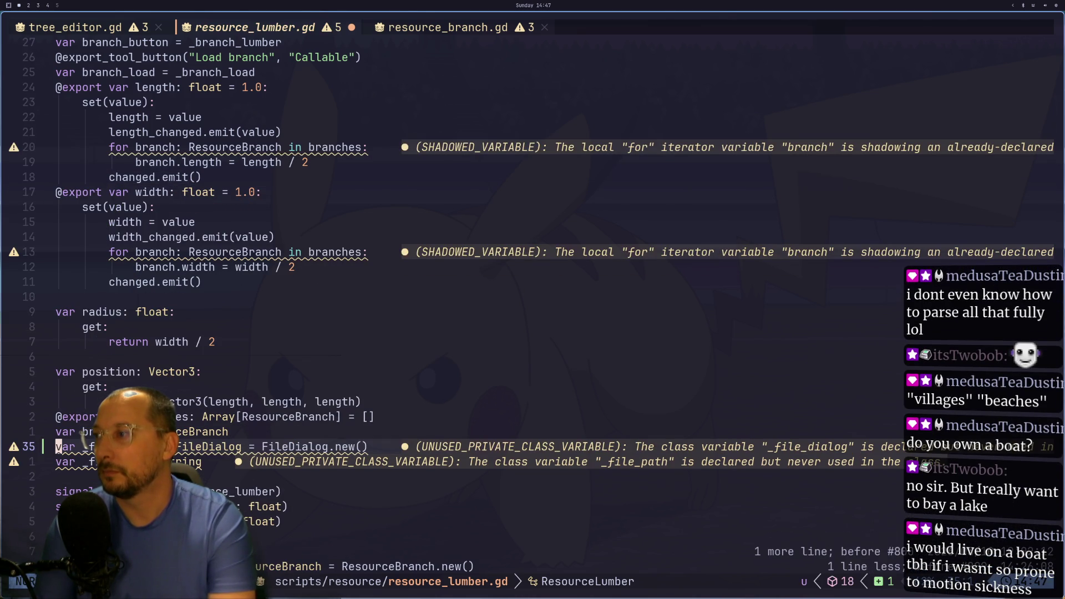
# Step: Remove the unused _file_dialog line and save resource_lumber.gd
pyautogui.hotkey('ctrl', 'r')
pyautogui.press('u')
pyautogui.hotkey('ctrl', 'r')
pyautogui.hotkey('ctrl', 's')
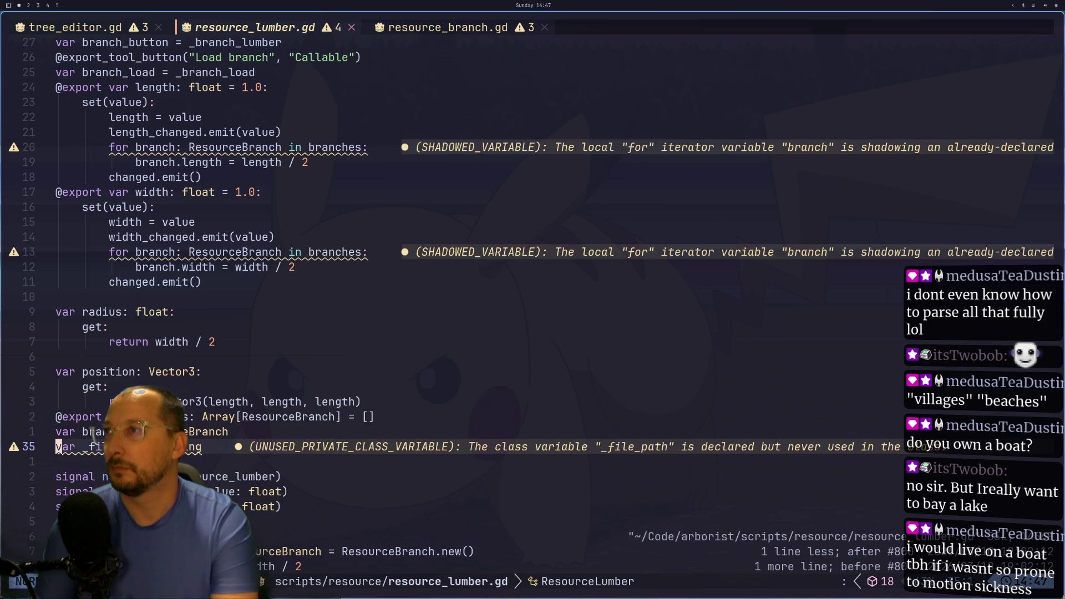
pyautogui.hotkey('shift', 'l')
# Step: Strip the TreeEditor.updating guards from the angle, rotation and rotation_y setters, leaving plain changed.emit() calls
pyautogui.press('k')
pyautogui.press('k')
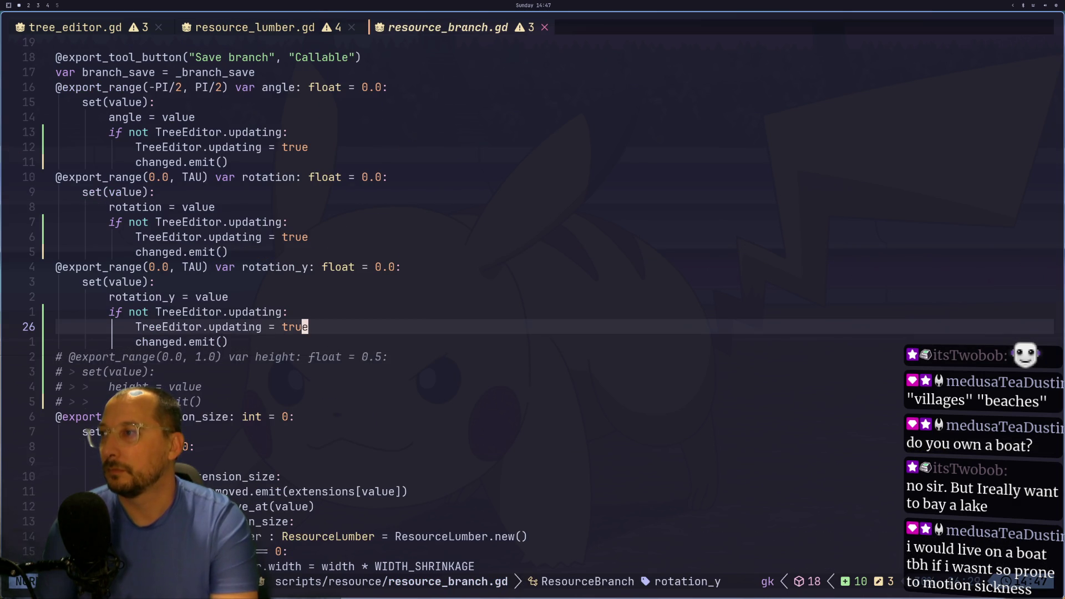
pyautogui.press('d')
pyautogui.press('d')
pyautogui.press('k')
pyautogui.press('j')
pyautogui.press('p')
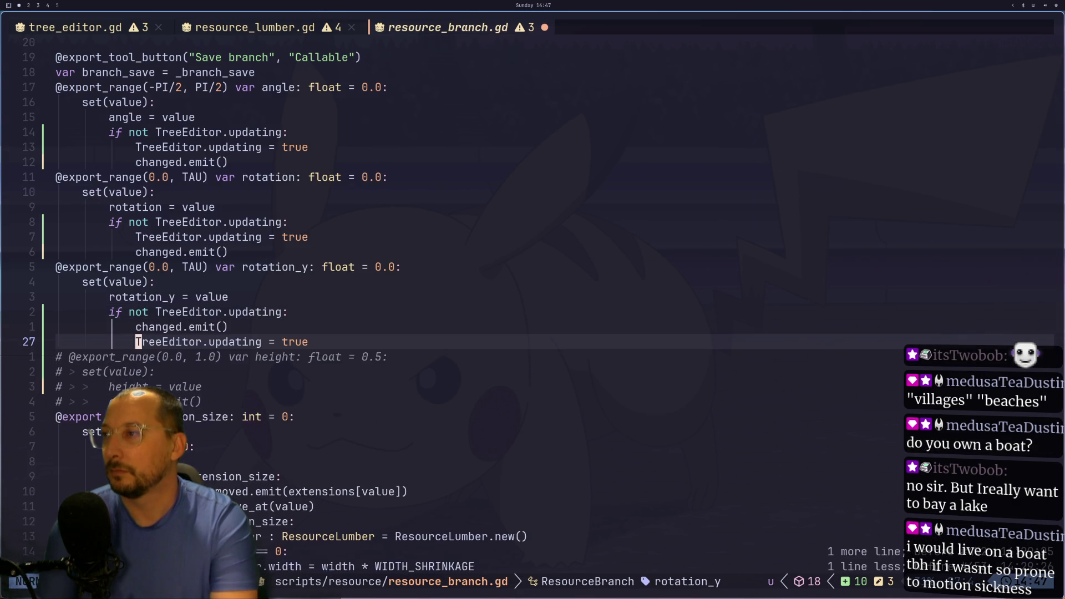
pyautogui.press('k')
pyautogui.press('k')
pyautogui.press('k')
pyautogui.press('d')
pyautogui.press('d')
pyautogui.press('k')
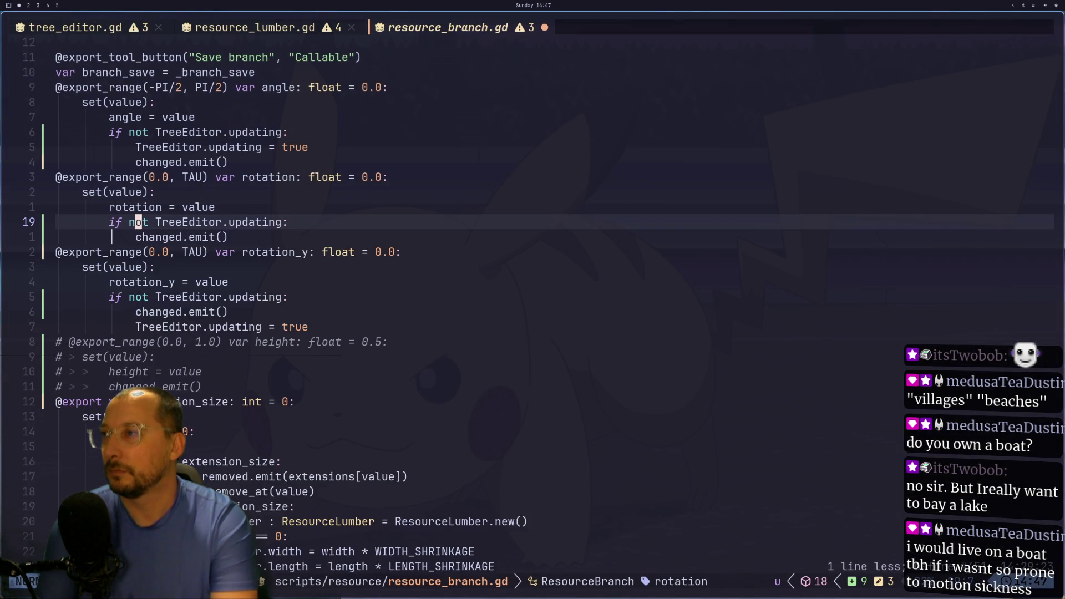
pyautogui.press('u')
pyautogui.press('u')
pyautogui.press('u')
pyautogui.press('u')
pyautogui.press('u')
pyautogui.press('u')
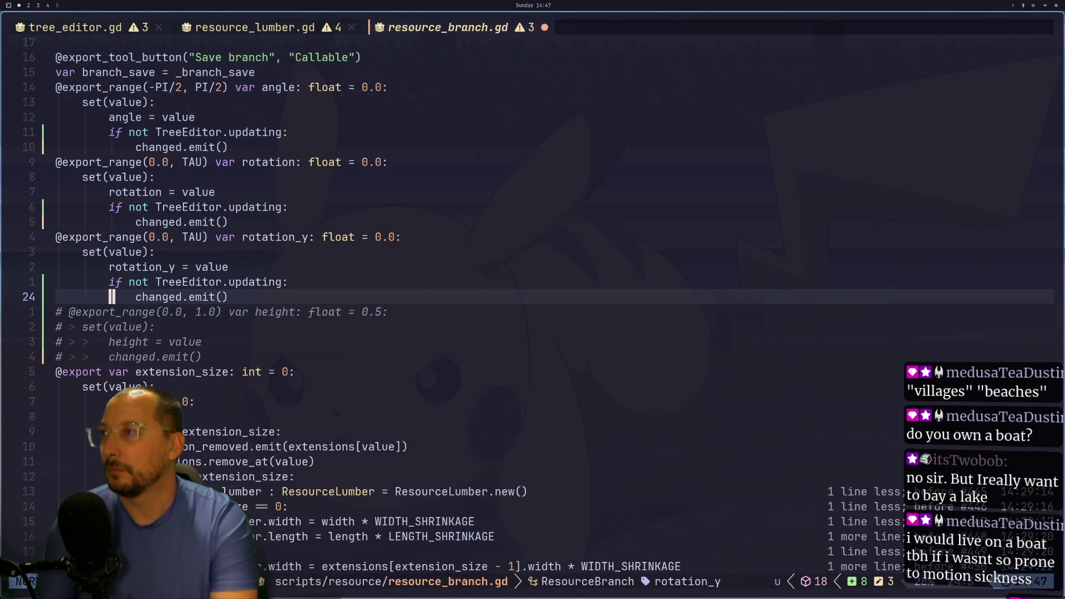
pyautogui.press('u')
pyautogui.press('u')
pyautogui.press('u')
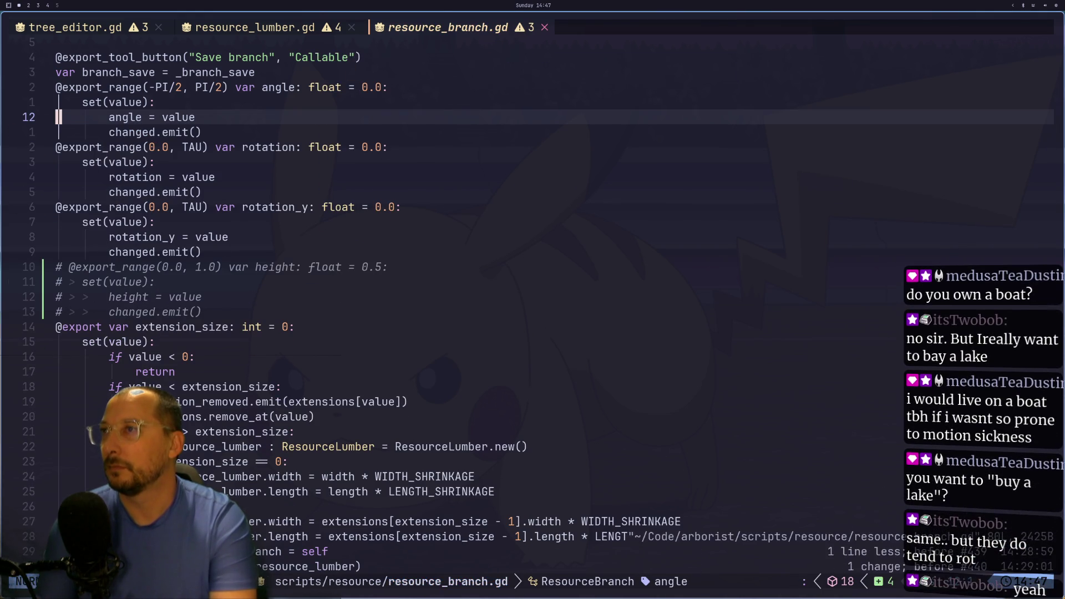
pyautogui.press('super+2')
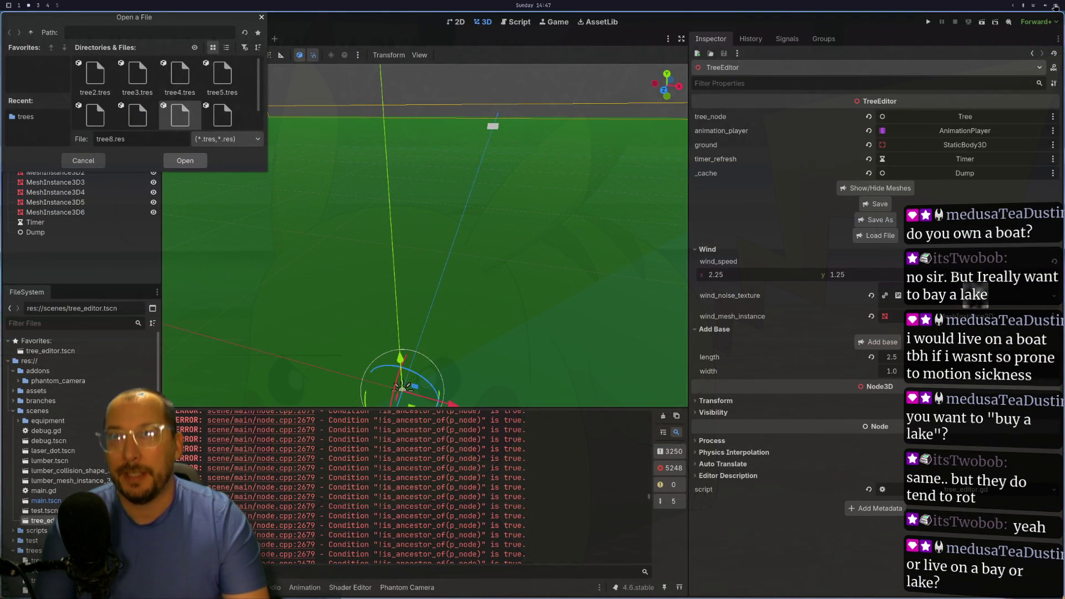
pyautogui.click(1056, 6)
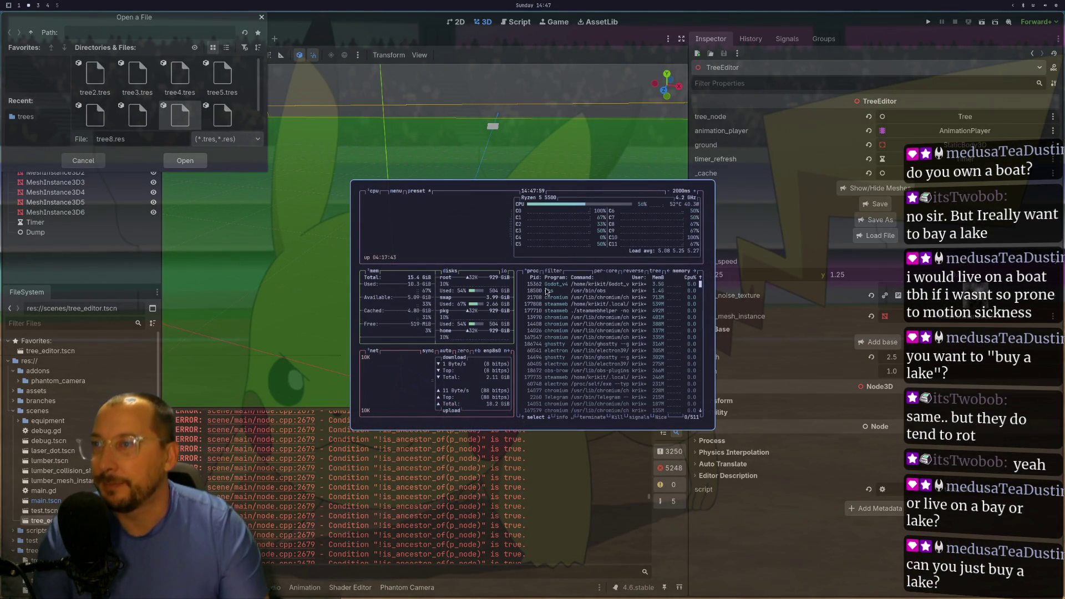
# Step: In btop, kill the hung Godot_v4 process with SIGKILL and quit btop
pyautogui.click(547, 290)
pyautogui.click(552, 291)
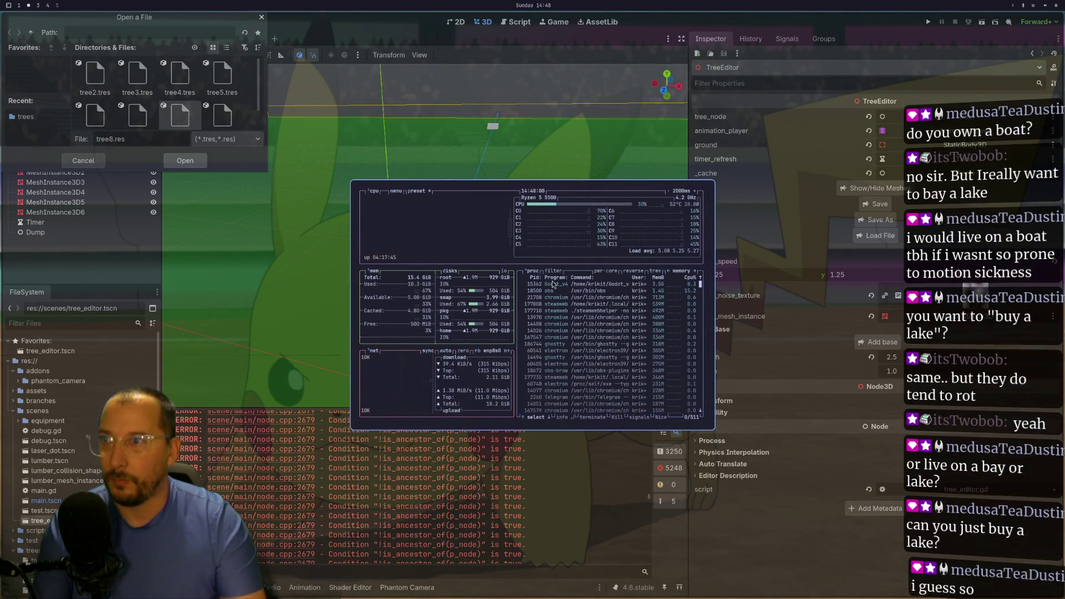
pyautogui.click(555, 284)
pyautogui.press('k')
pyautogui.press('Return')
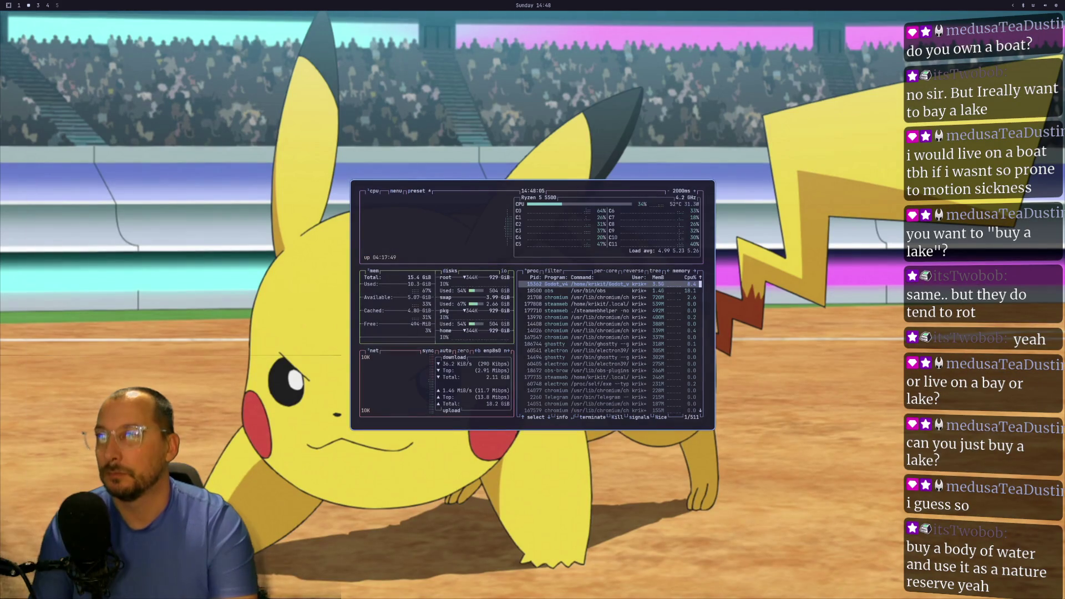
pyautogui.press('q')
# Step: Relaunch Godot from the application launcher
pyautogui.press('super+d')
pyautogui.write('godot')
pyautogui.press('Return')
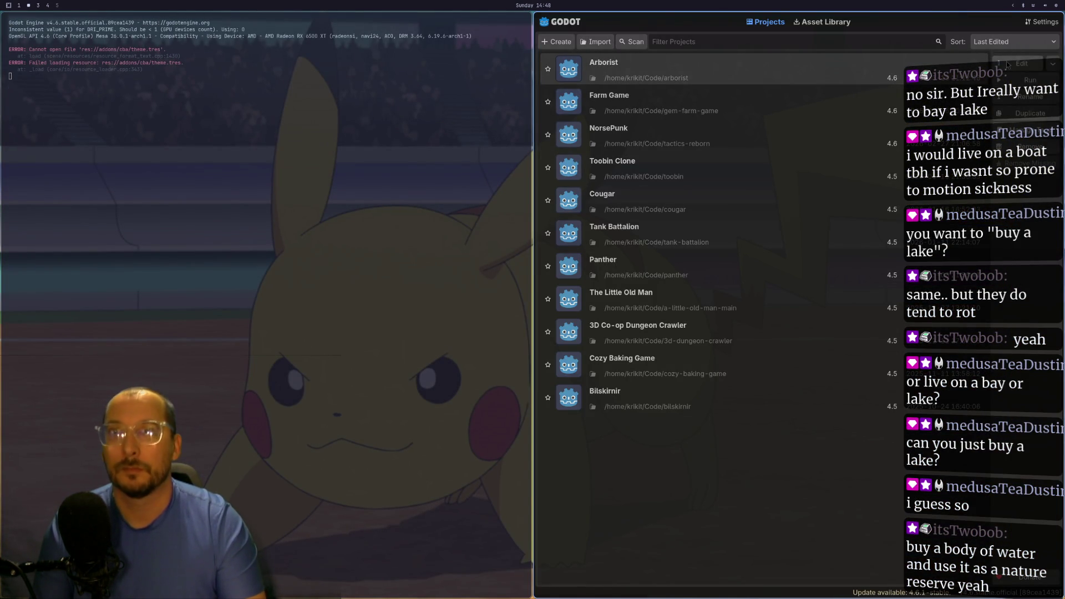
# Step: Load tree8.res through the TreeEditor's Load File picker
pyautogui.press('super+4')
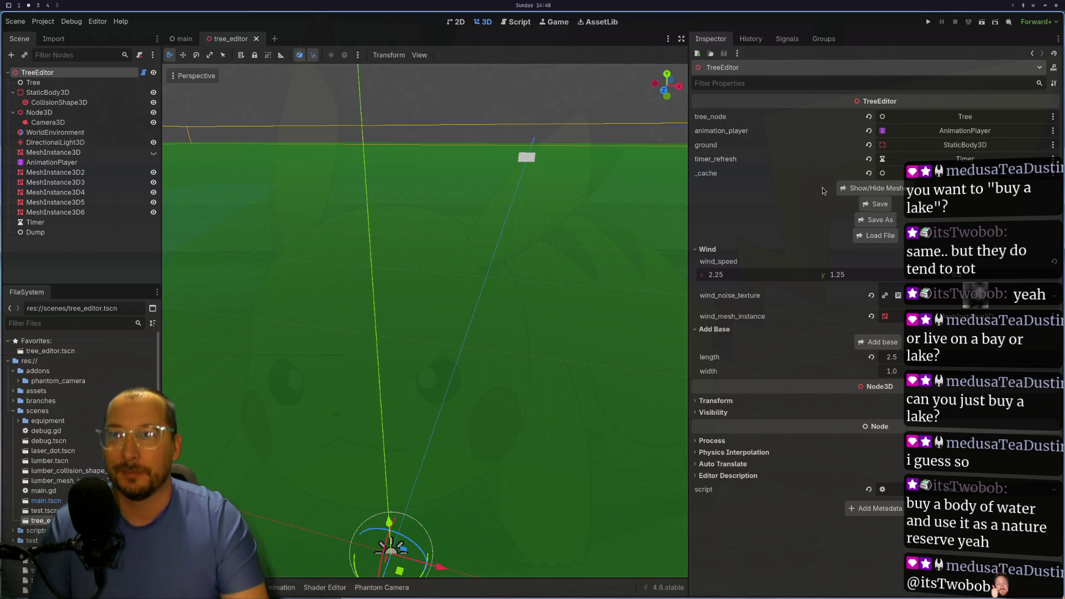
pyautogui.click(877, 235)
pyautogui.click(165, 104)
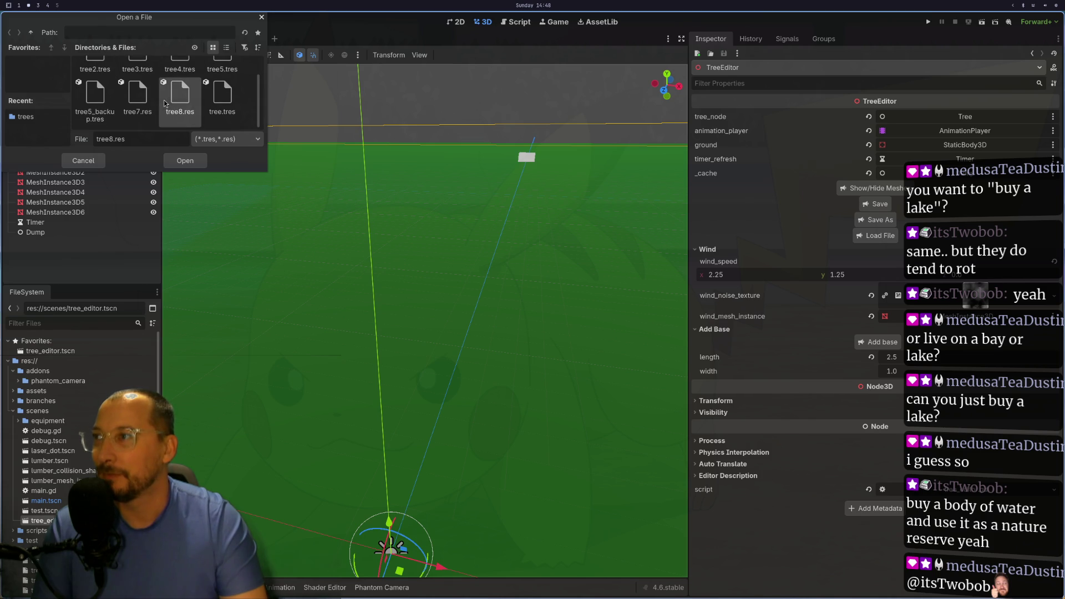
pyautogui.click(185, 161)
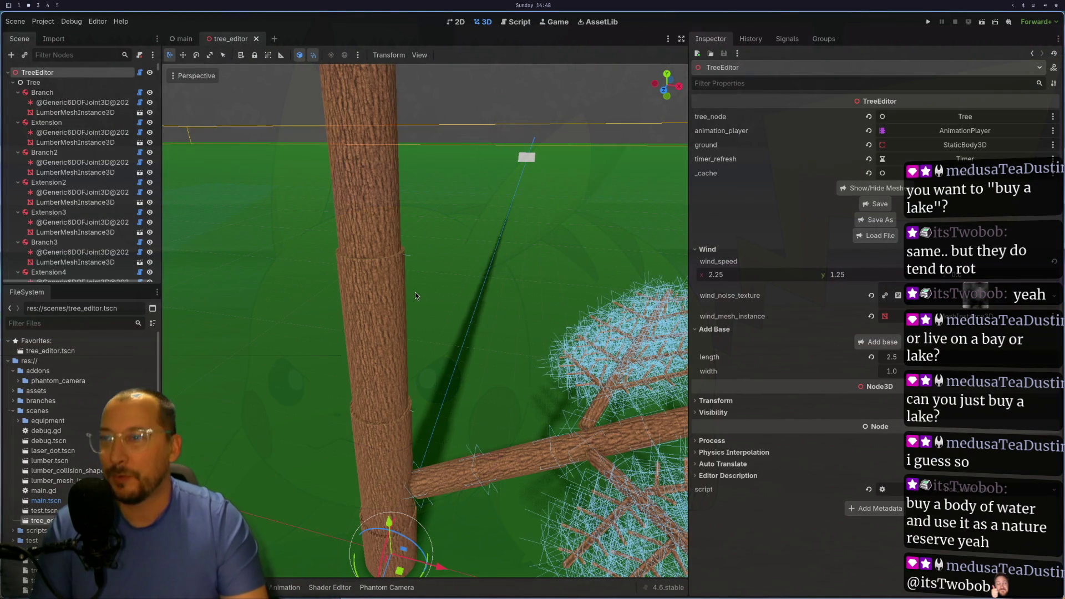
# Step: Select Branch2 and expand its ResourceBranch, showing angle -0.567, length 1.213, width 0.45
pyautogui.moveTo(415, 292)
pyautogui.mouseDown()
pyautogui.moveTo(462, 338)
pyautogui.moveTo(514, 334)
pyautogui.moveTo(410, 348)
pyautogui.moveTo(481, 342)
pyautogui.moveTo(361, 379)
pyautogui.mouseUp()
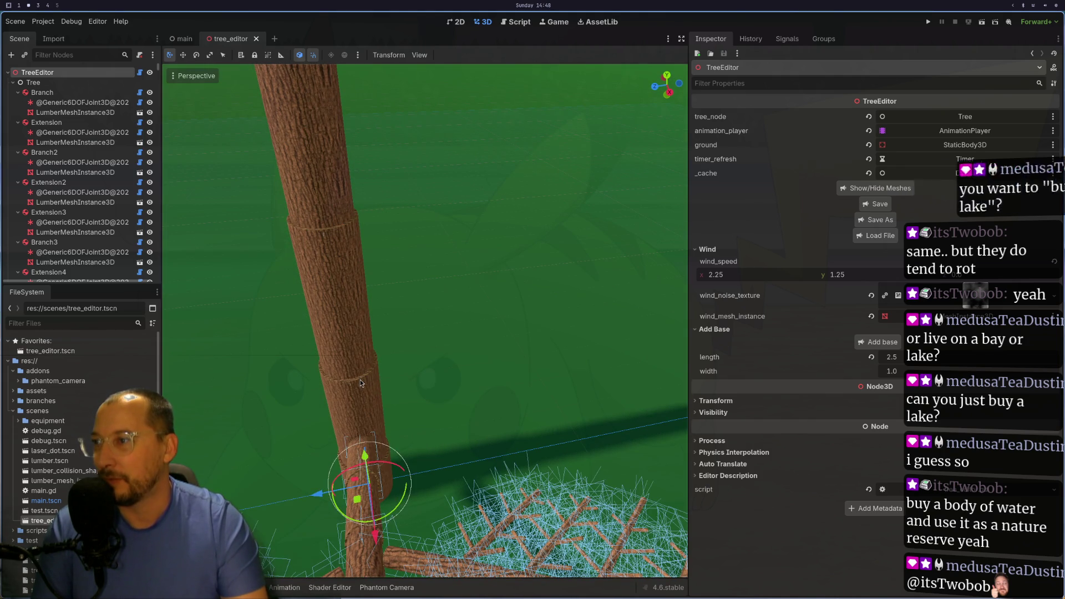
pyautogui.click(364, 381)
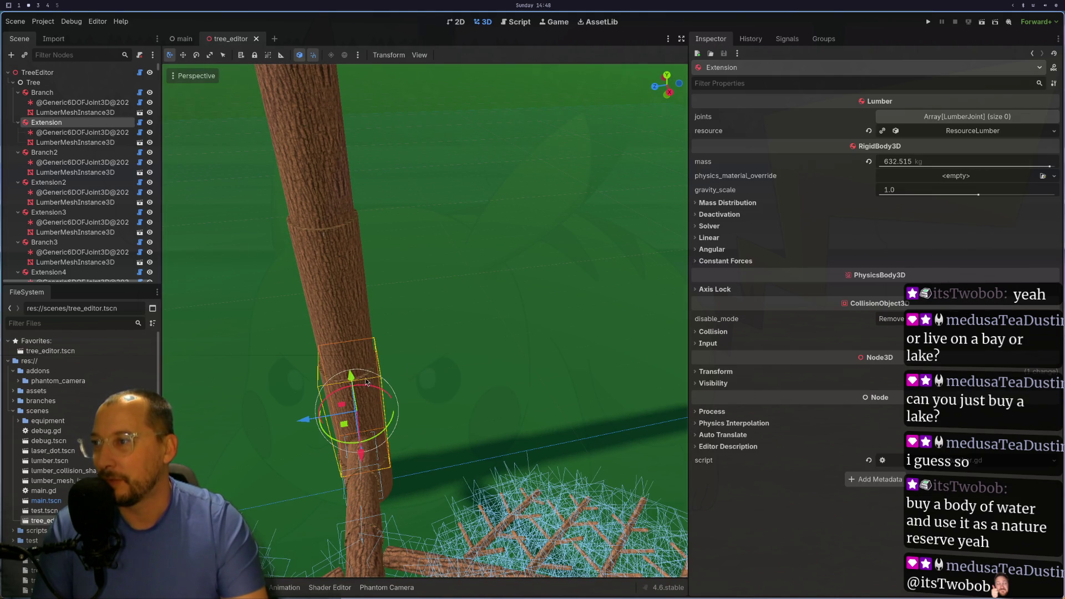
pyautogui.click(956, 132)
pyautogui.moveTo(665, 244)
pyautogui.mouseDown()
pyautogui.moveTo(607, 272)
pyautogui.moveTo(435, 490)
pyautogui.moveTo(452, 261)
pyautogui.mouseUp()
pyautogui.click(434, 490)
pyautogui.click(47, 153)
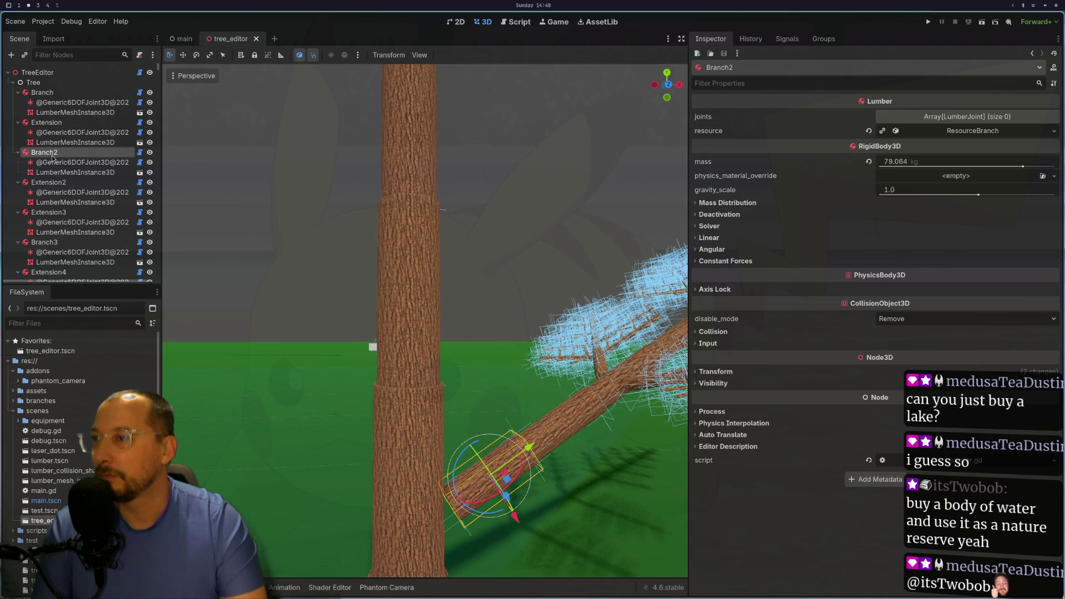
pyautogui.click(940, 132)
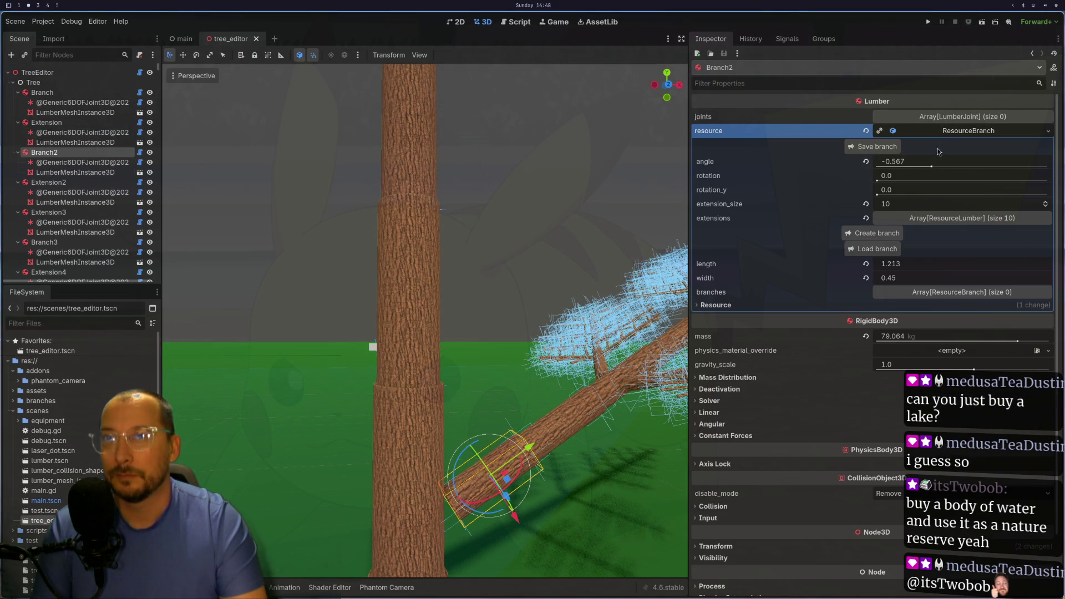
# Step: Enter PI/2 as Branch2's rotation so it reads 1.571
pyautogui.click(909, 176)
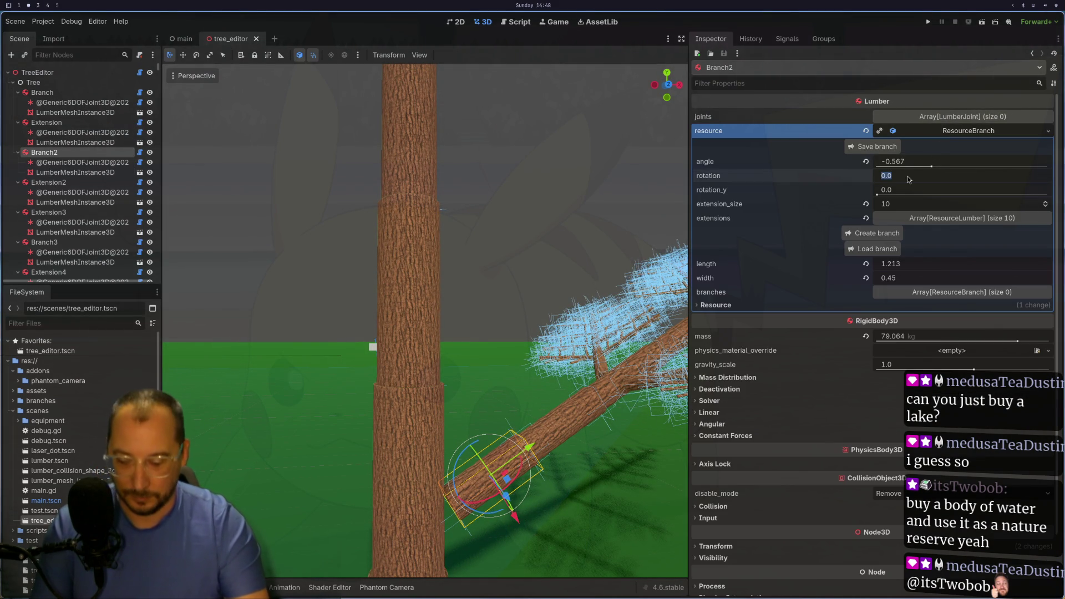
pyautogui.press('BackSpace')
pyautogui.write('/2')
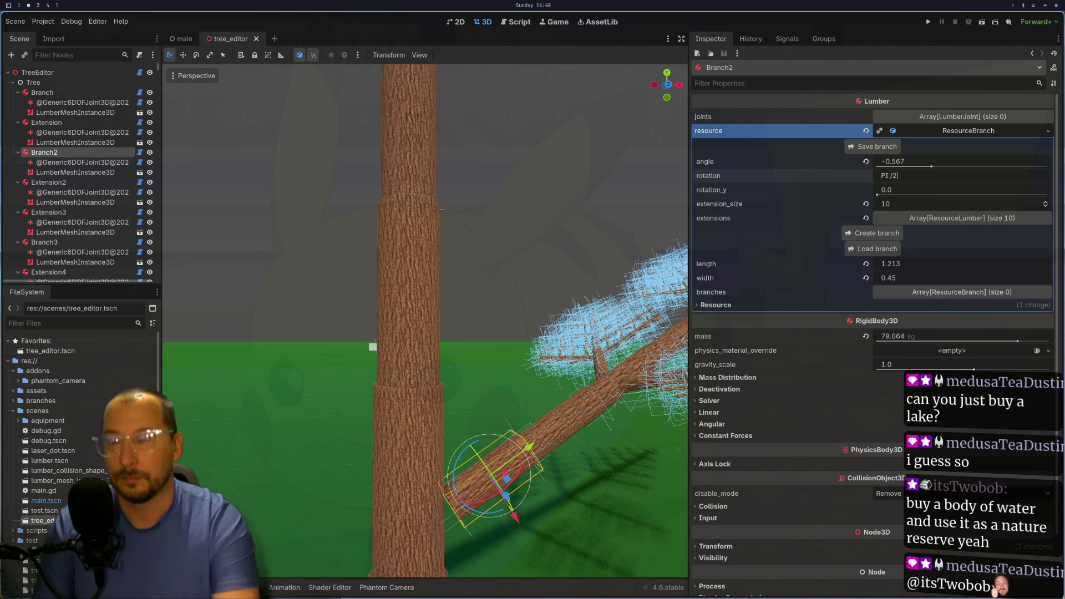
pyautogui.press('Return')
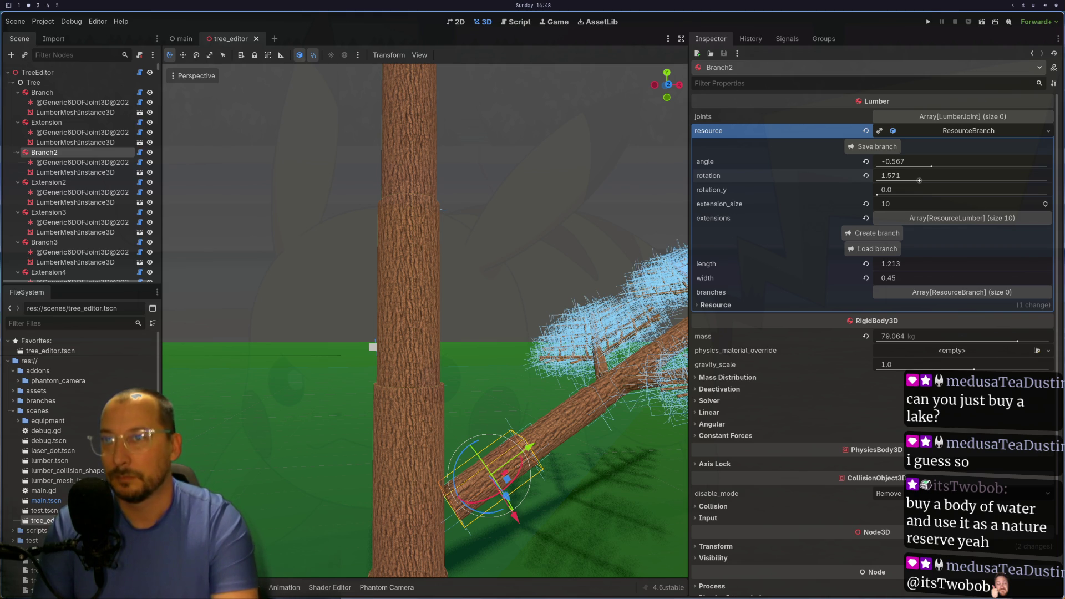
# Step: Reselect Branch2, re-expand its resource, and drag its rotation down to 1.525
pyautogui.click(507, 416)
pyautogui.press('f')
pyautogui.click(451, 439)
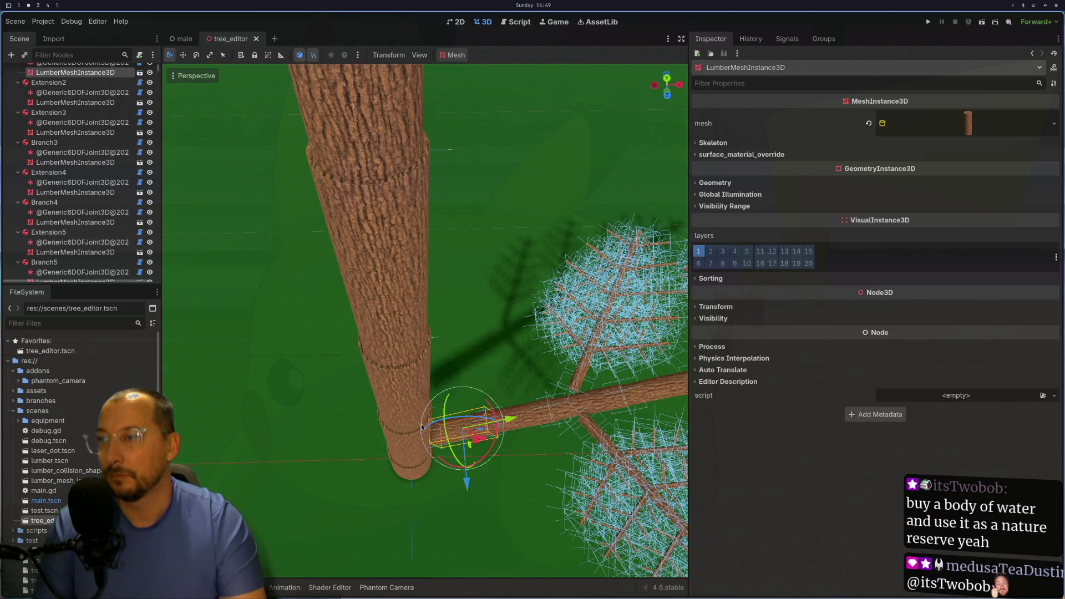
pyautogui.click(422, 439)
pyautogui.press('f')
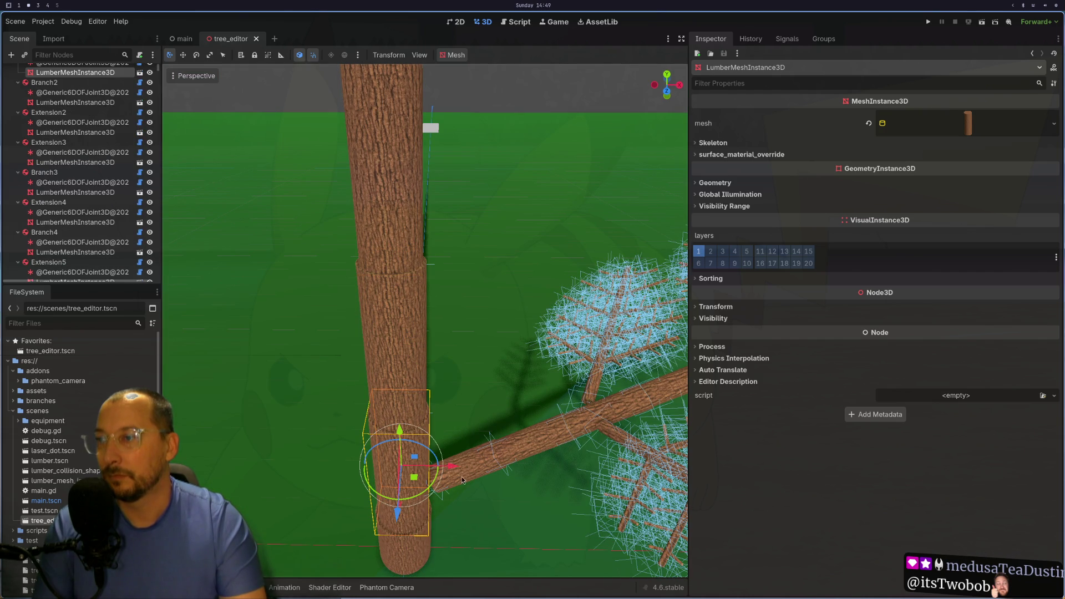
pyautogui.click(482, 465)
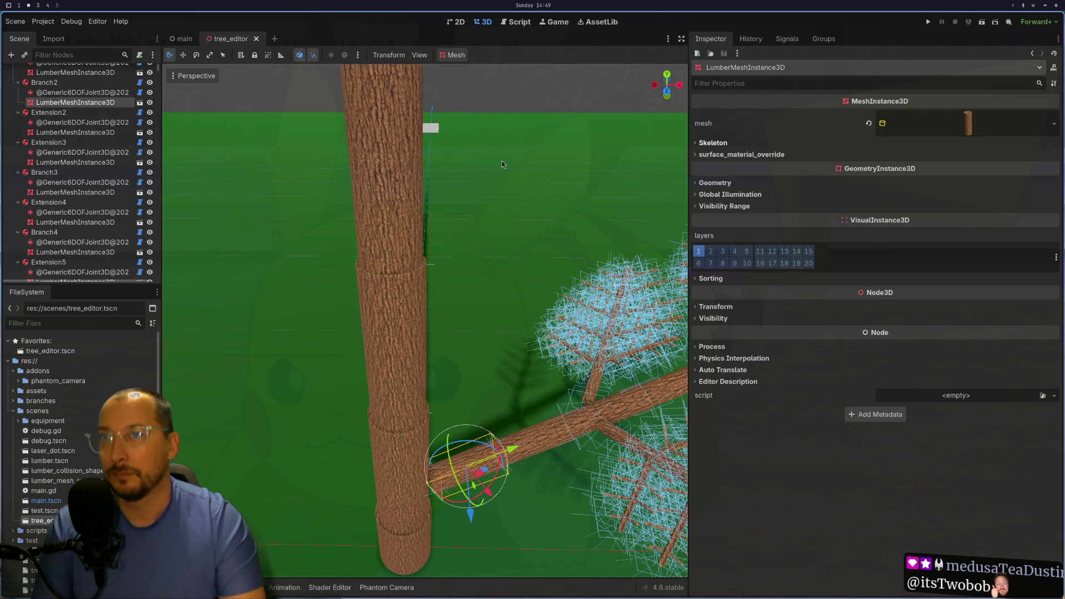
pyautogui.click(44, 82)
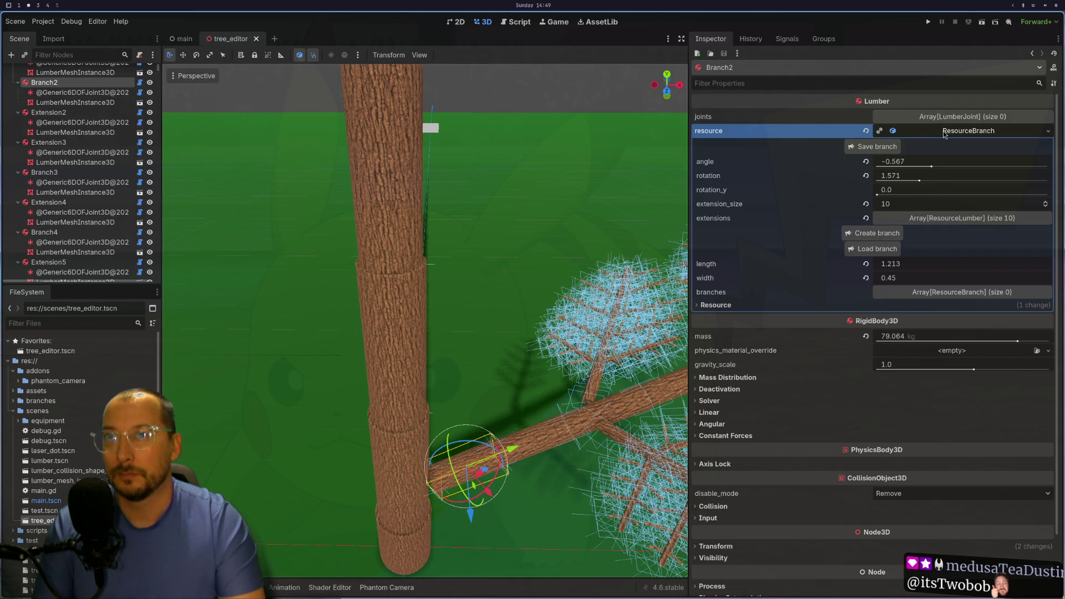
pyautogui.click(944, 132)
pyautogui.click(963, 137)
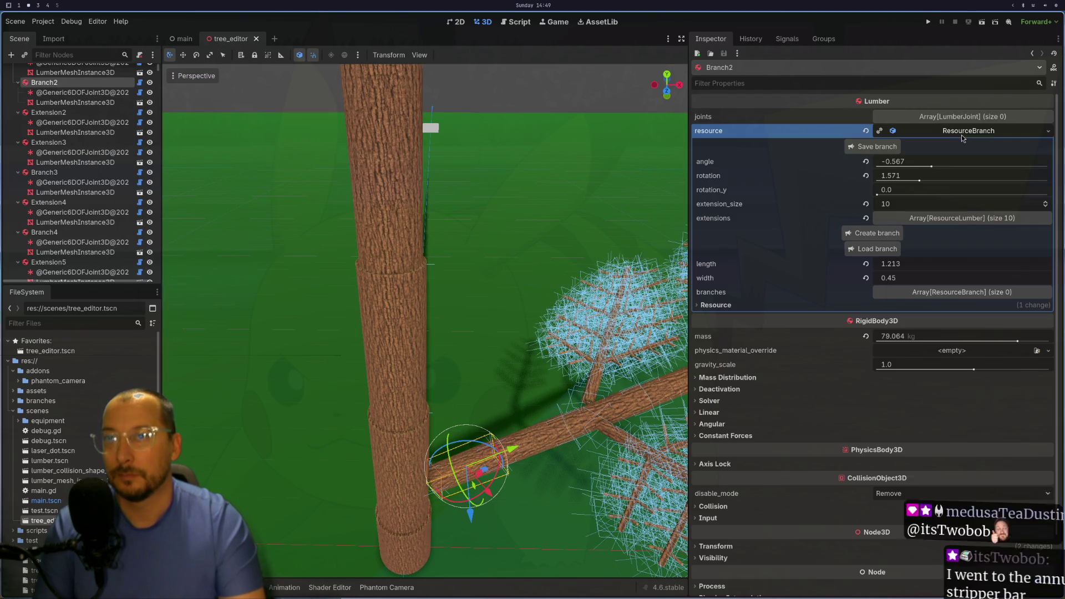
pyautogui.moveTo(919, 181); pyautogui.dragTo(918, 181)
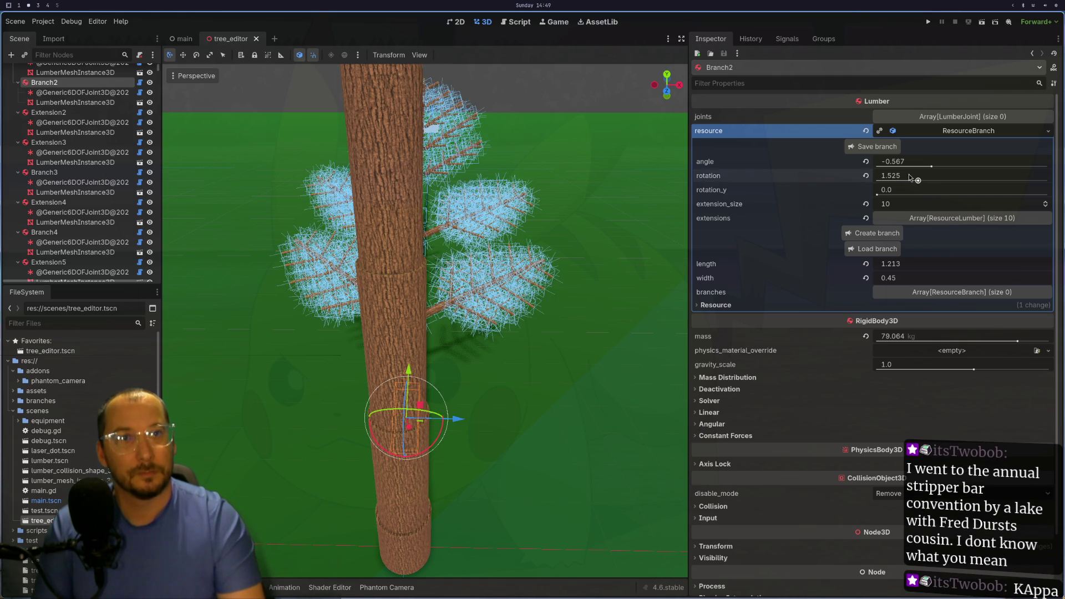
# Step: Commit Branch2's rotation back at 1.571, then bring up the Load branch file picker
pyautogui.moveTo(910, 178); pyautogui.dragTo(915, 177)
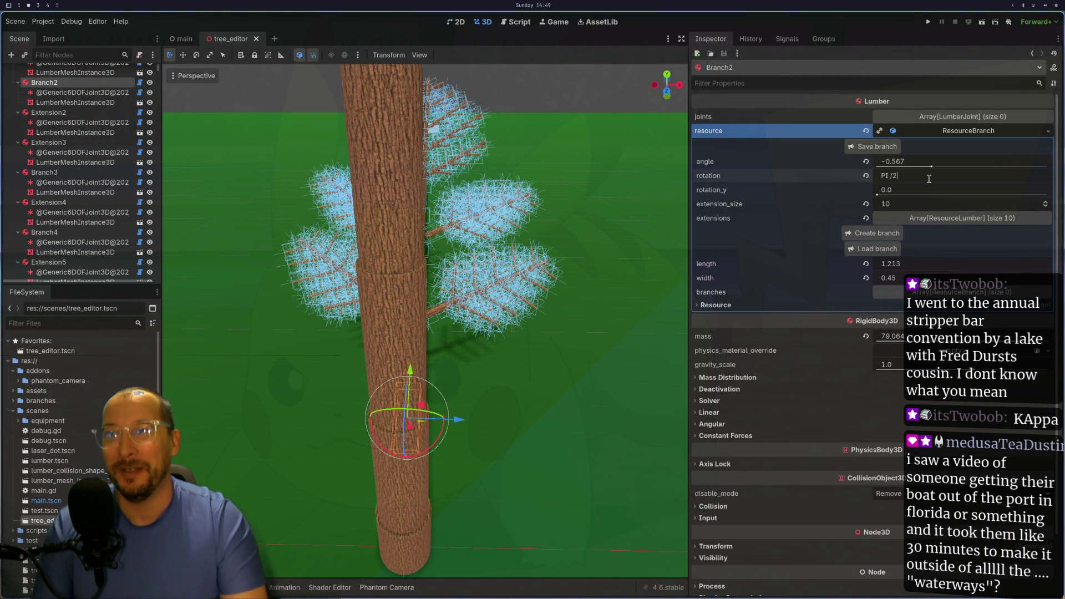
pyautogui.press('Return')
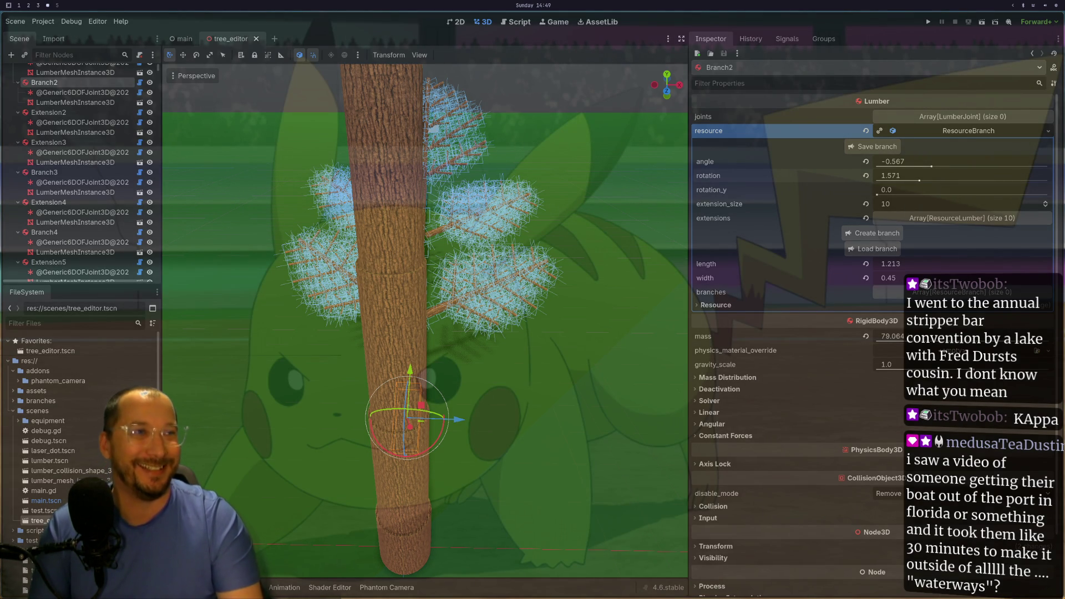
pyautogui.moveTo(564, 245)
pyautogui.mouseDown()
pyautogui.moveTo(321, 375)
pyautogui.moveTo(345, 332)
pyautogui.moveTo(328, 267)
pyautogui.moveTo(449, 323)
pyautogui.moveTo(454, 351)
pyautogui.moveTo(466, 355)
pyautogui.mouseUp()
pyautogui.click(873, 249)
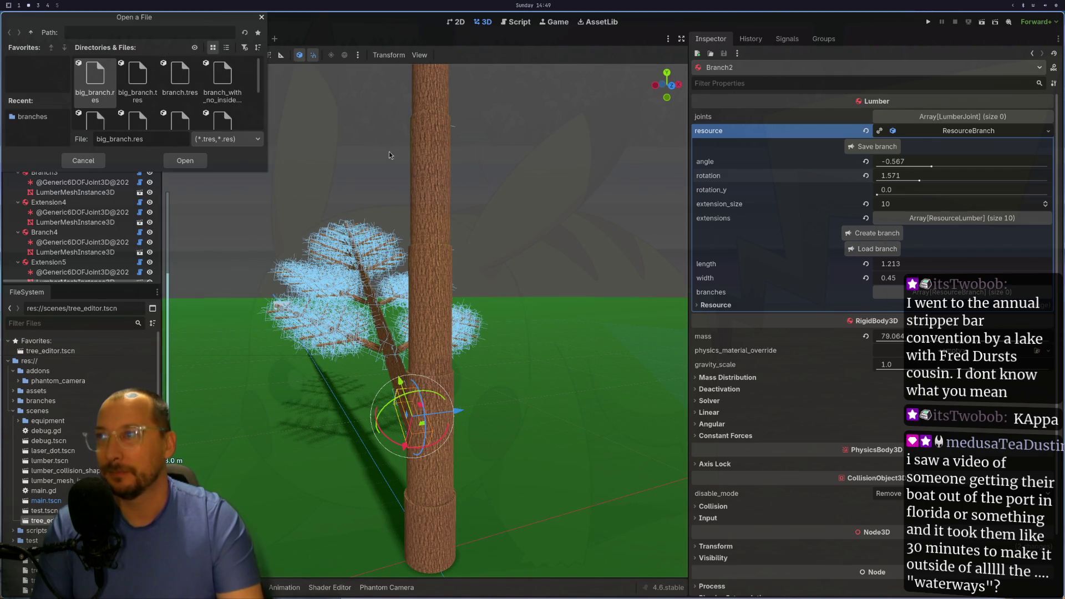
# Step: Open branch_with_no_insides.tres onto Branch2 and orbit in to inspect the new branch
pyautogui.click(222, 78)
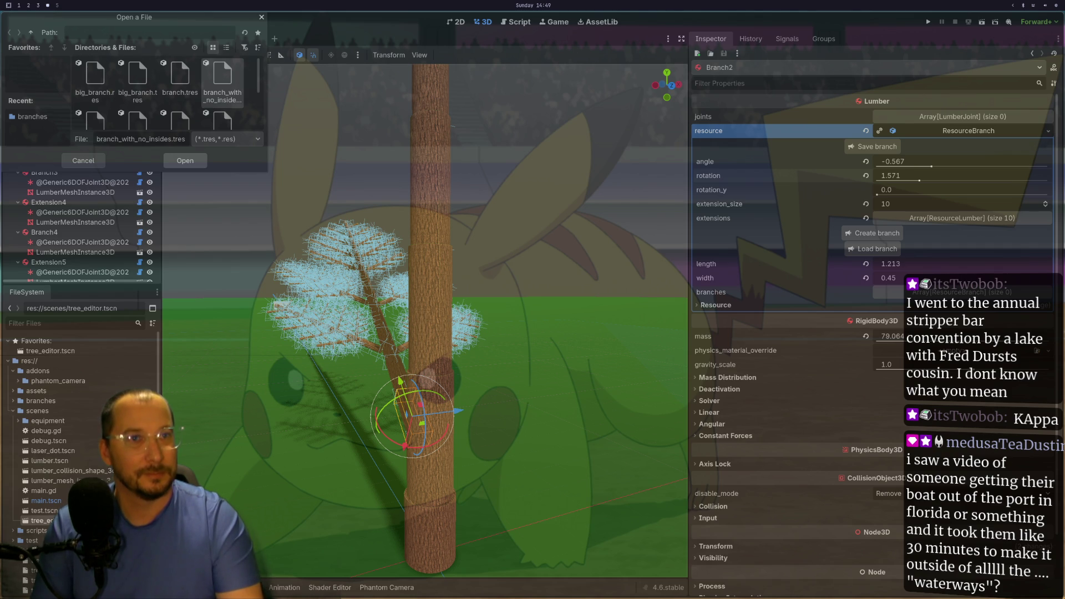
pyautogui.press('super+2')
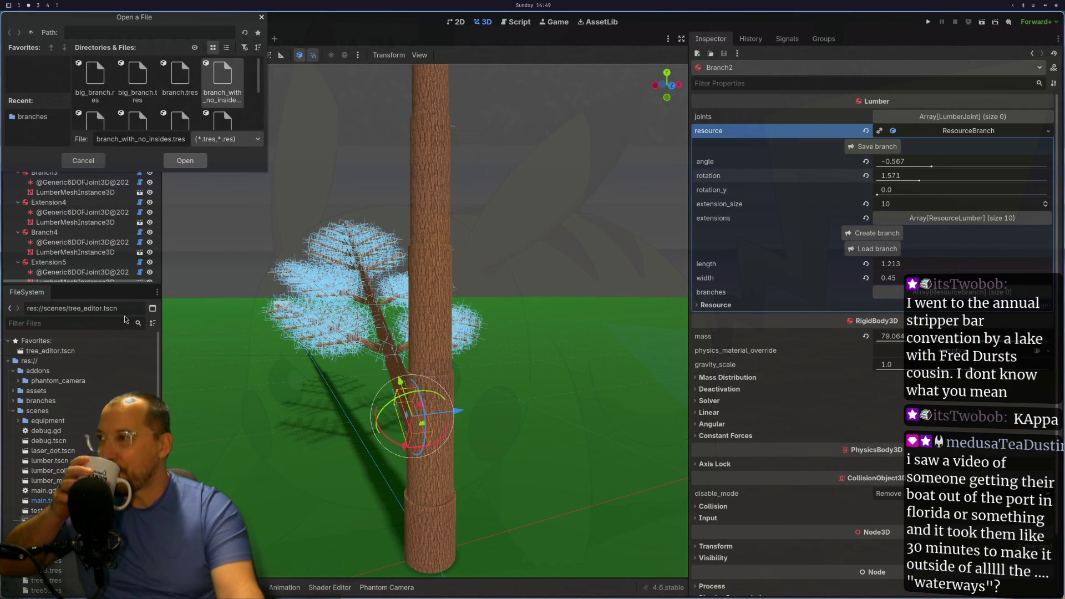
pyautogui.press('super+4')
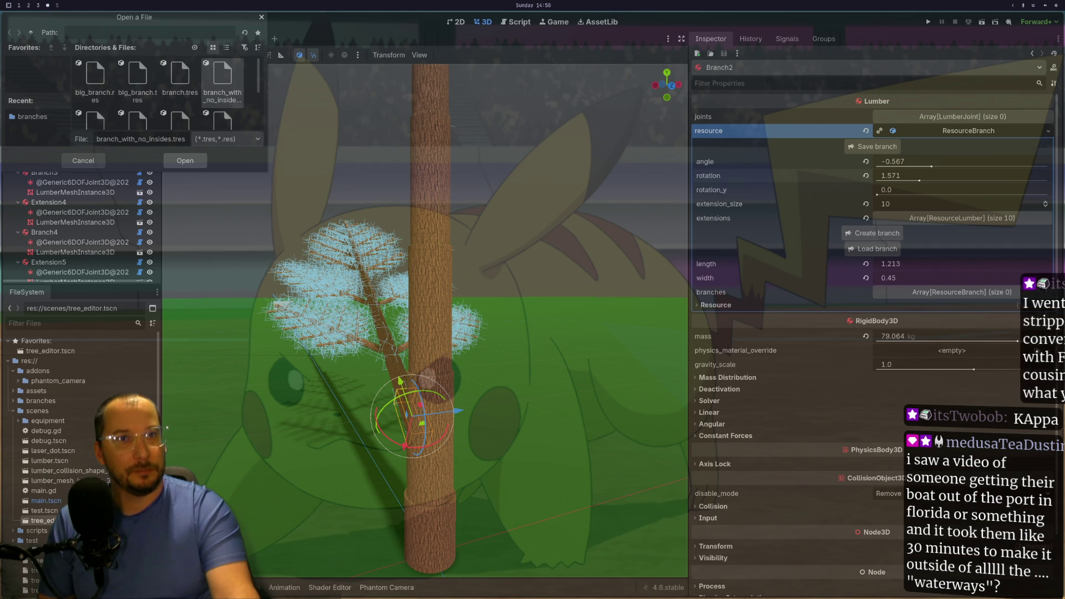
pyautogui.press('Return')
pyautogui.press('super+2')
pyautogui.moveTo(547, 211)
pyautogui.mouseDown()
pyautogui.moveTo(484, 288)
pyautogui.moveTo(408, 324)
pyautogui.moveTo(516, 299)
pyautogui.moveTo(471, 214)
pyautogui.moveTo(461, 166)
pyautogui.moveTo(261, 238)
pyautogui.moveTo(425, 249)
pyautogui.moveTo(473, 322)
pyautogui.mouseUp()
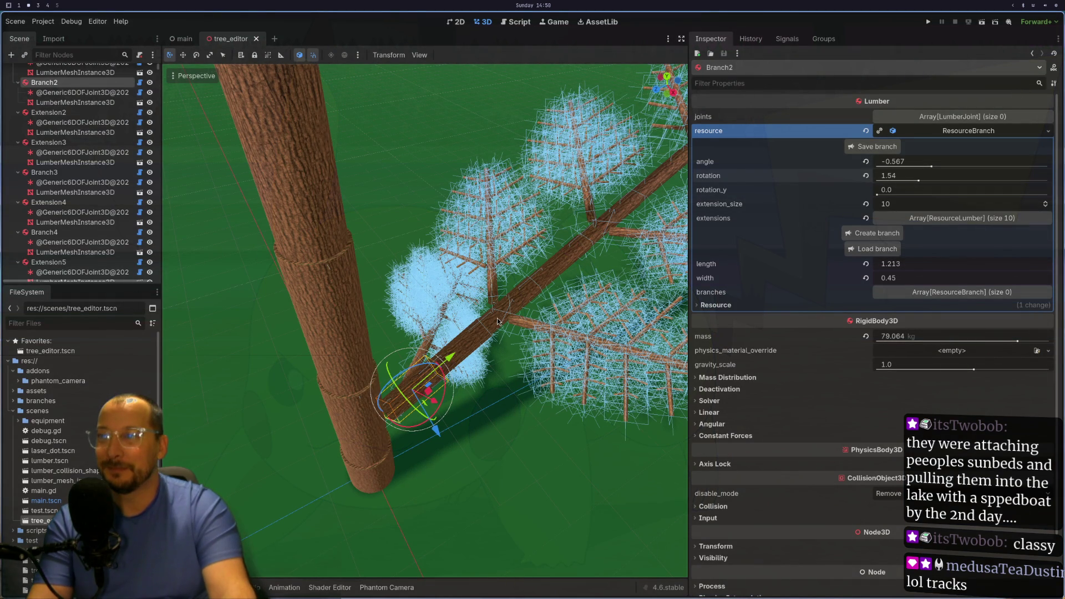
# Step: From the other workspace, create a new empty scene tab next to tree_editor
pyautogui.press('super+4')
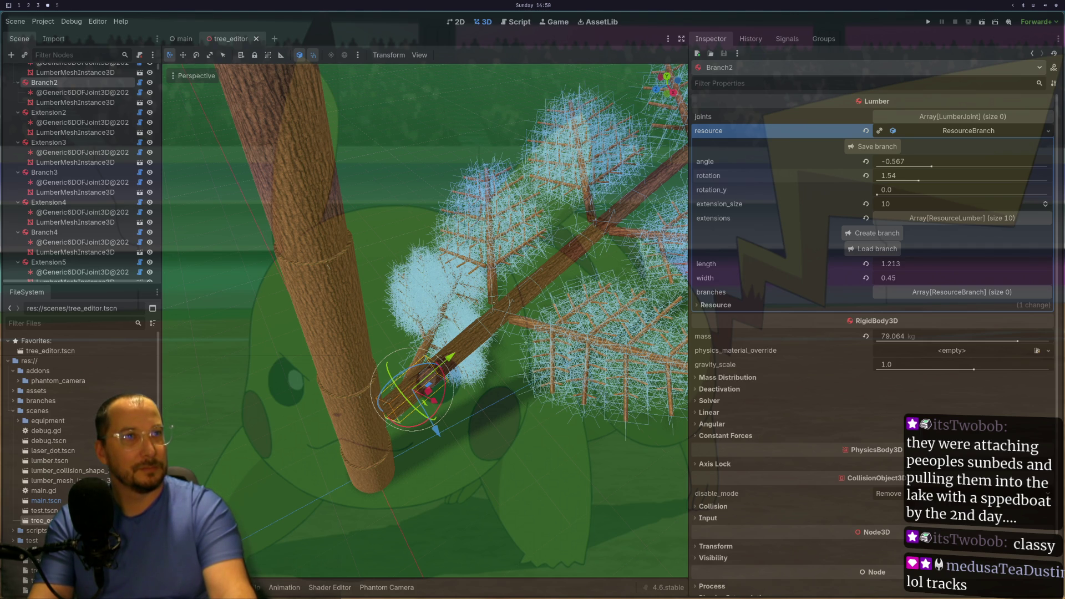
pyautogui.hotkey('ctrl', 'n')
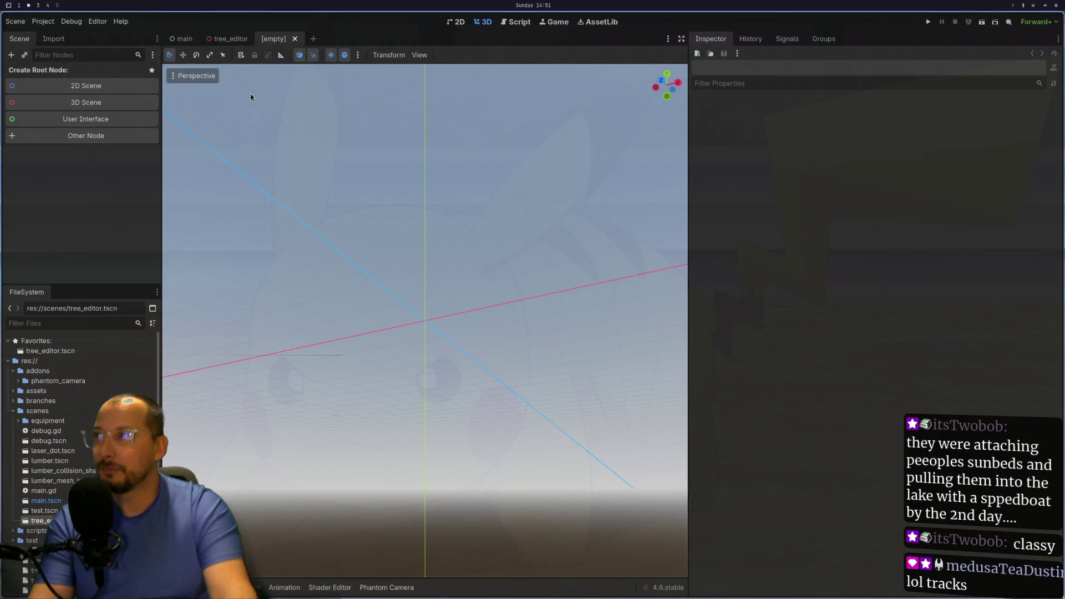
# Step: Bring back the tree_editor scene, orbit around Branch2's branch, then go to the main-scene workspace
pyautogui.moveTo(253, 38)
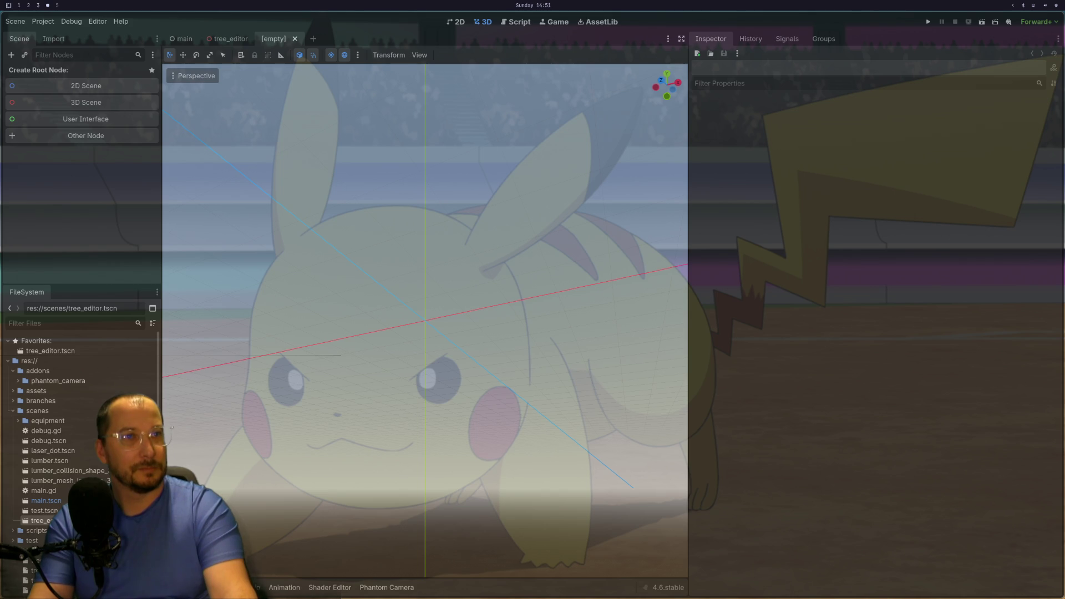
pyautogui.press('super+2')
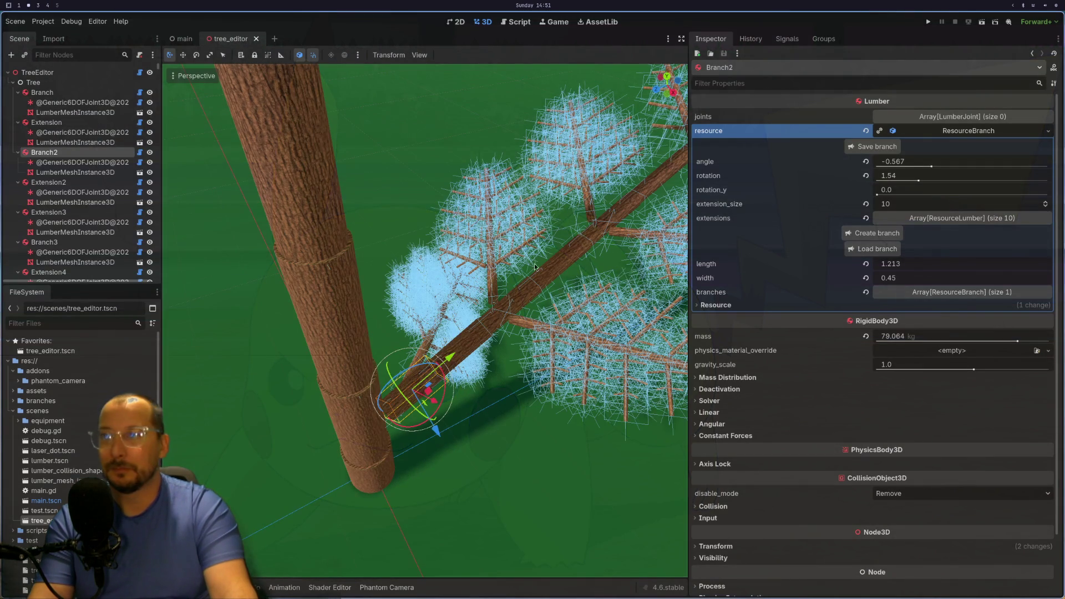
pyautogui.moveTo(520, 285); pyautogui.dragTo(244, 54)
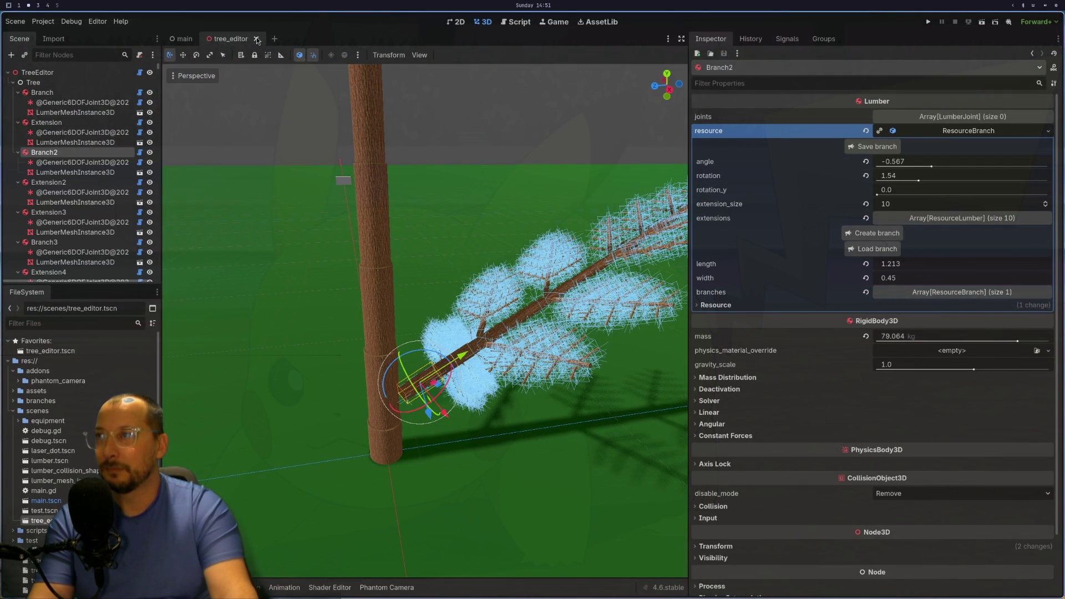
pyautogui.press('super+4')
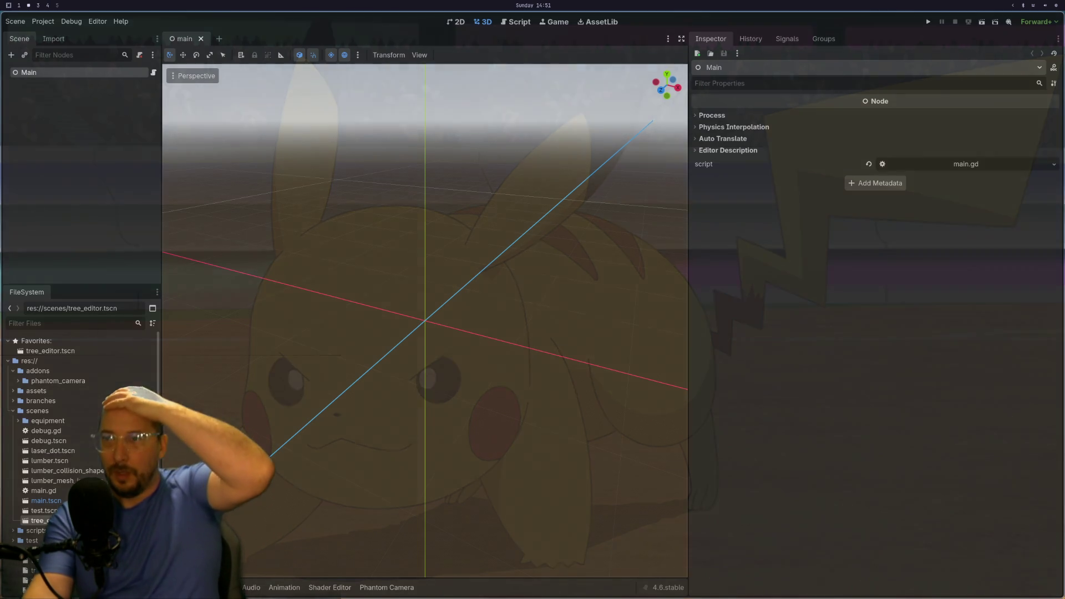
pyautogui.press('super+1')
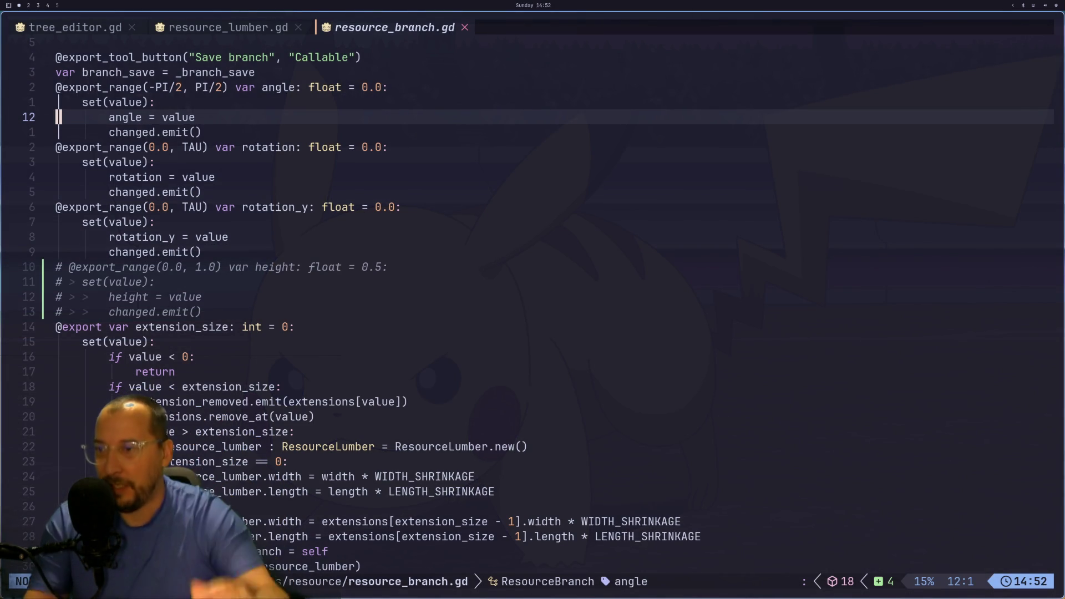
pyautogui.scroll(-1, 463, 313)
pyautogui.click(423, 289)
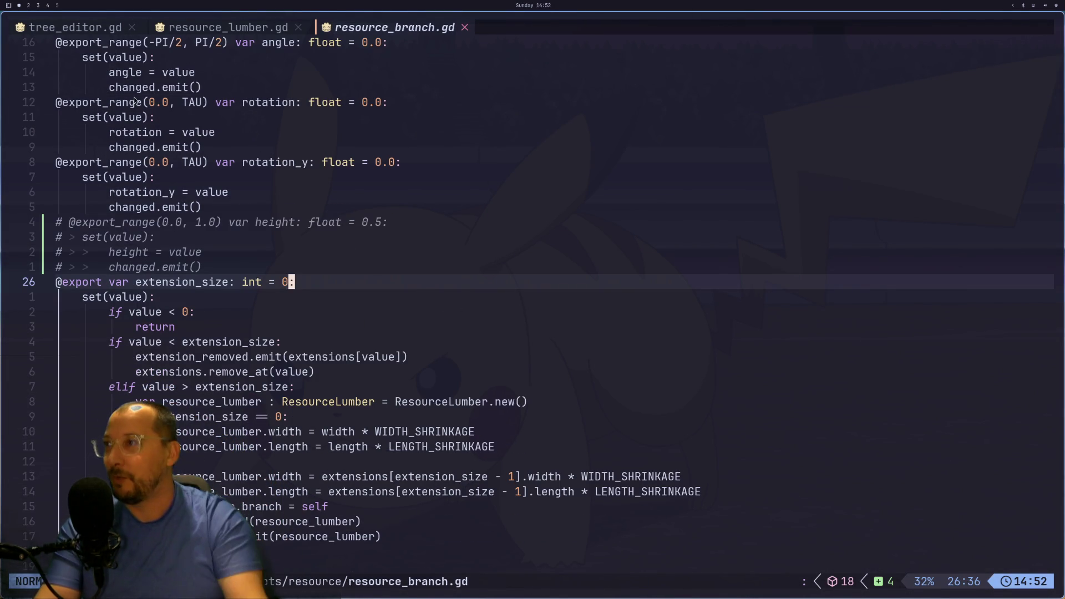
pyautogui.hotkey('ctrl', '6')
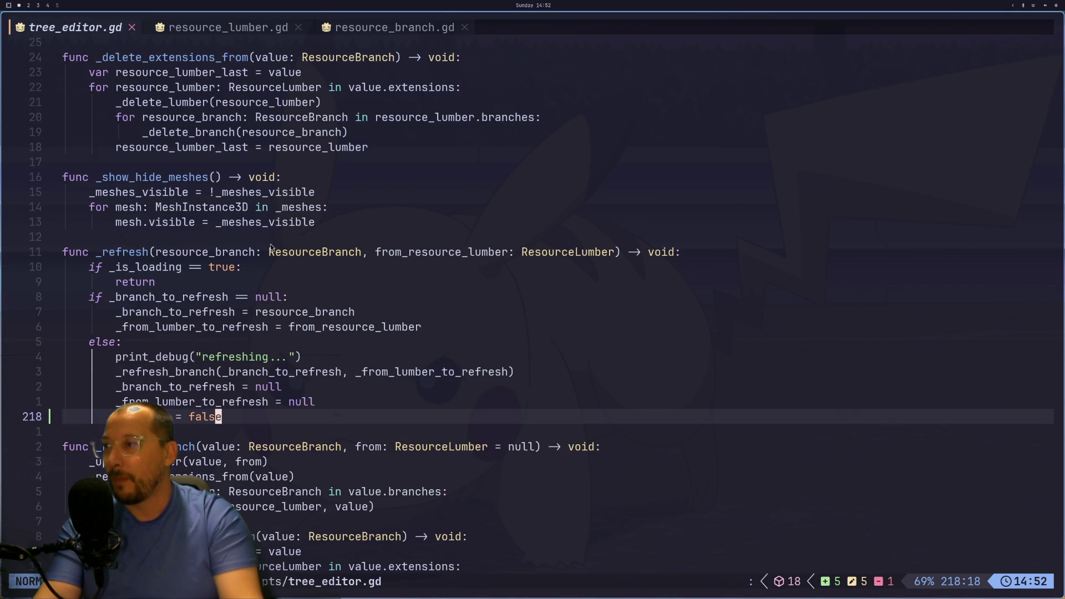
pyautogui.scroll(-1, 273, 252)
pyautogui.scroll(-1, 273, 253)
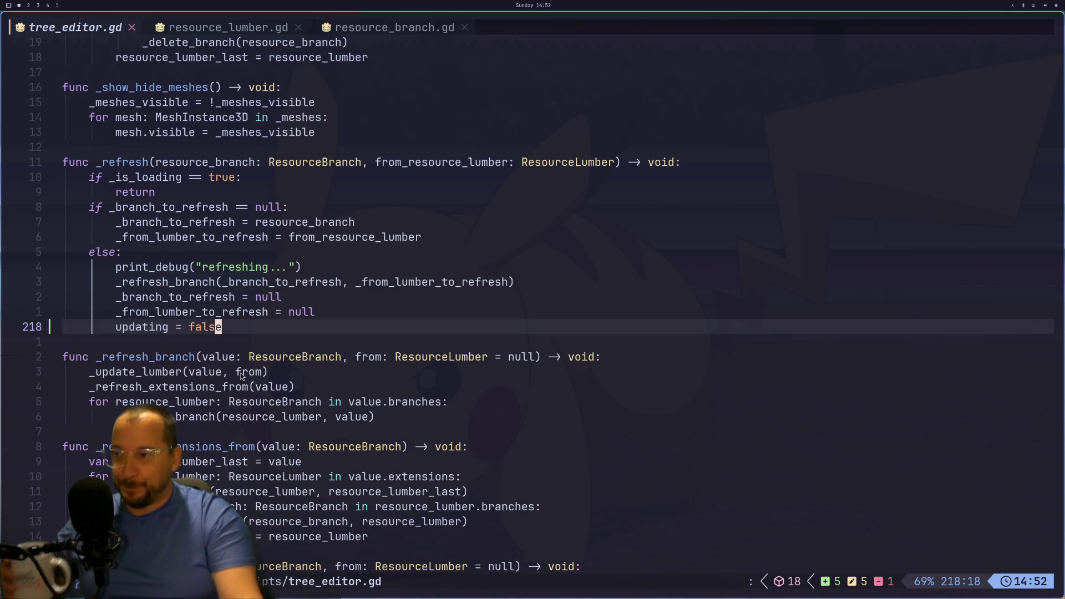
pyautogui.scroll(5, 242, 376)
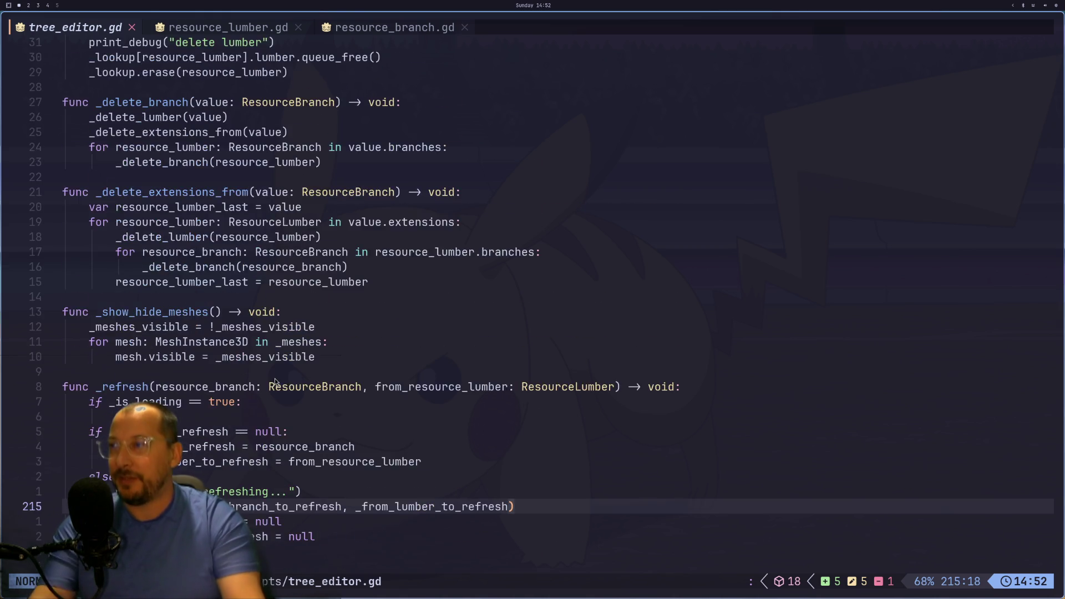
pyautogui.scroll(3, 274, 383)
pyautogui.press('super+2')
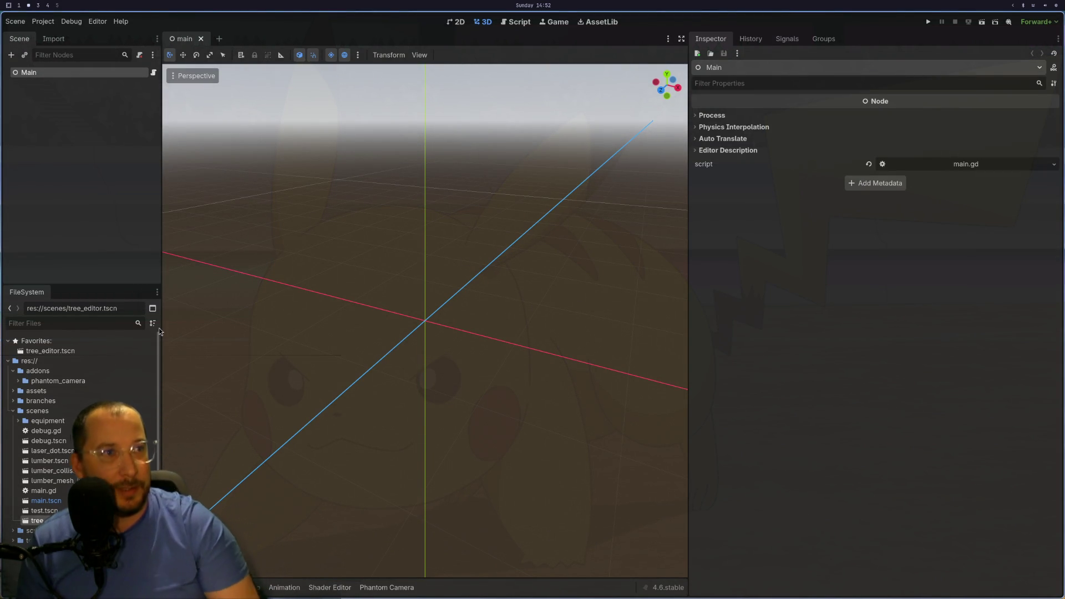
# Step: Reopen tree_editor.tscn and load tree8.res through the Inspector's Load File picker
pyautogui.doubleClick(38, 521)
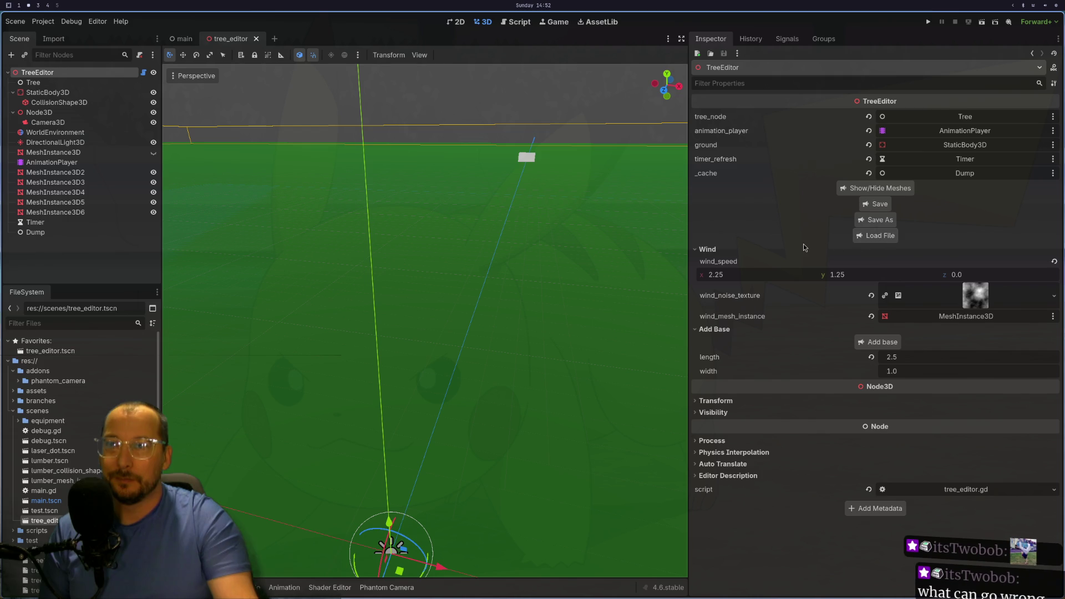
pyautogui.click(876, 235)
pyautogui.scroll(-1, 184, 88)
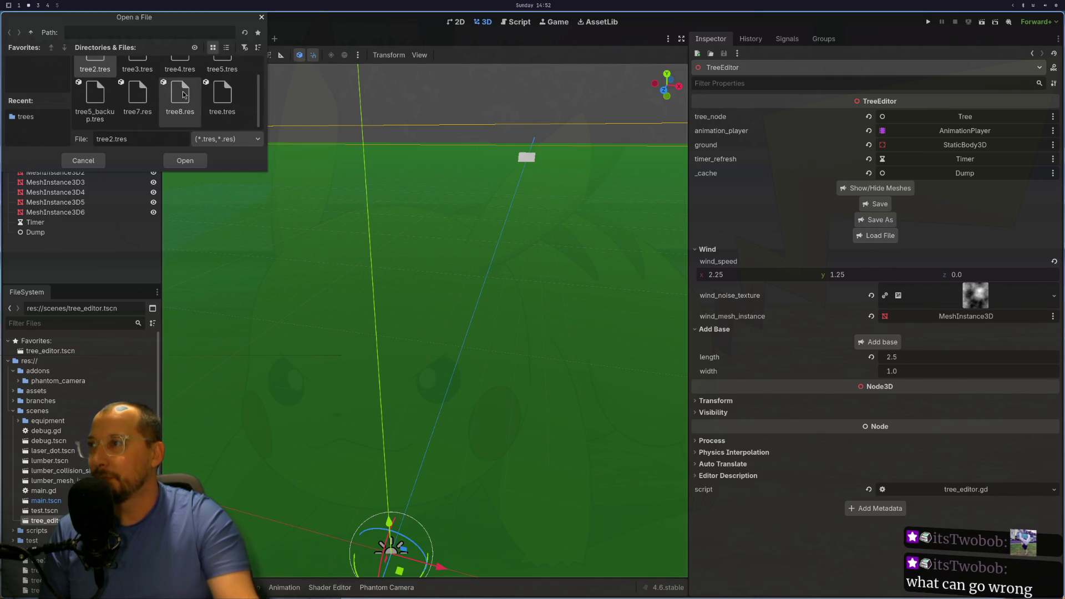
pyautogui.click(180, 95)
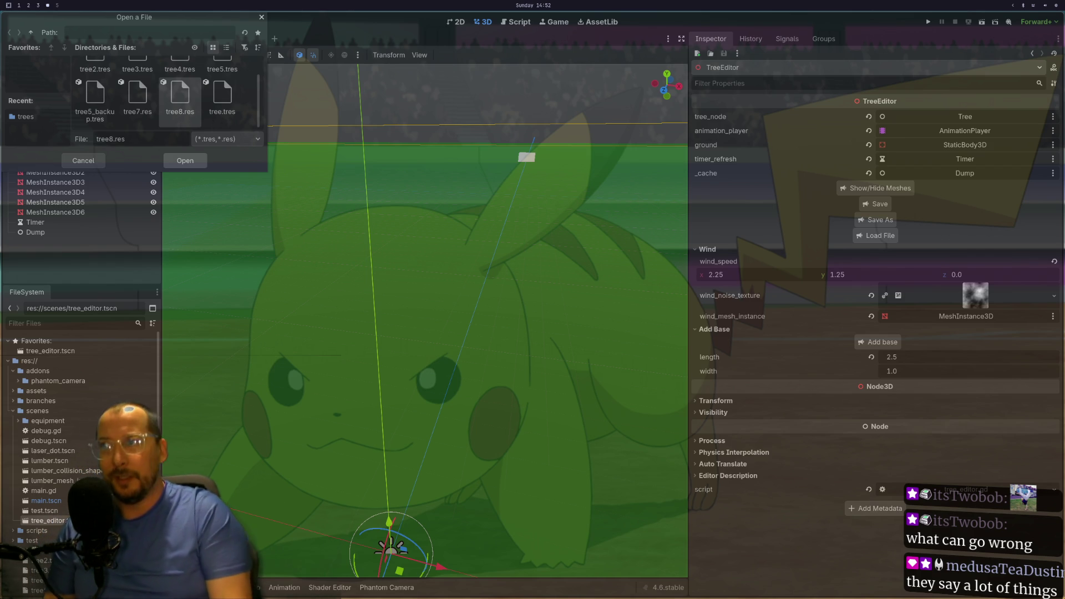
pyautogui.press('Return')
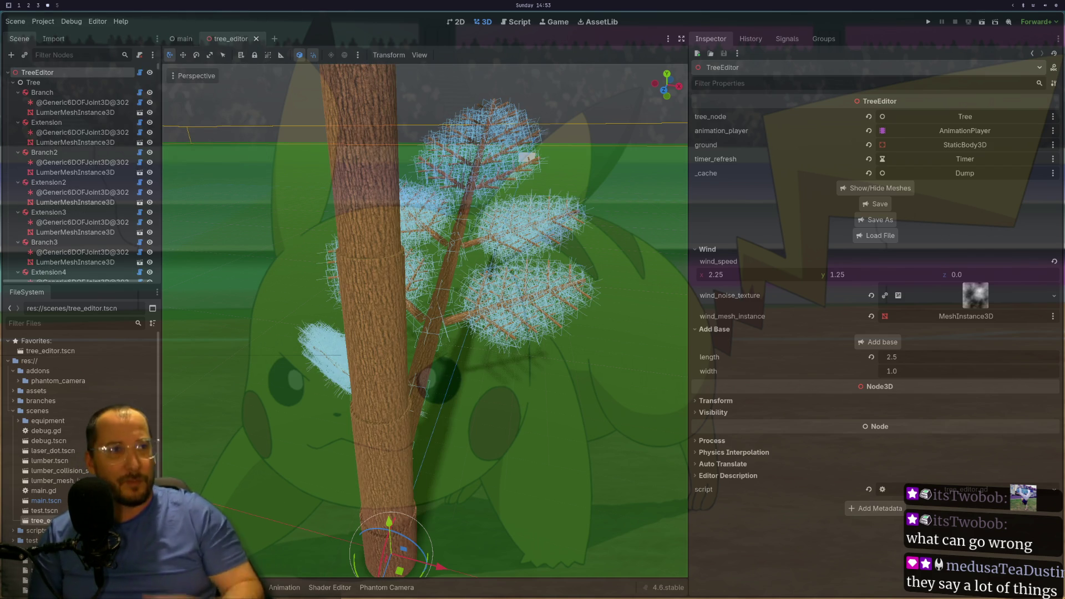